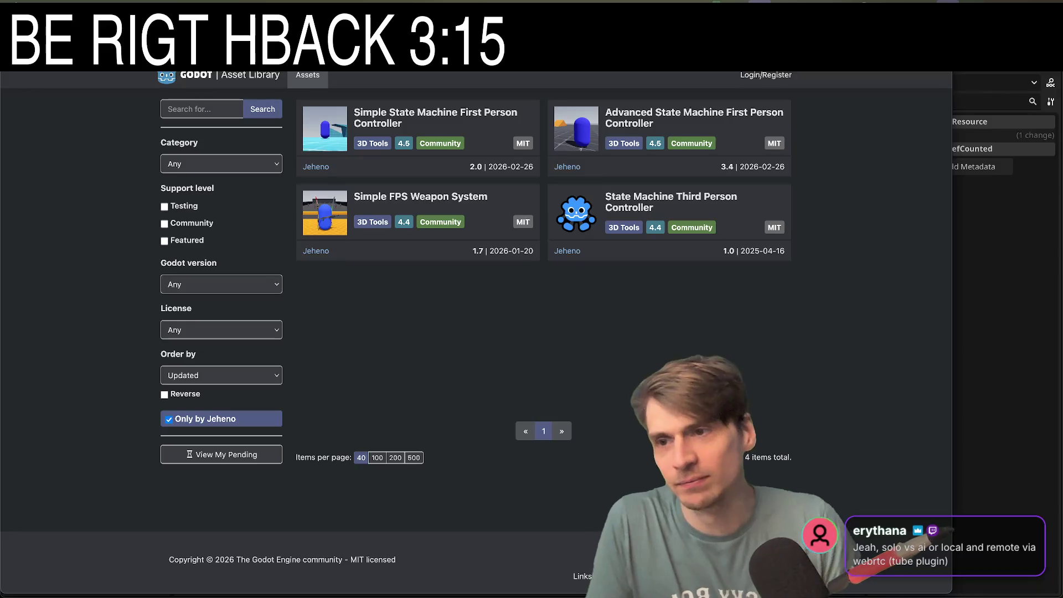
- Run the project, allow microphone access, and set the first game window's peer type to WebRTC
key(super+Tab)
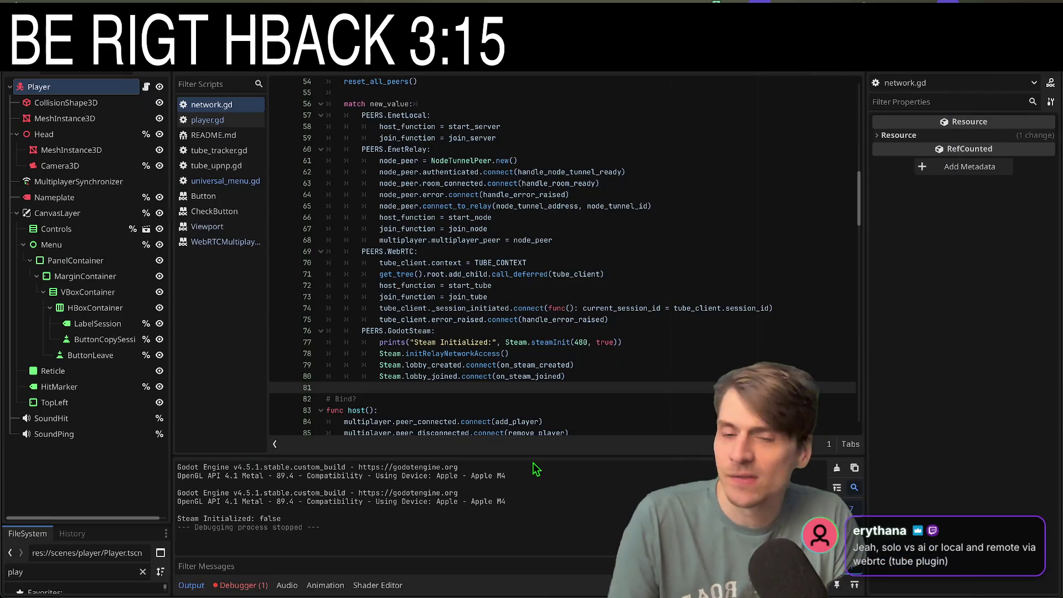
key(super+b)
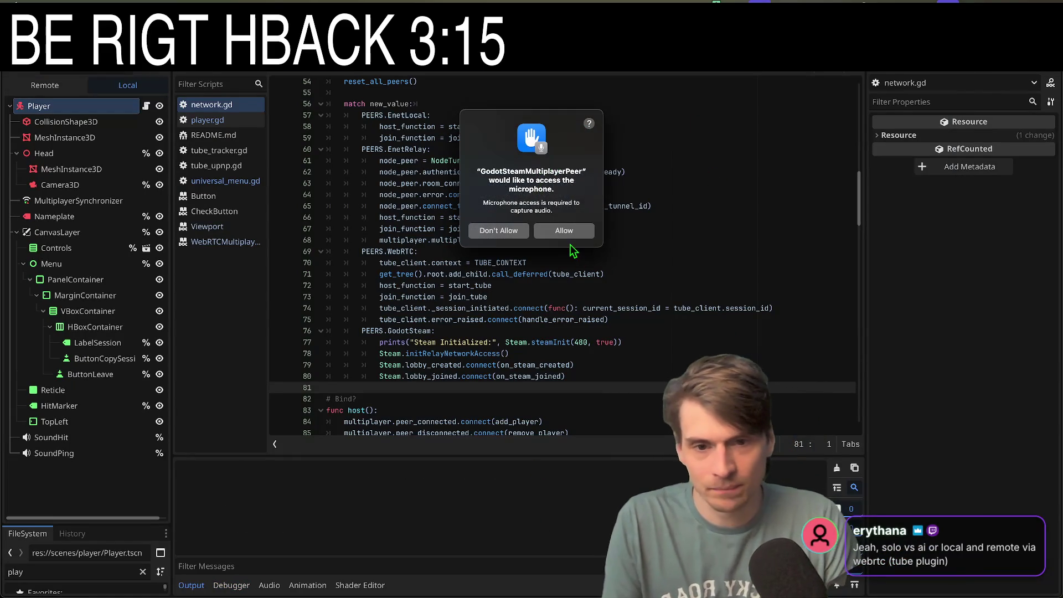
click(569, 233)
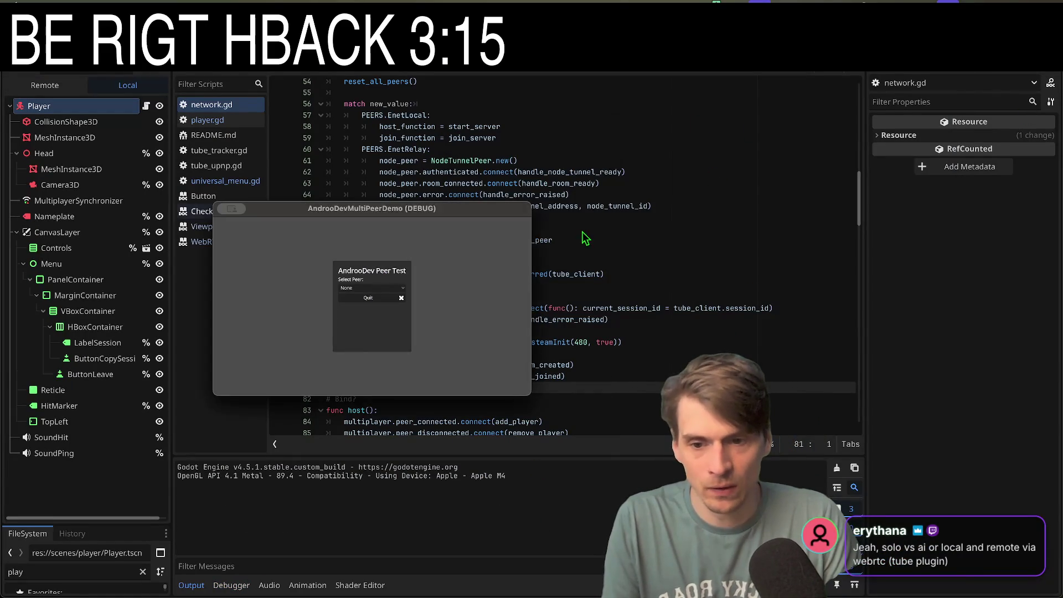
click(394, 287)
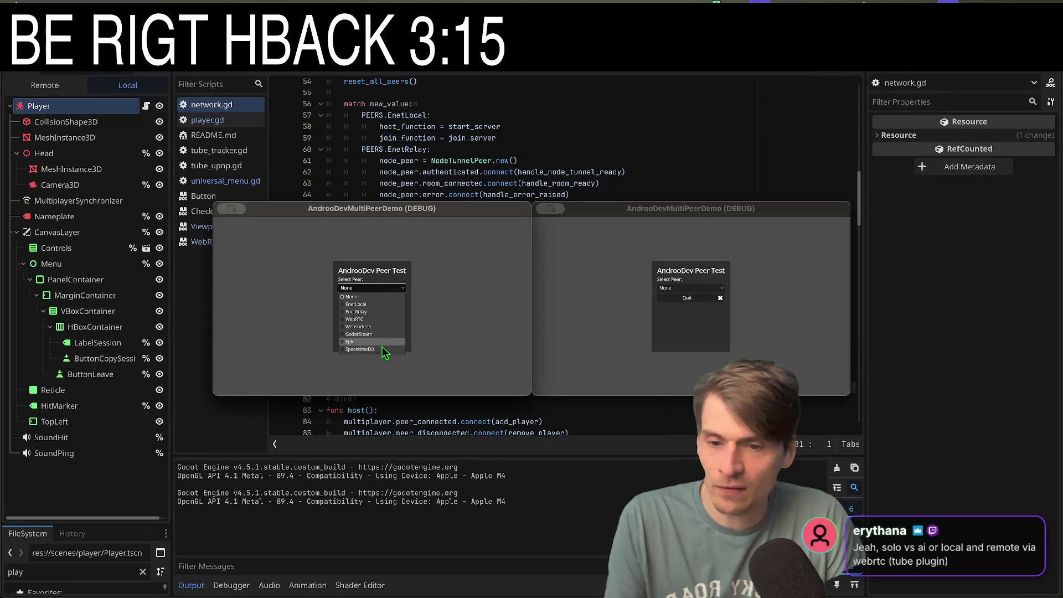
click(367, 319)
- Set the second window's peer type to WebRTC and create a session from the first window
click(719, 332)
click(686, 288)
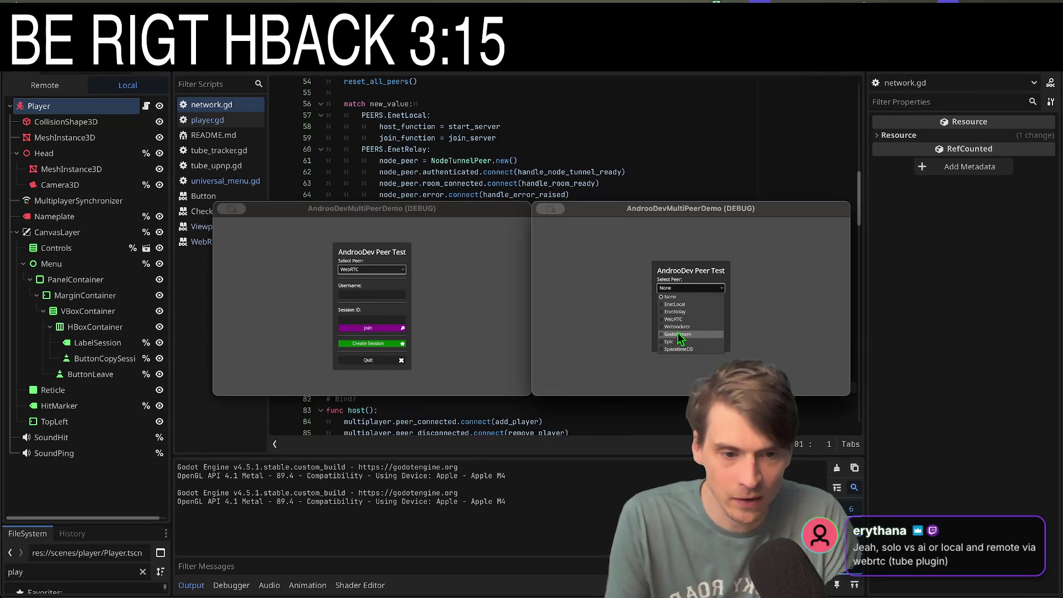
click(684, 318)
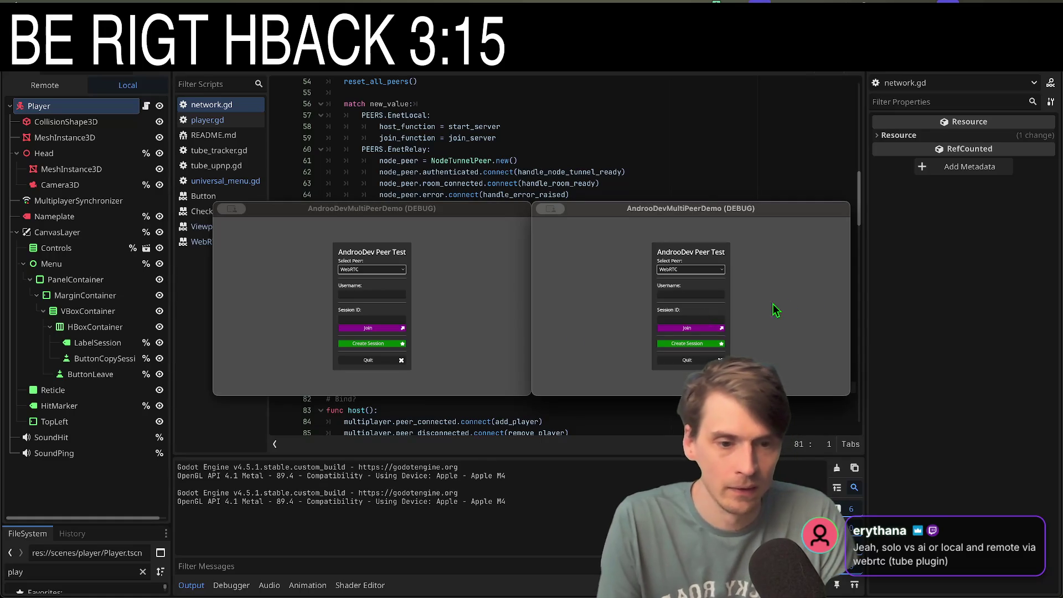
click(354, 342)
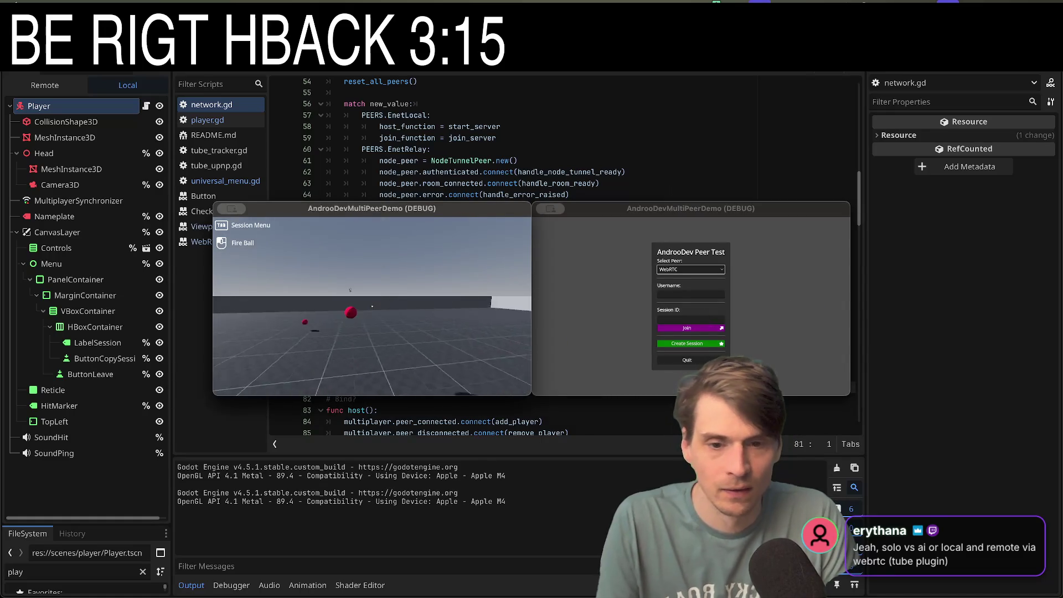
key(Tab)
- Toggle the host's in-game session menu and reopen the second window's peer type list
click(690, 269)
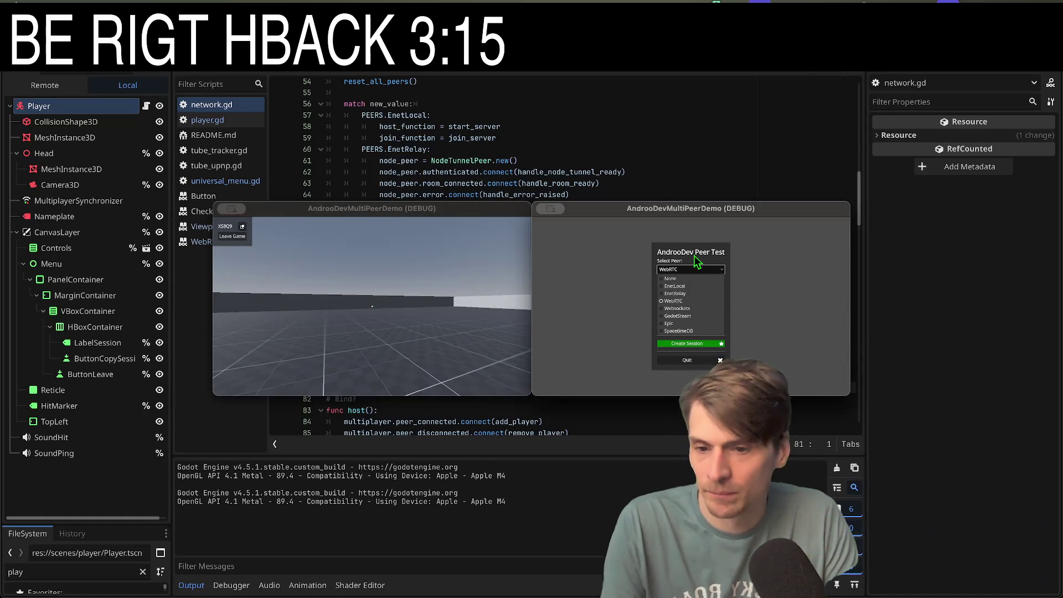
click(296, 297)
key(Tab)
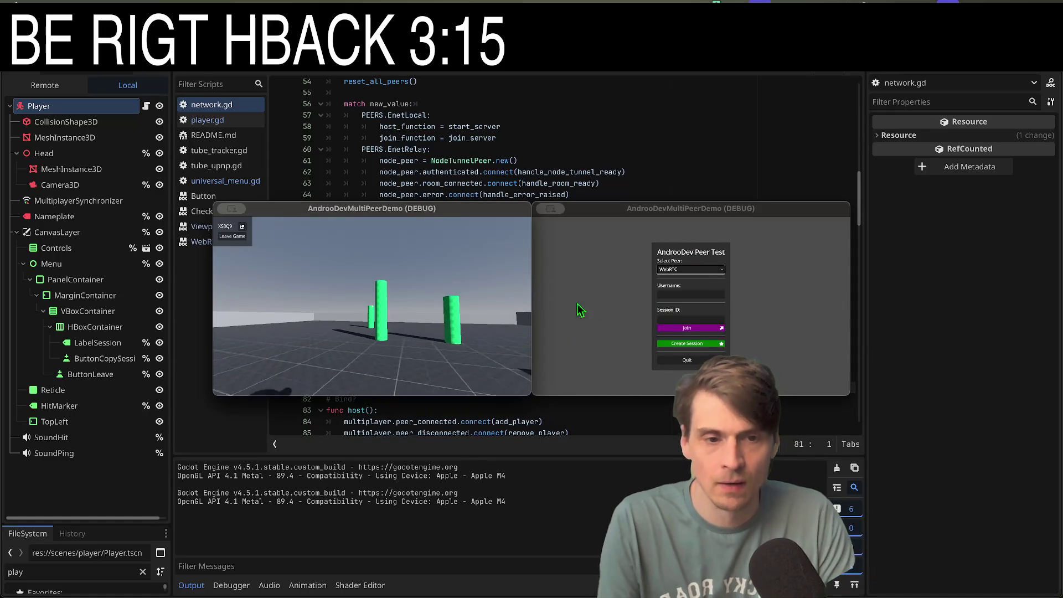
click(577, 304)
click(681, 268)
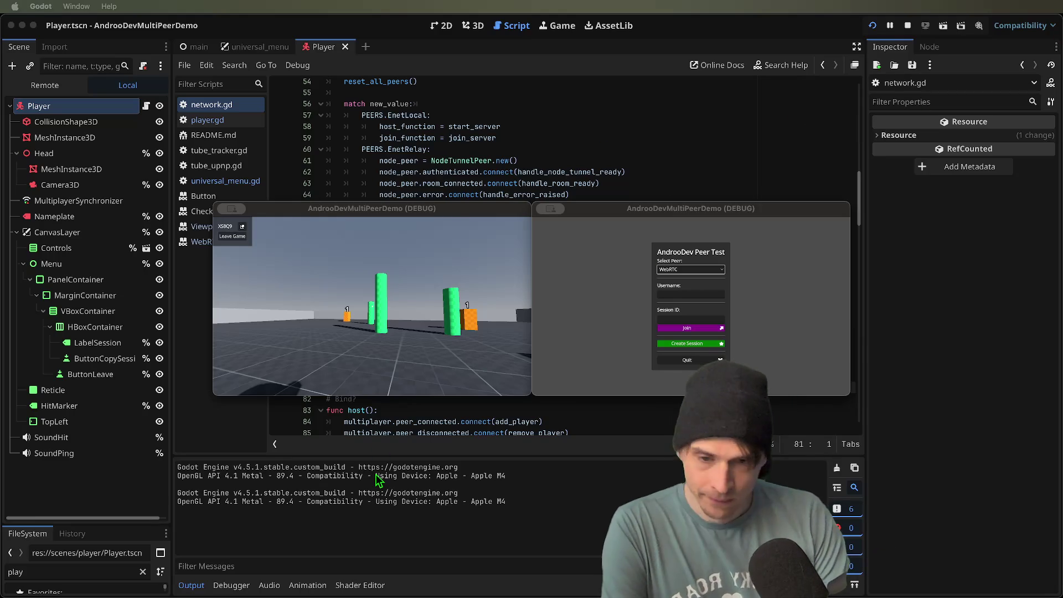
- In the host game, look around, shoot a fireball, and show the session code
click(375, 385)
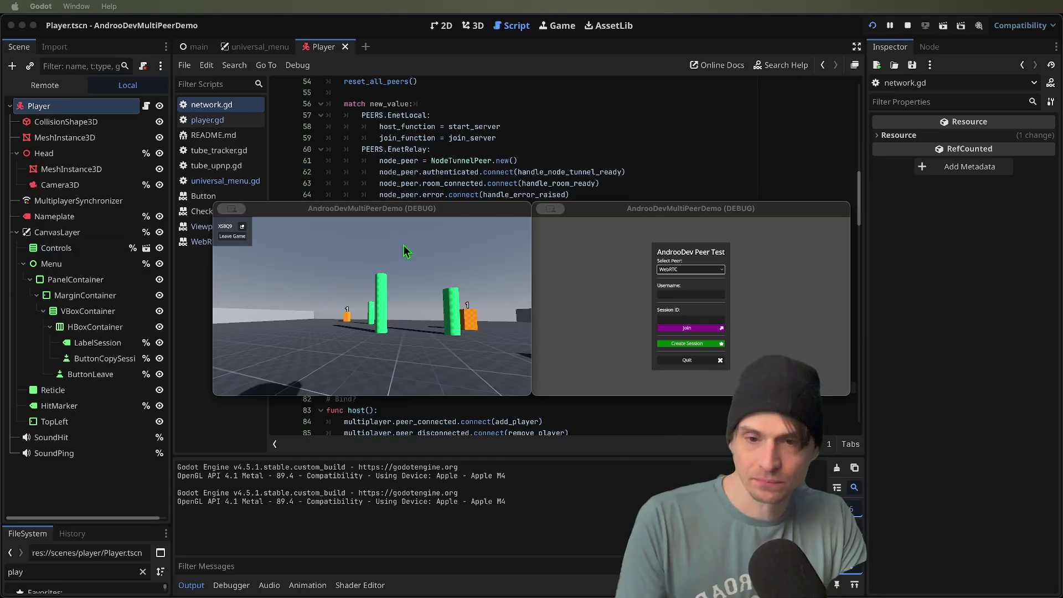
click(422, 278)
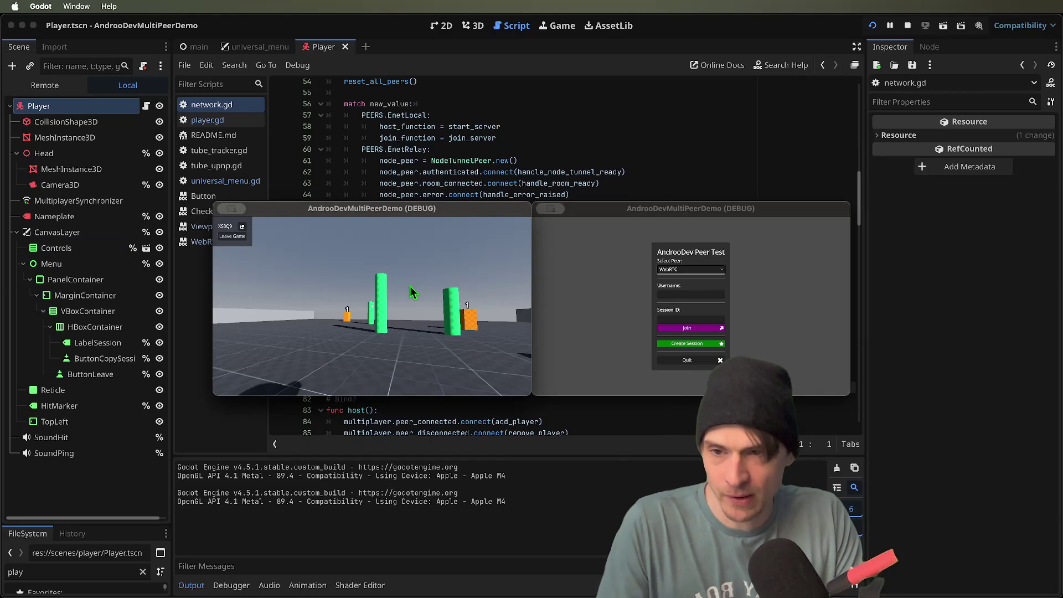
click(413, 291)
click(374, 306)
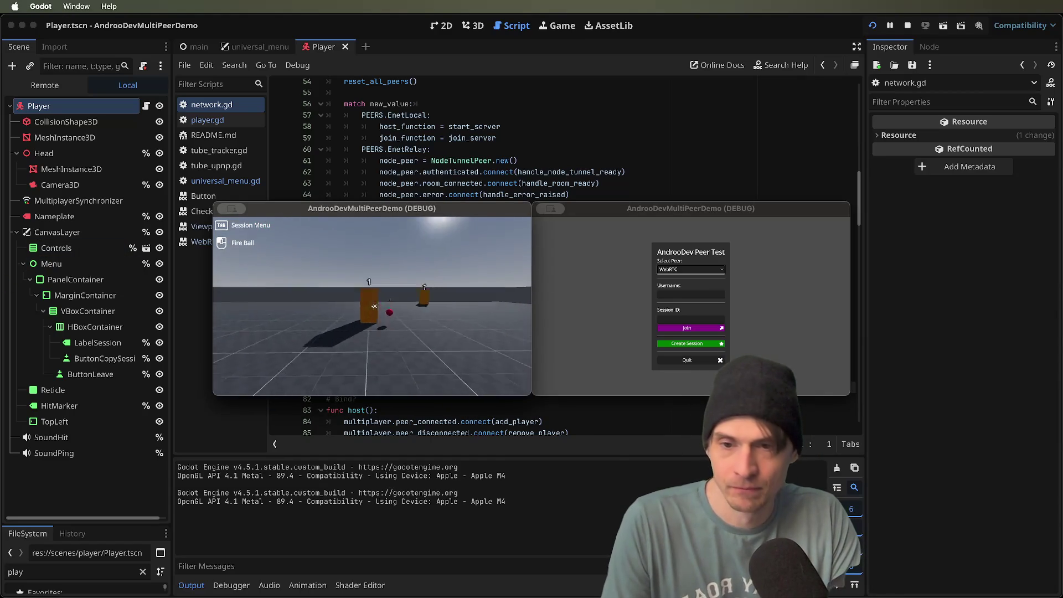
key(Tab)
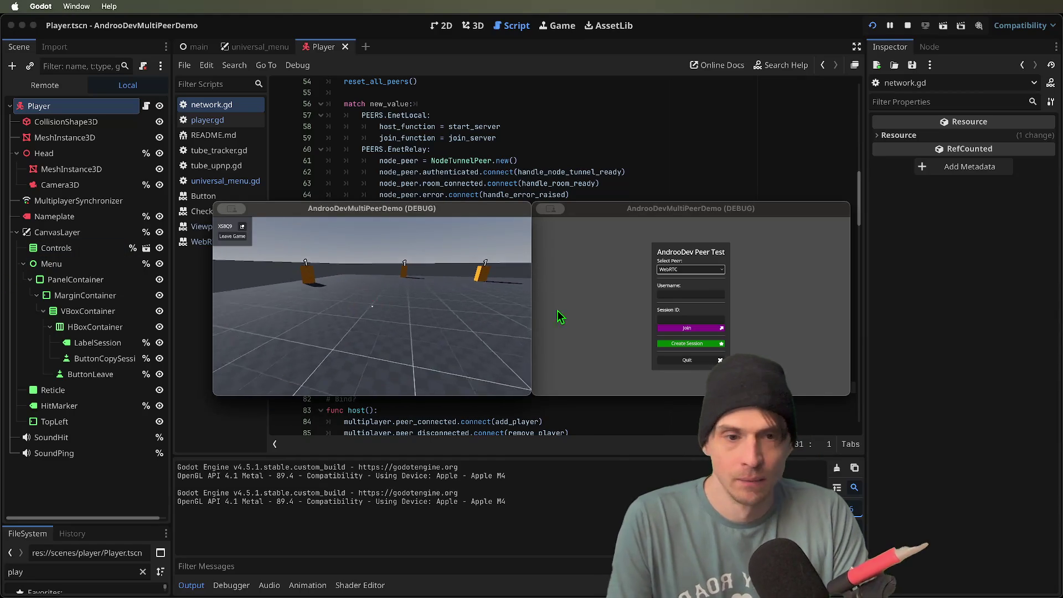
- Paste the host's session code into the second game's Session ID and join
click(760, 313)
click(706, 319)
text(XS8Q9)
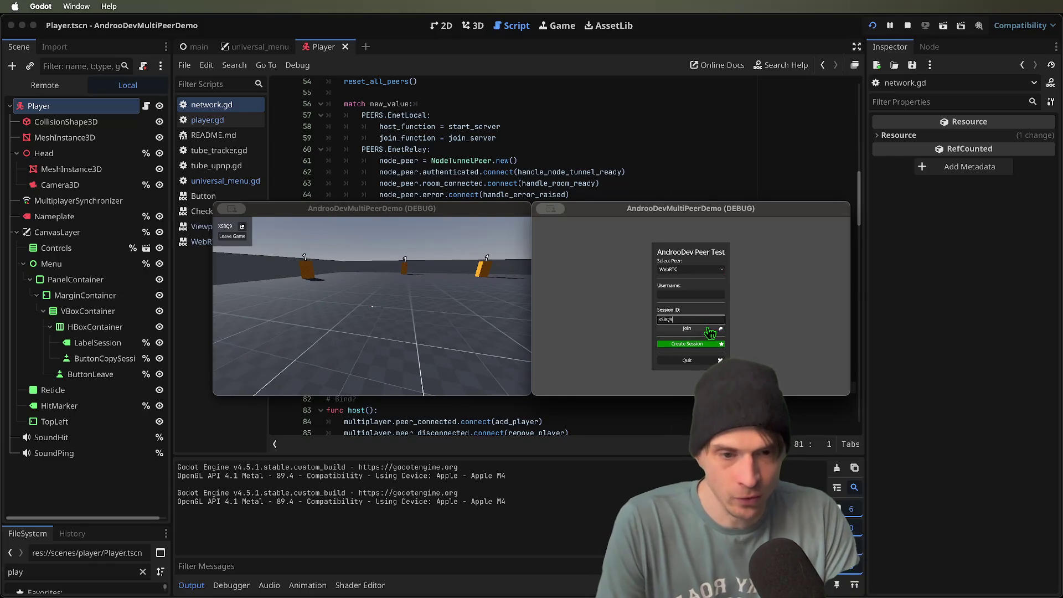
click(708, 329)
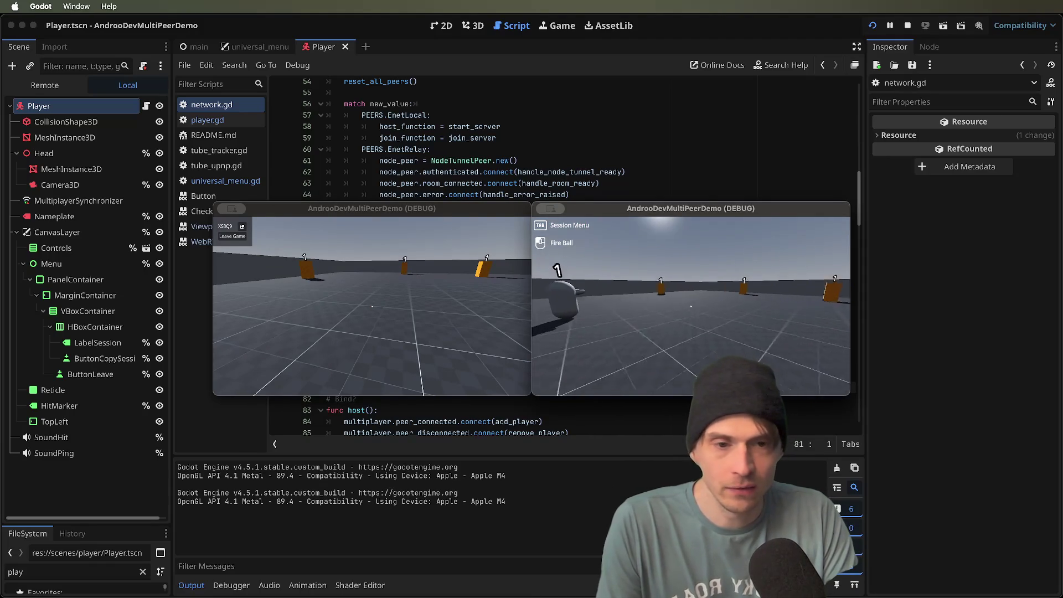
- Walk the second player around the host's world with W, then leave the session
key(w)
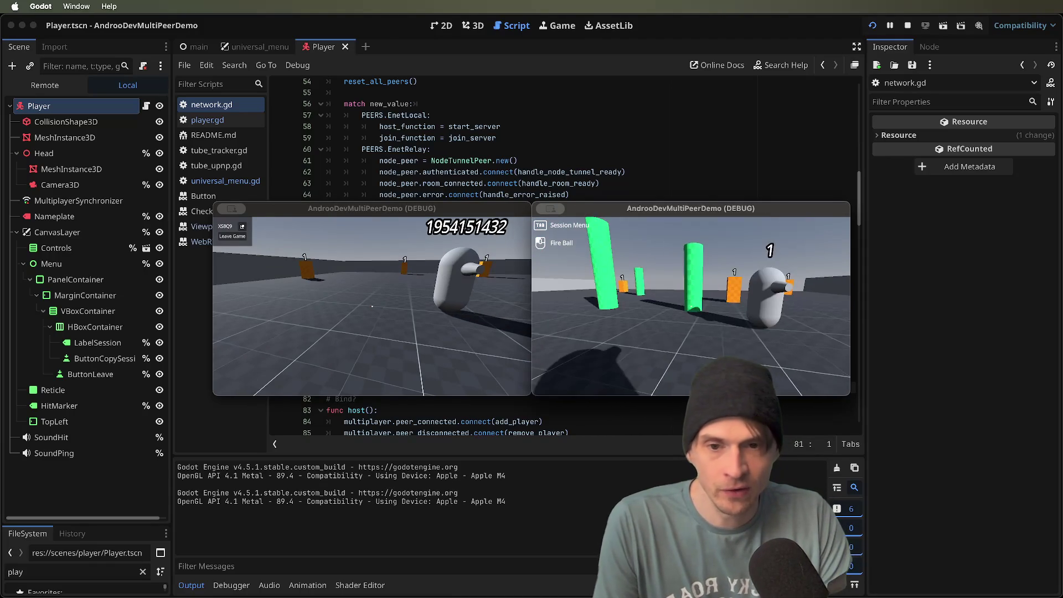
key(w)
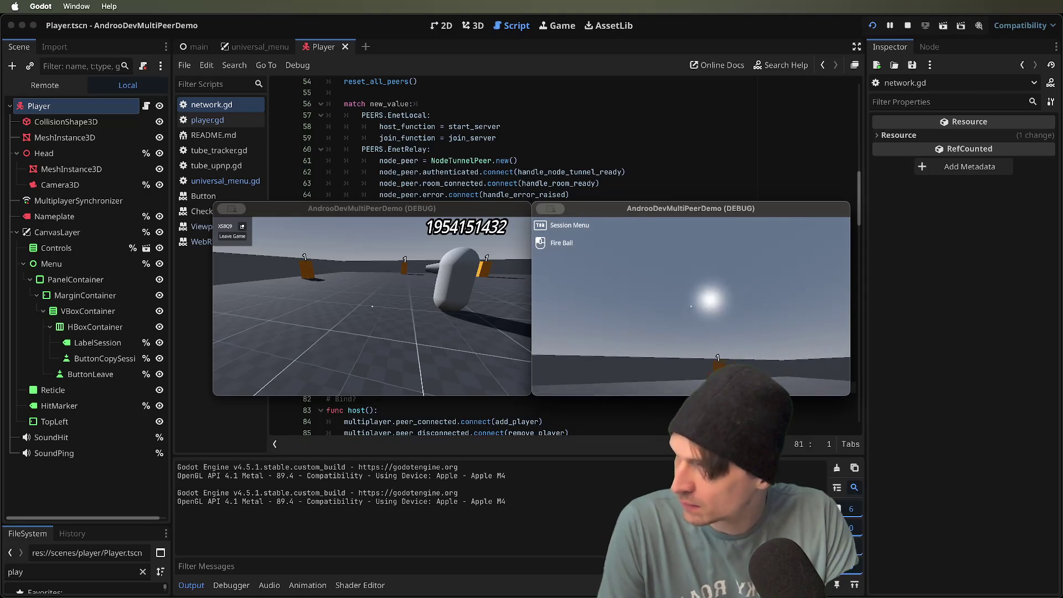
key(w)
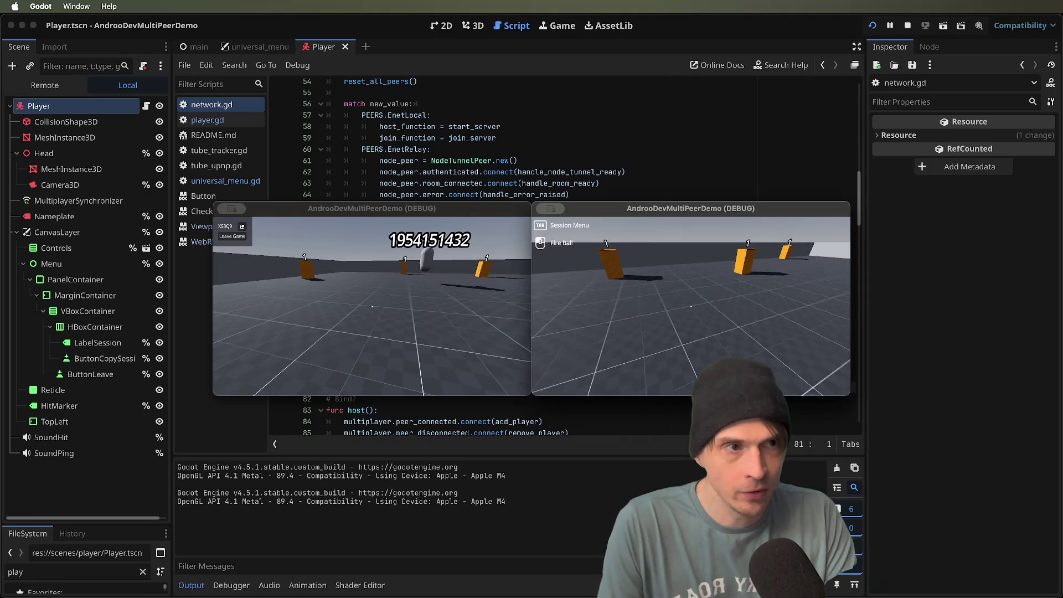
key(w)
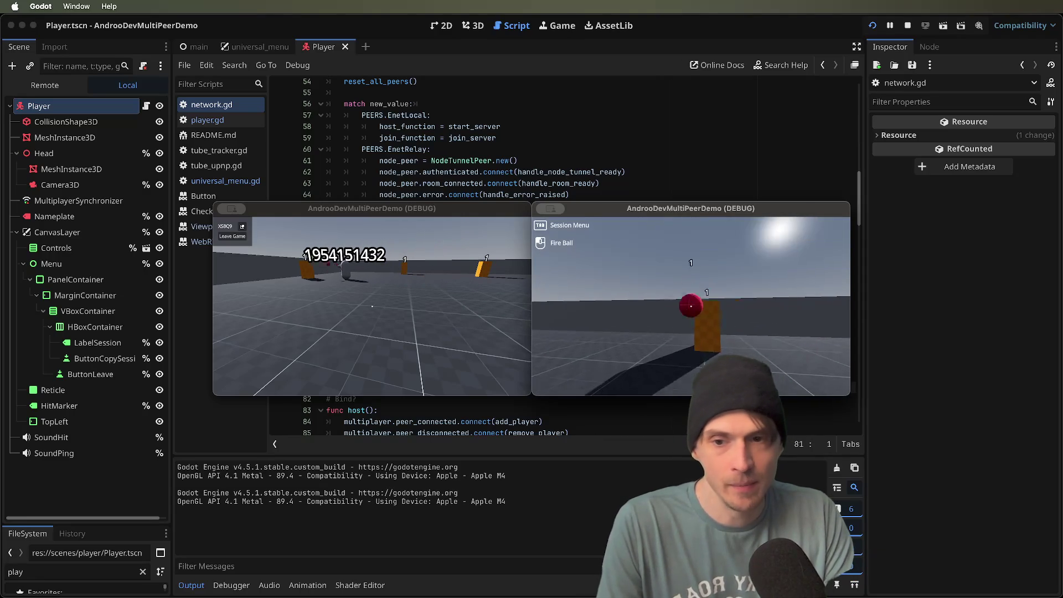
key(Tab)
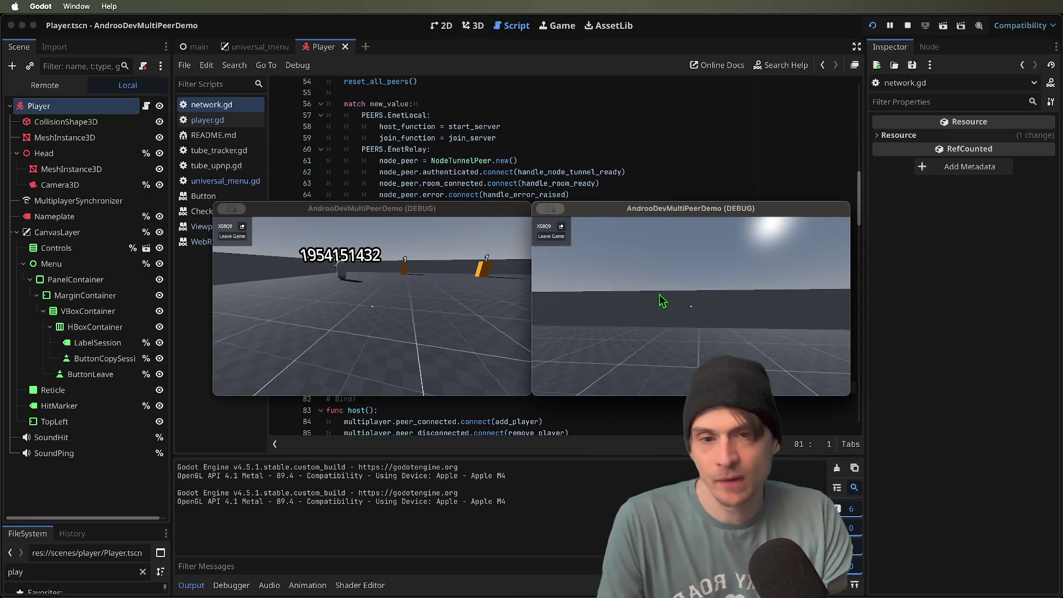
click(543, 236)
- Choose WebRTC again in the second window and rejoin the host's session
click(692, 288)
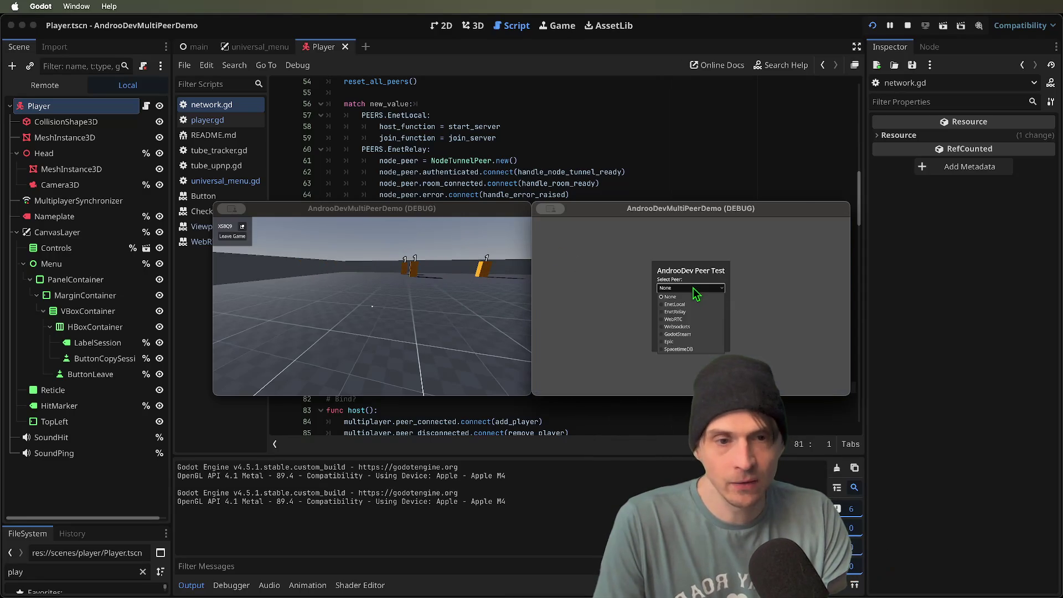
click(695, 321)
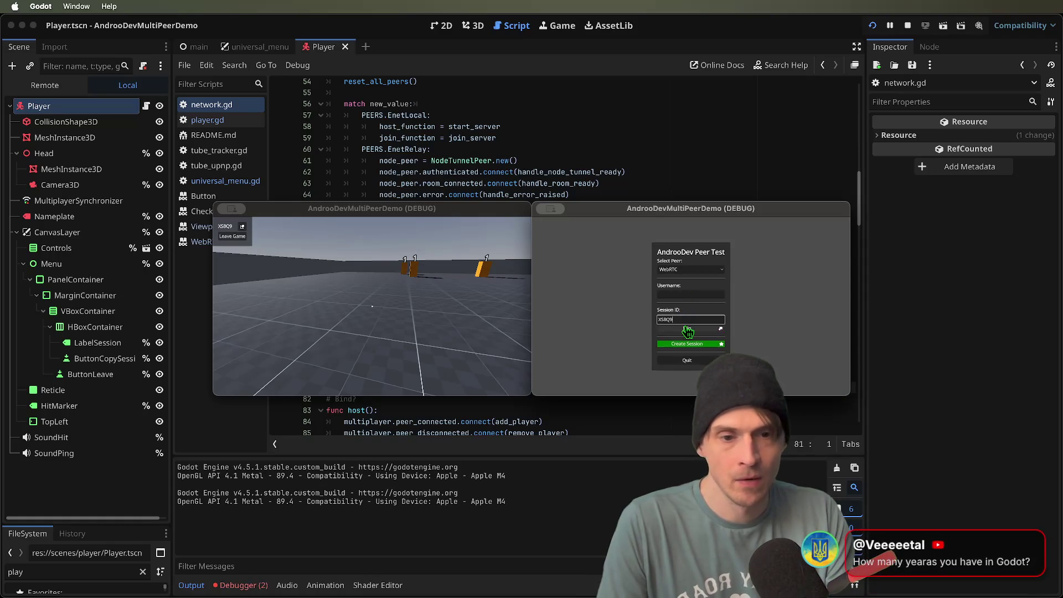
click(688, 331)
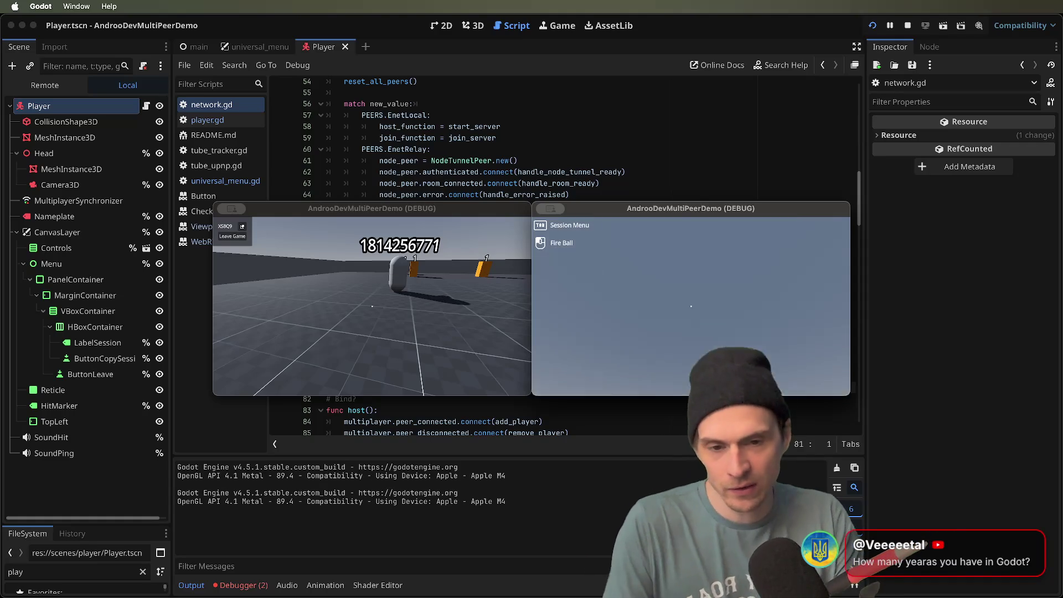
- Move the second player around the arena, firing fireballs at the orange targets and boxes
click(691, 307)
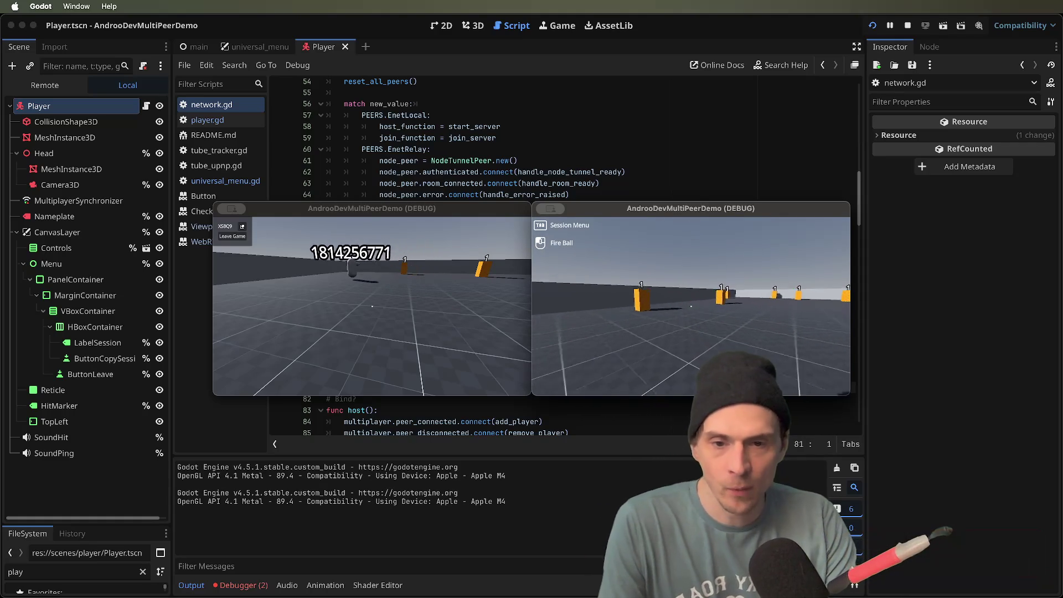
click(691, 306)
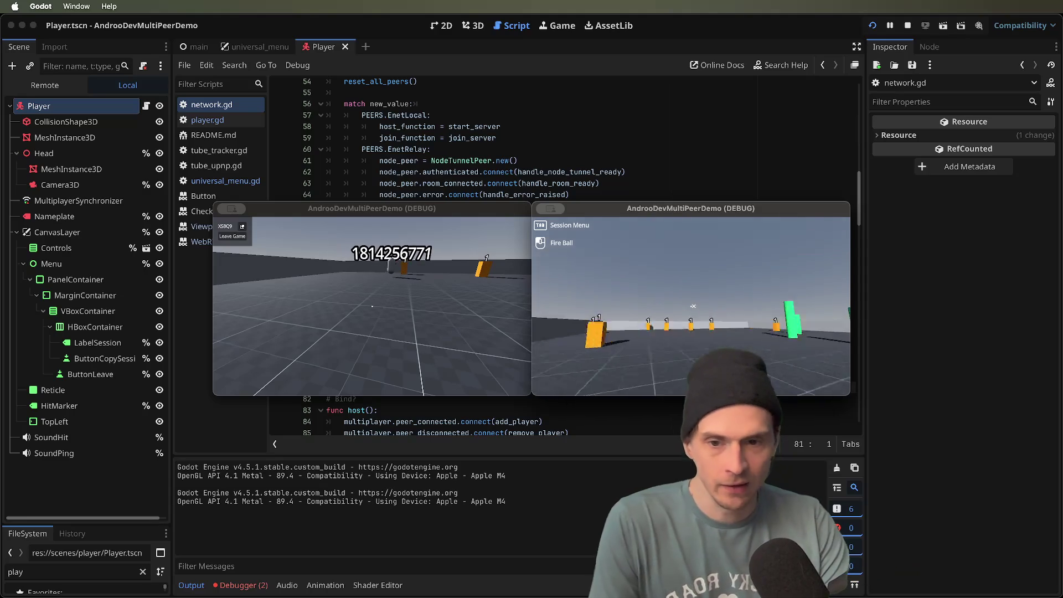
click(680, 286)
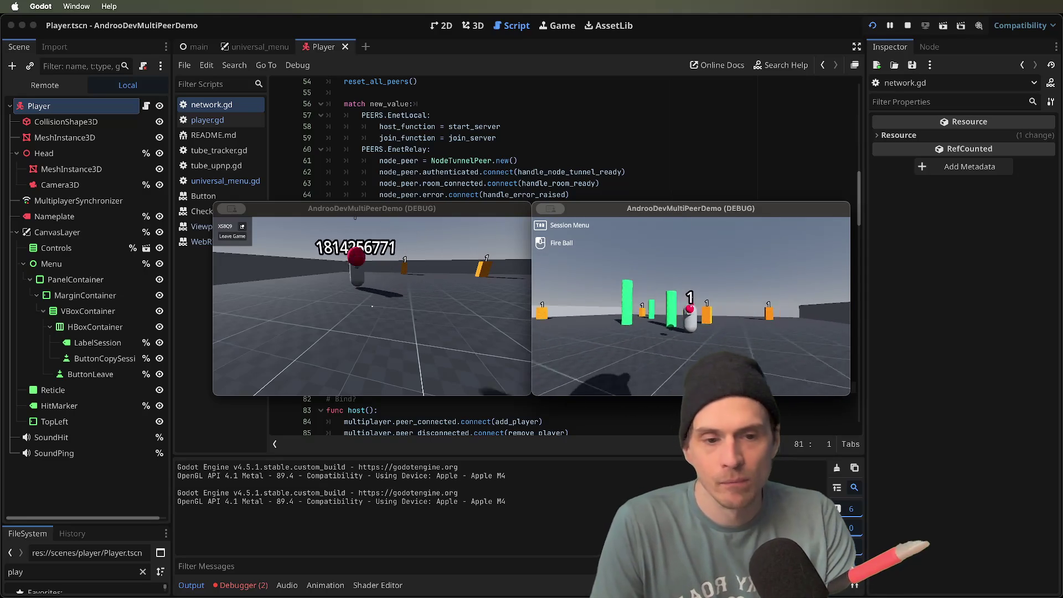
click(691, 306)
key(w)
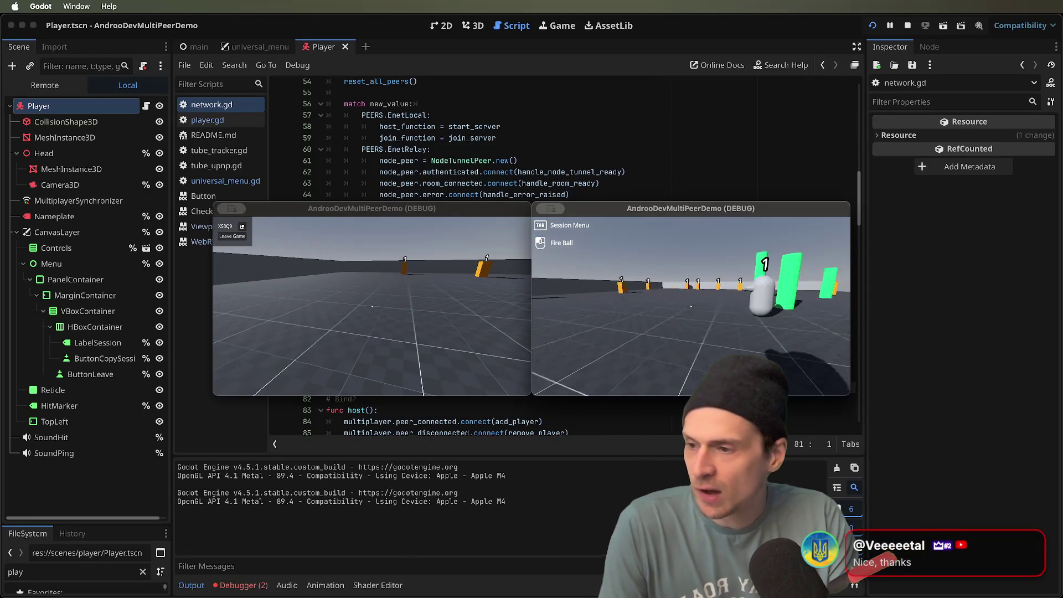
click(690, 306)
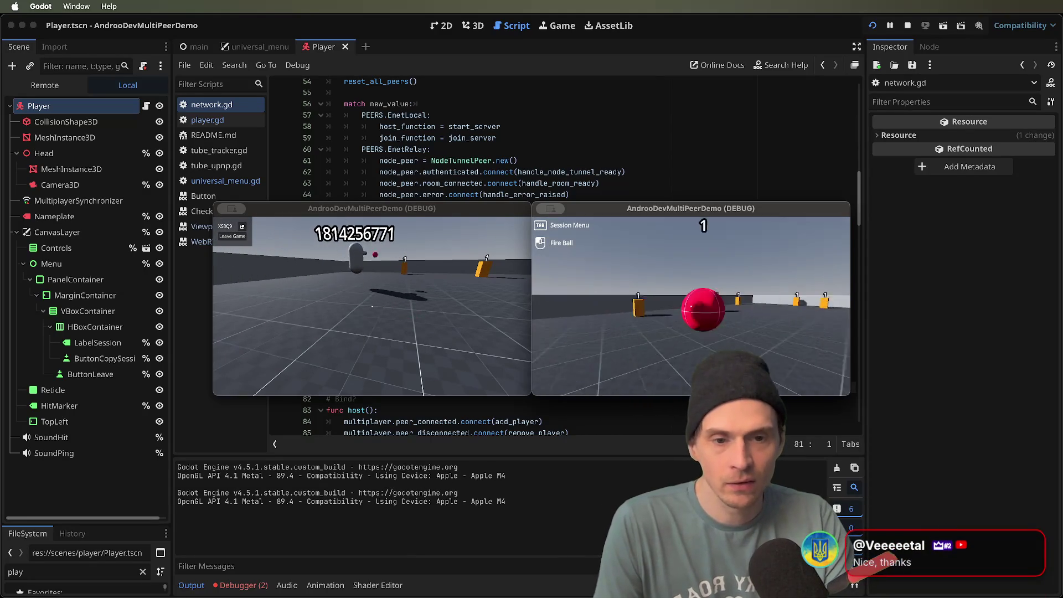
key(w)
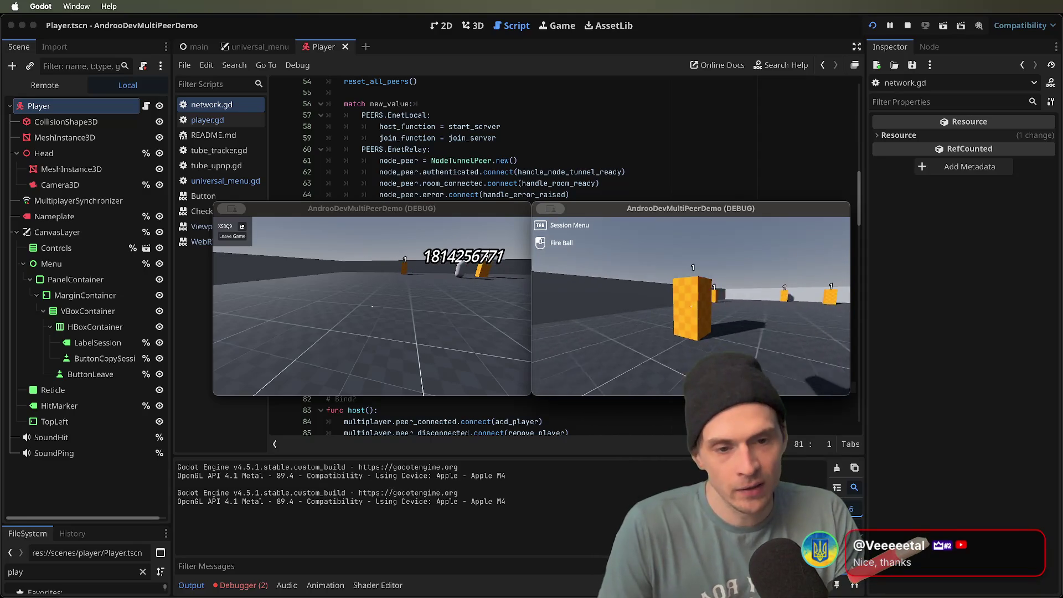
click(690, 306)
click(691, 306)
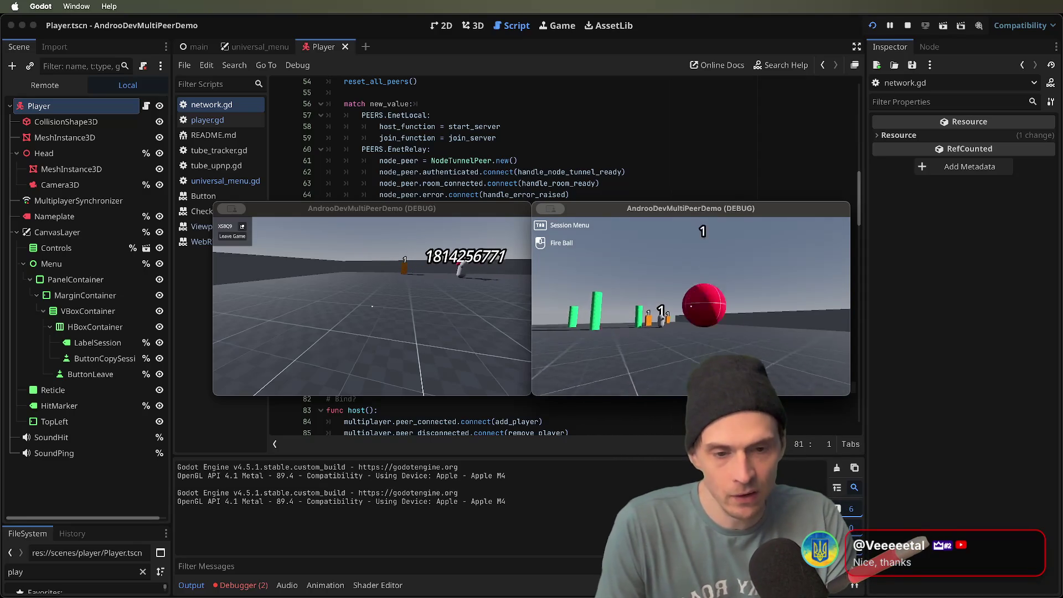
mouse_move(691, 306)
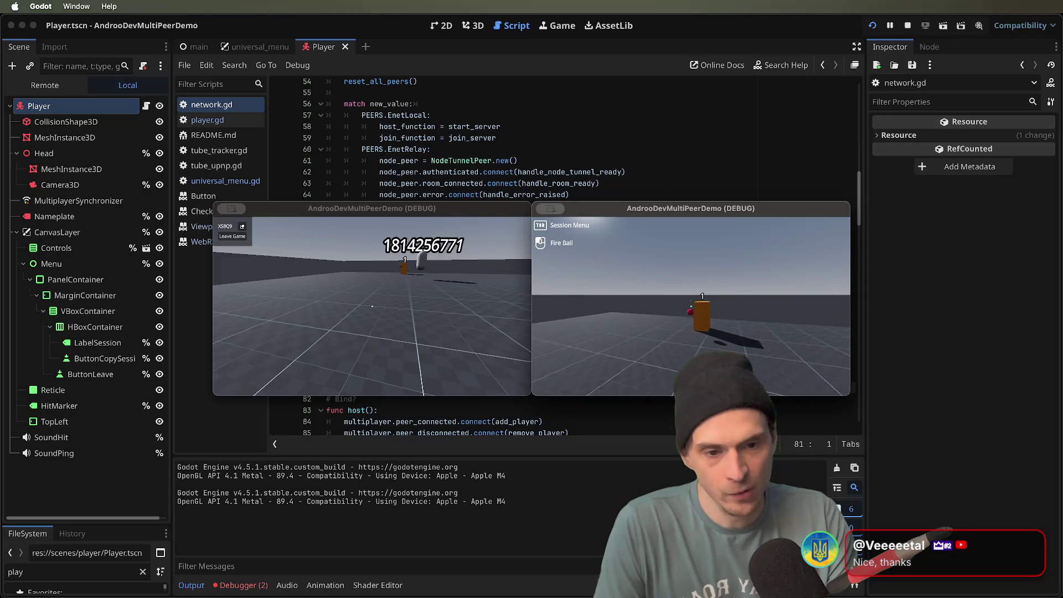
click(690, 306)
mouse_move(691, 306)
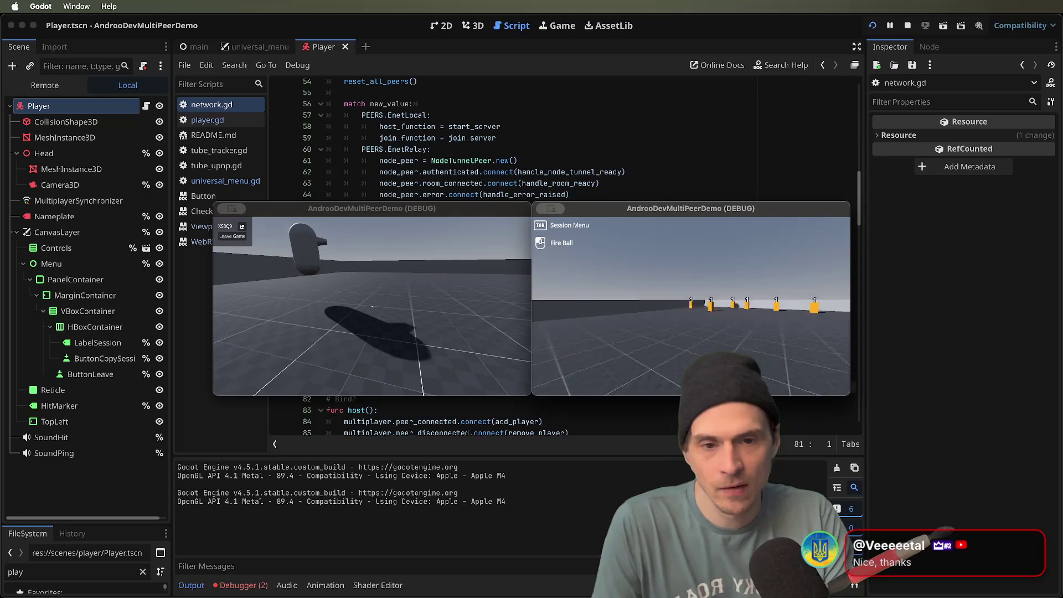
- Leave the match in the second window and dismiss the peer type list without choosing
key(Tab)
click(554, 241)
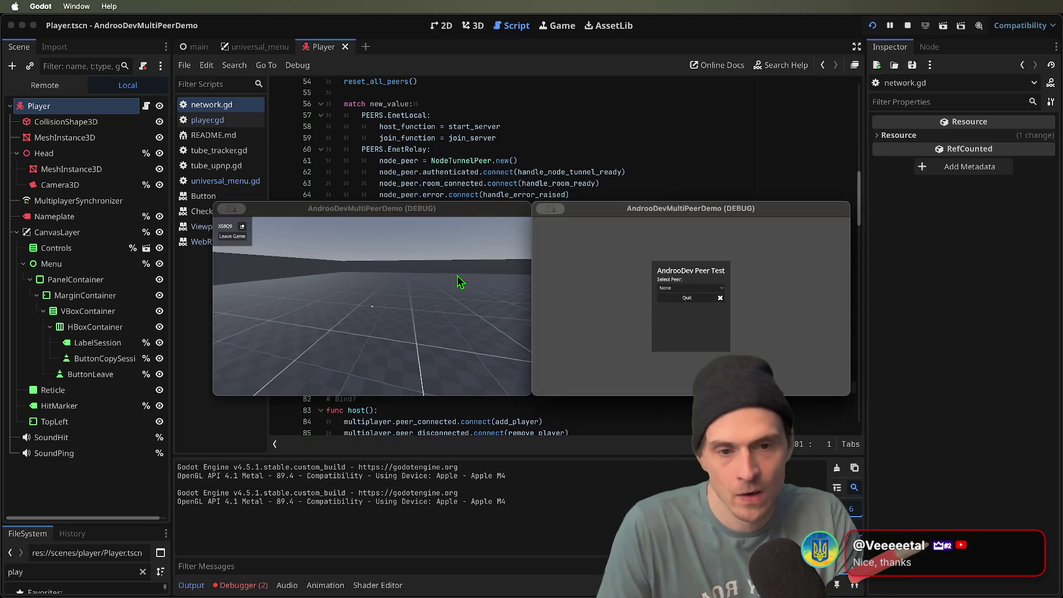
click(706, 287)
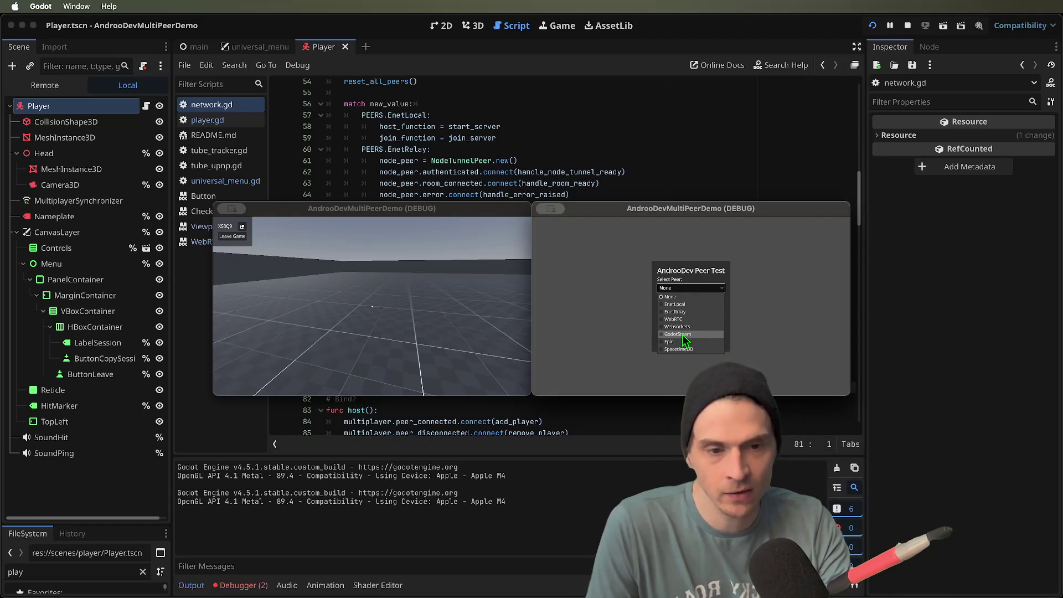
click(749, 361)
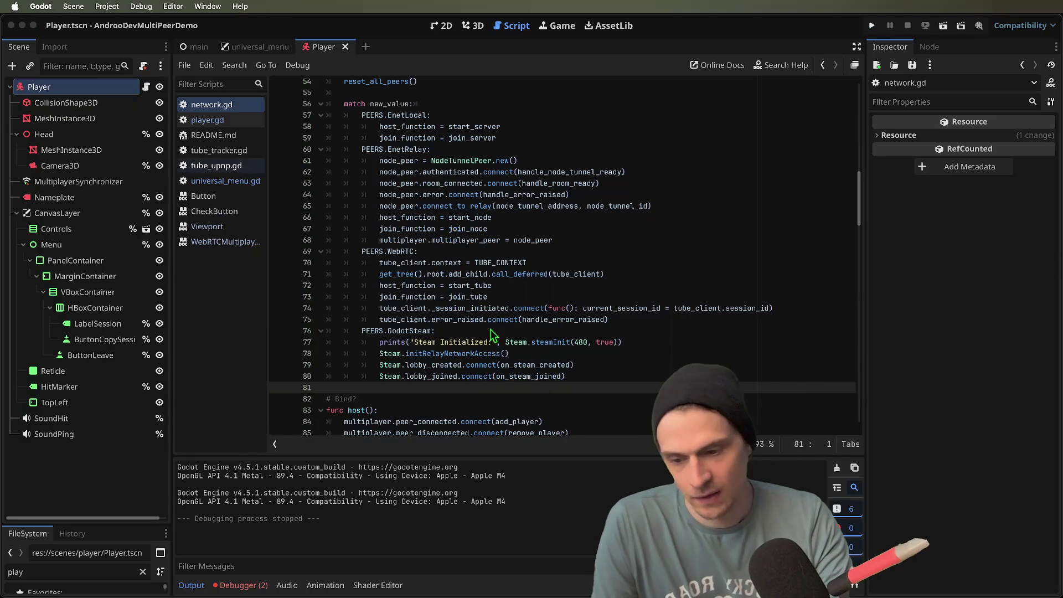
- Stop the game and locate the GodotSteam initialization code in network.gd
click(490, 329)
scroll(484, 386, down, 5)
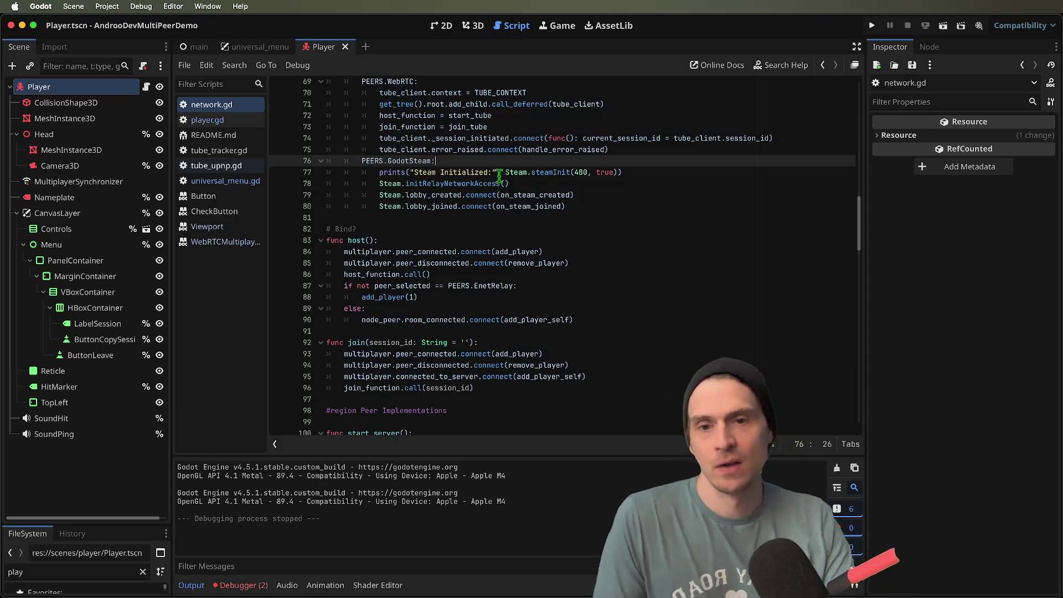
click(566, 152)
click(446, 173)
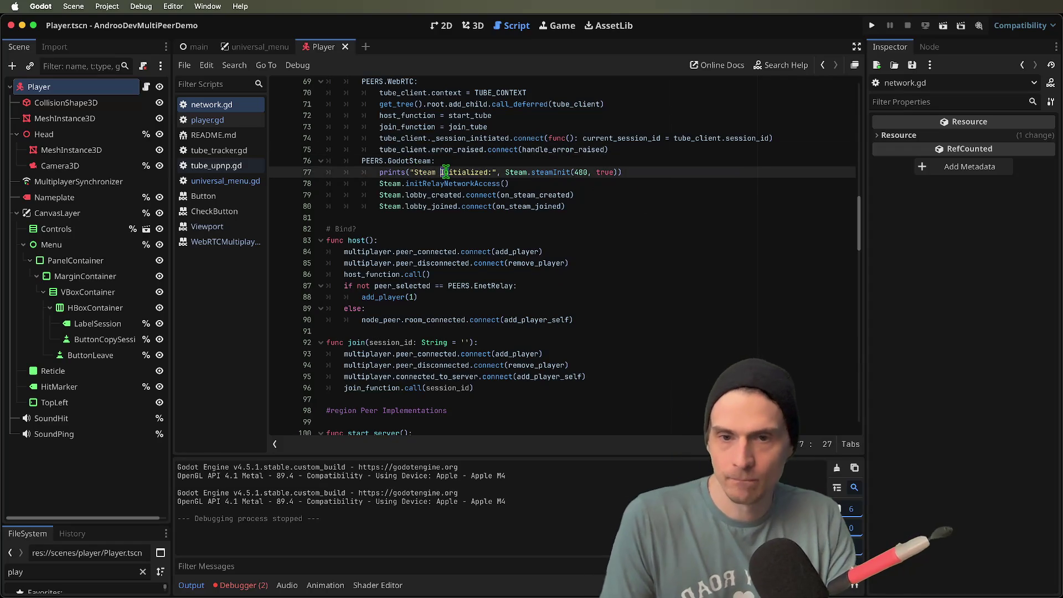
click(470, 166)
double_click(469, 172)
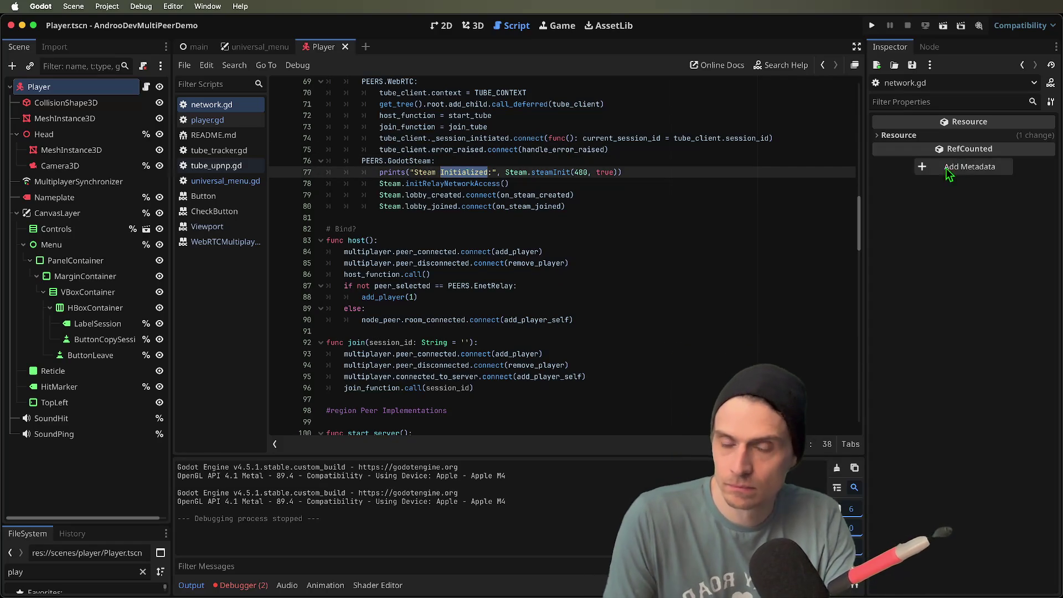
key(Right)
text(()
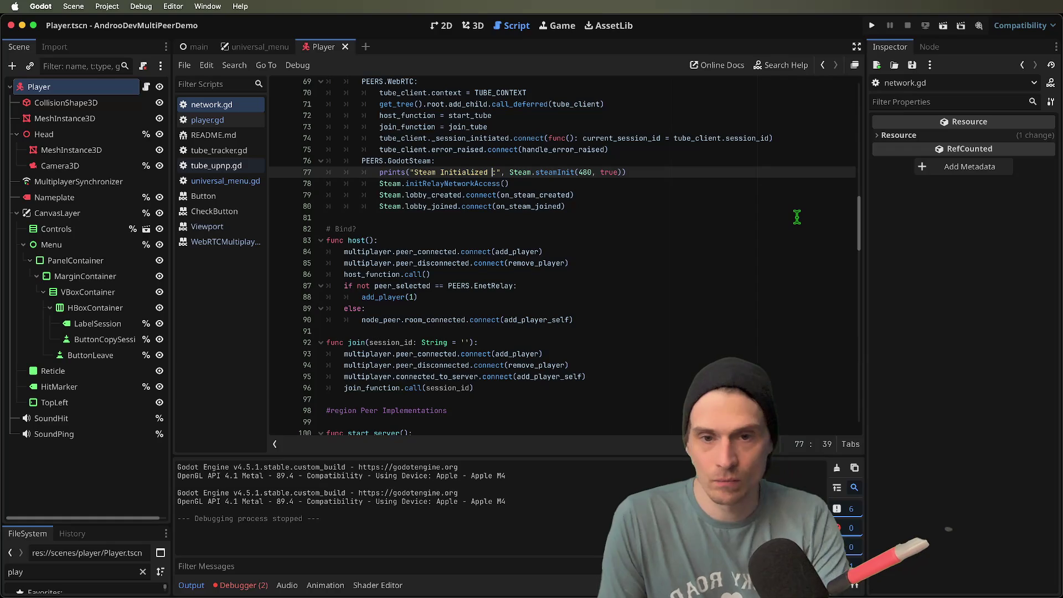
key(BackSpace)
key(BackSpace)
text(:)
- Store the Steam.steamInit(480, true) result in a variable and delete the old prints line
click(722, 160)
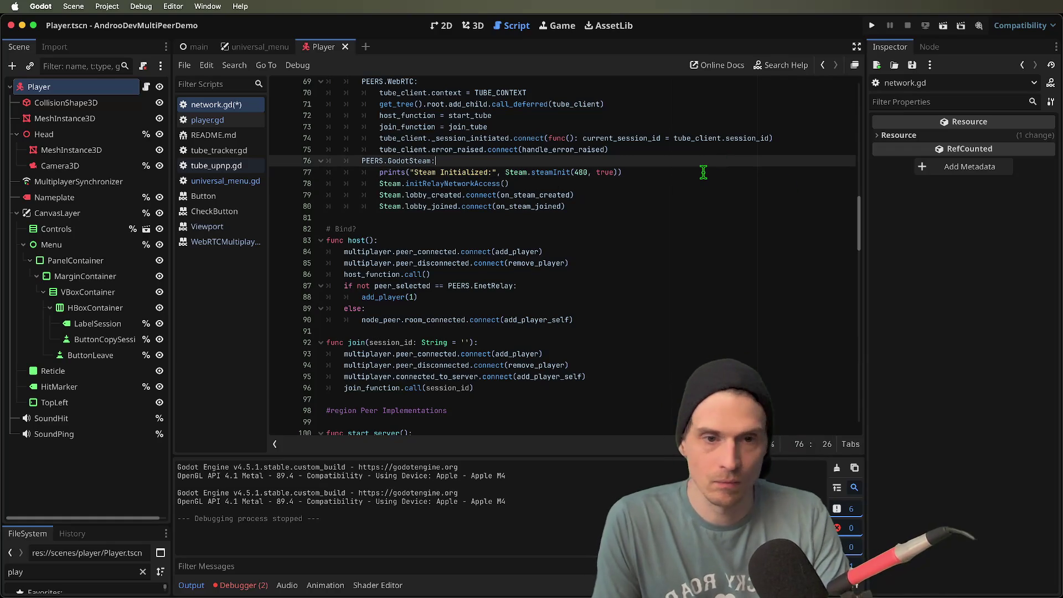
click(703, 172)
key(Return)
text(if)
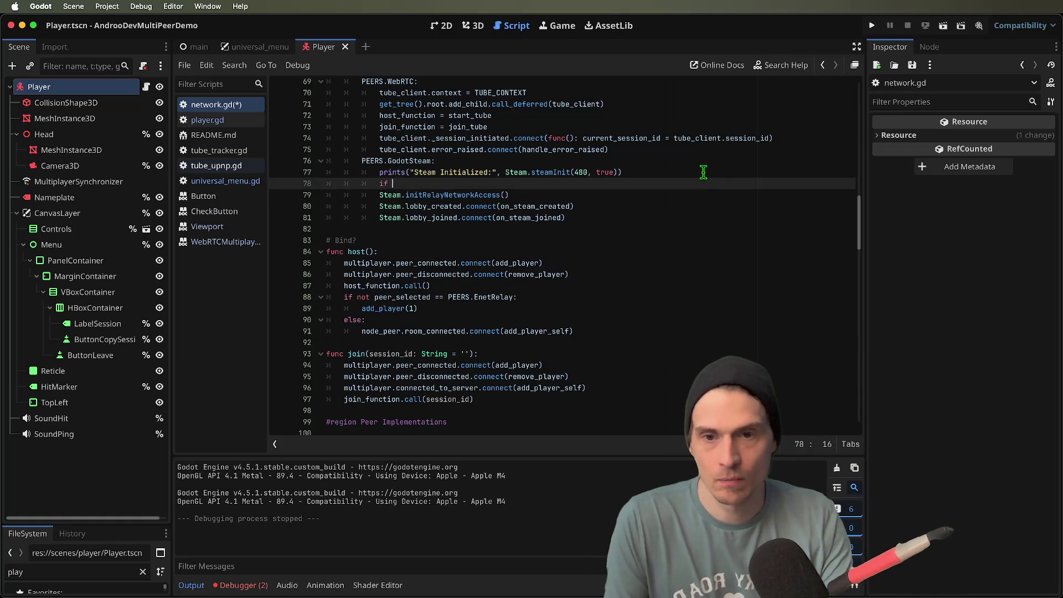
mouse_move(505, 176)
mouse_down()
mouse_move(625, 173)
mouse_move(616, 168)
mouse_up()
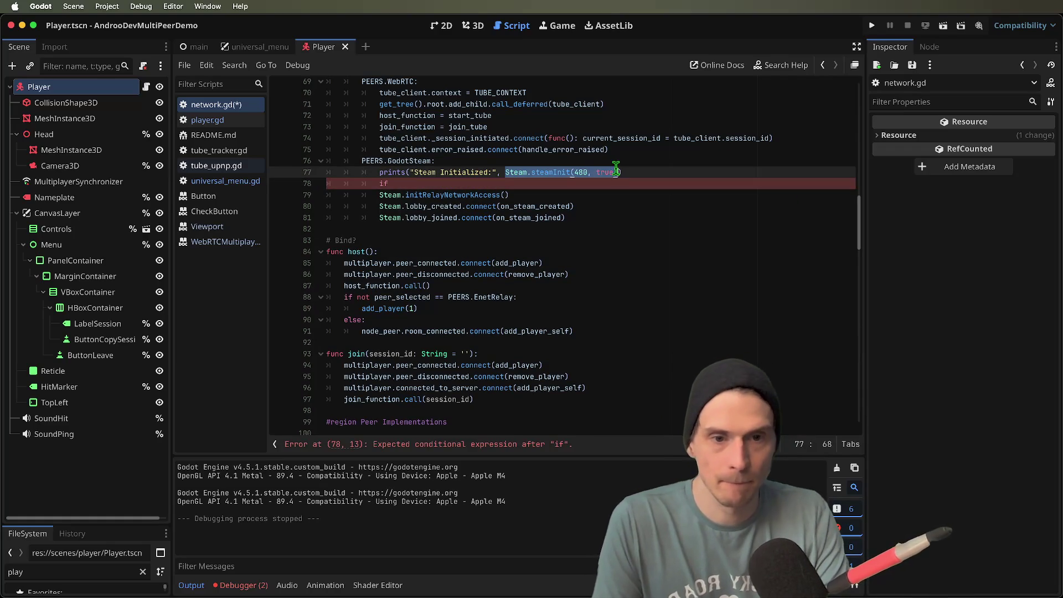
click(674, 186)
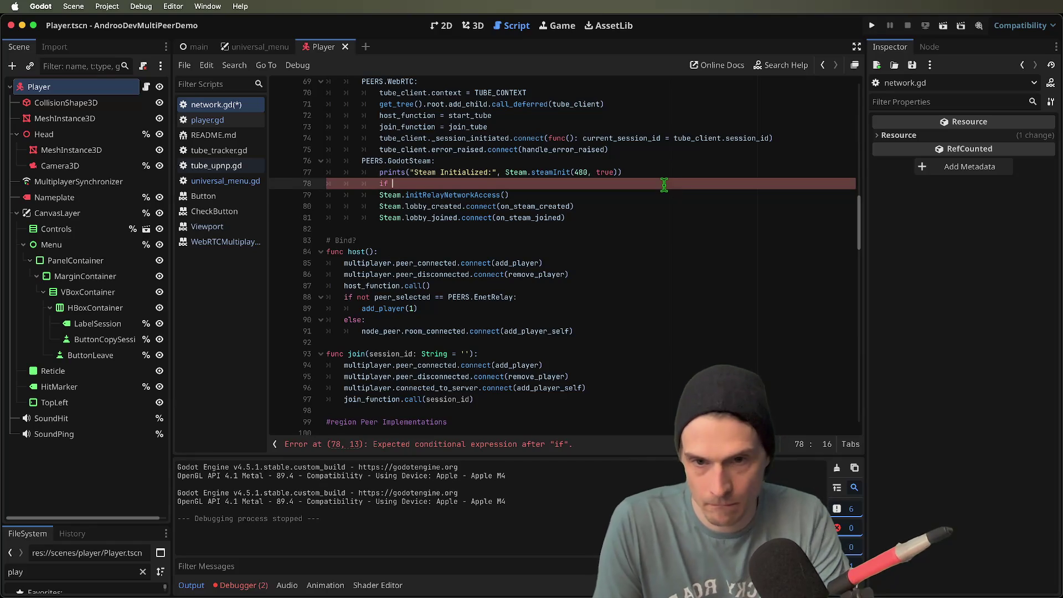
key(Up)
key(super+shift+Return)
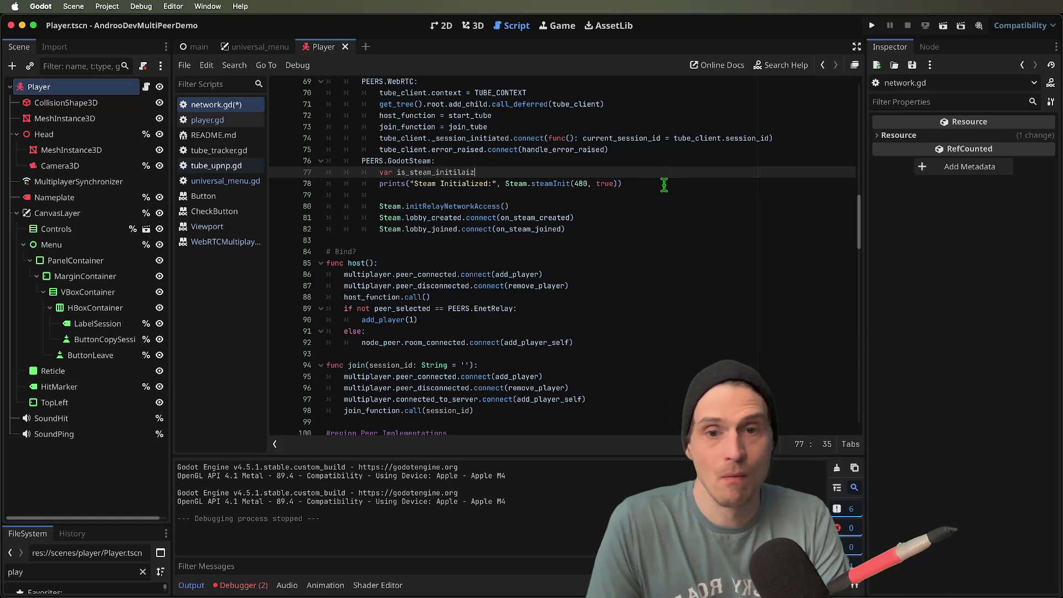
text(Steam.steamInit(480, true))
key(Escape)
key(Down)
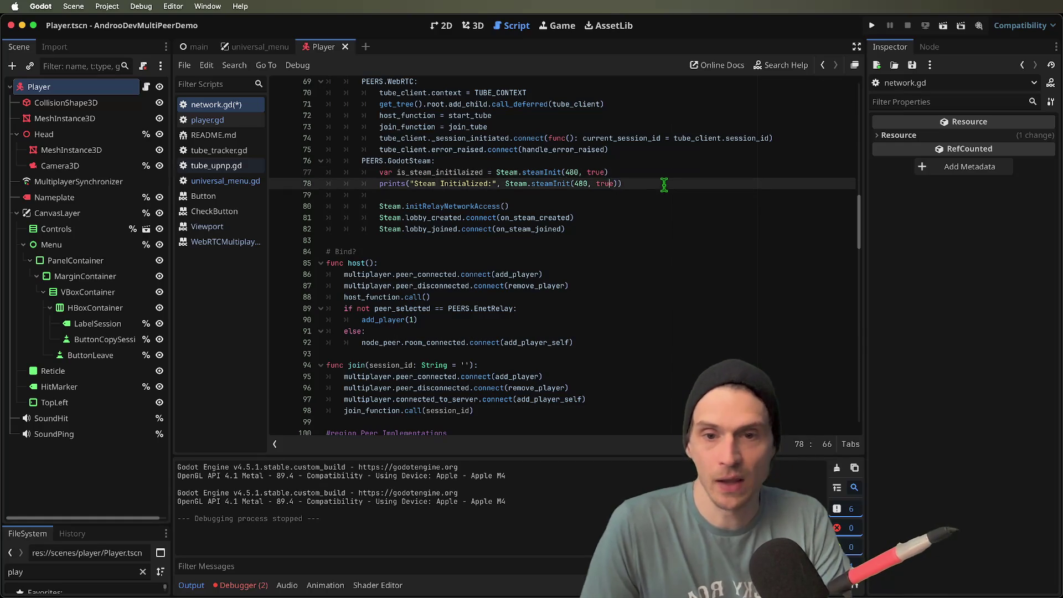
key(super+shift+k)
- Add an 'if is_steam_initialized:' condition with an indented block below it
text(if is_)
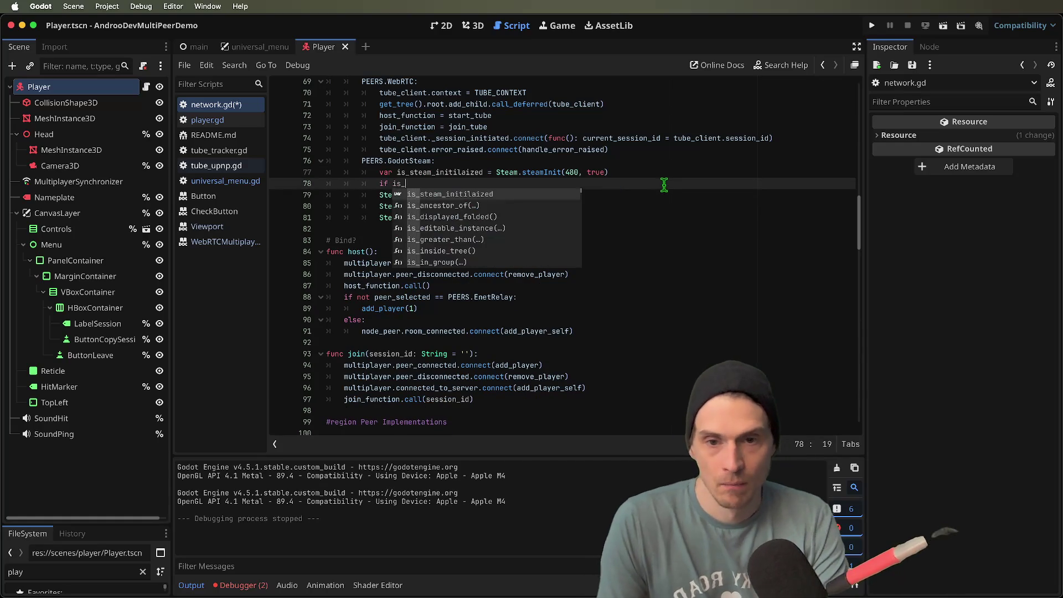
key(Return)
text(:)
key(Return)
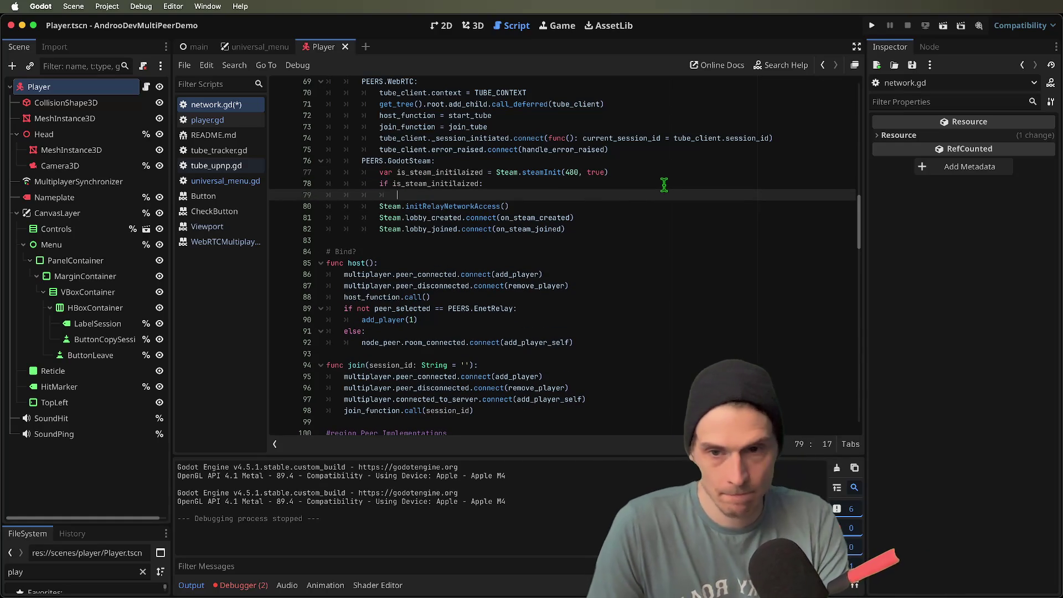
key(Up)
text(not)
key(Down)
key(ctrl+z)
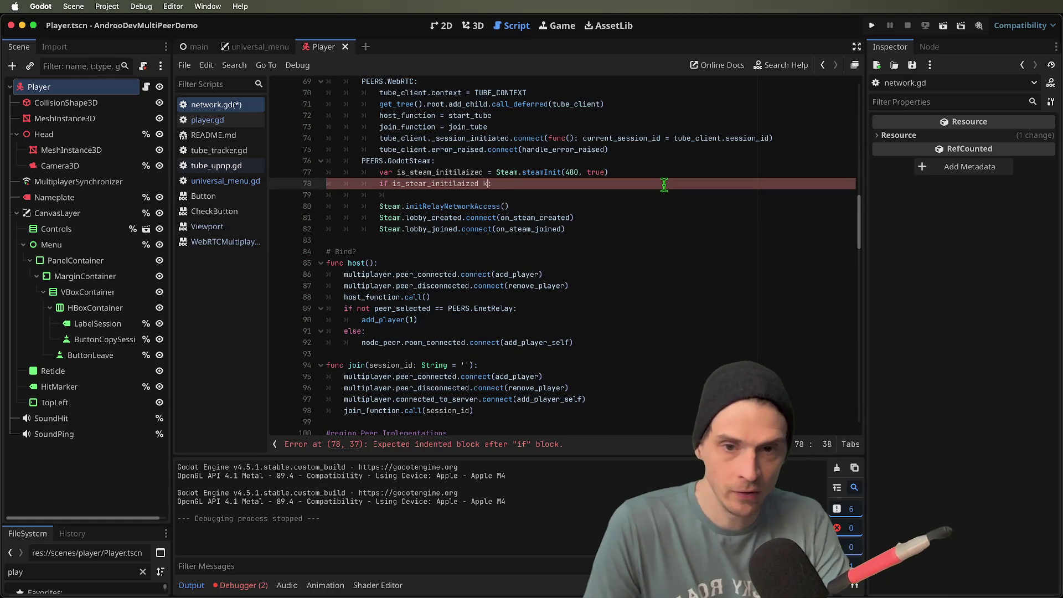
- Add a push_warning call reporting that Steam is not initialized
key(Down)
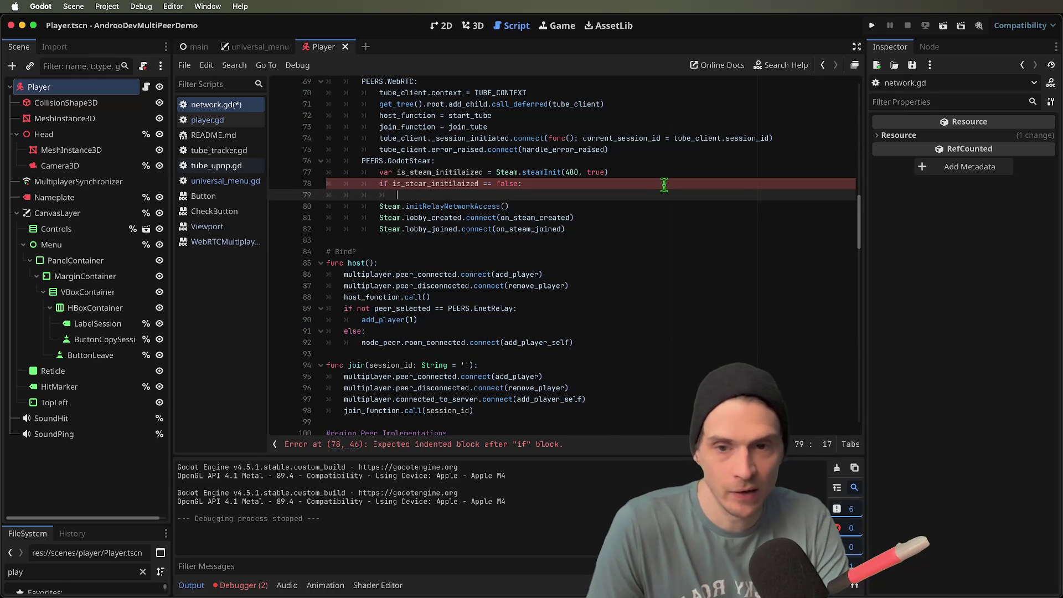
text(push)
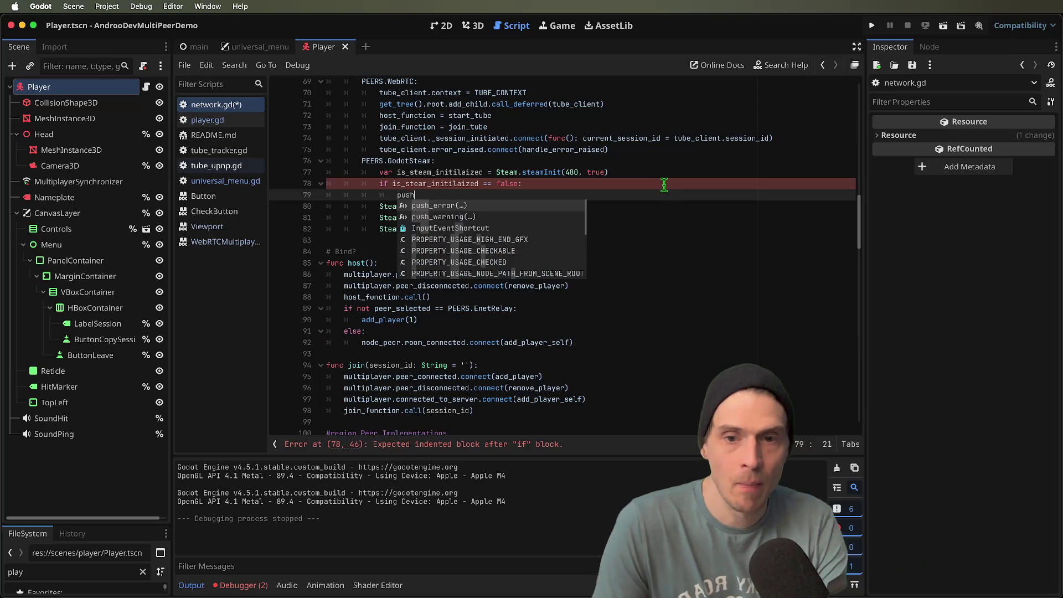
key(Return)
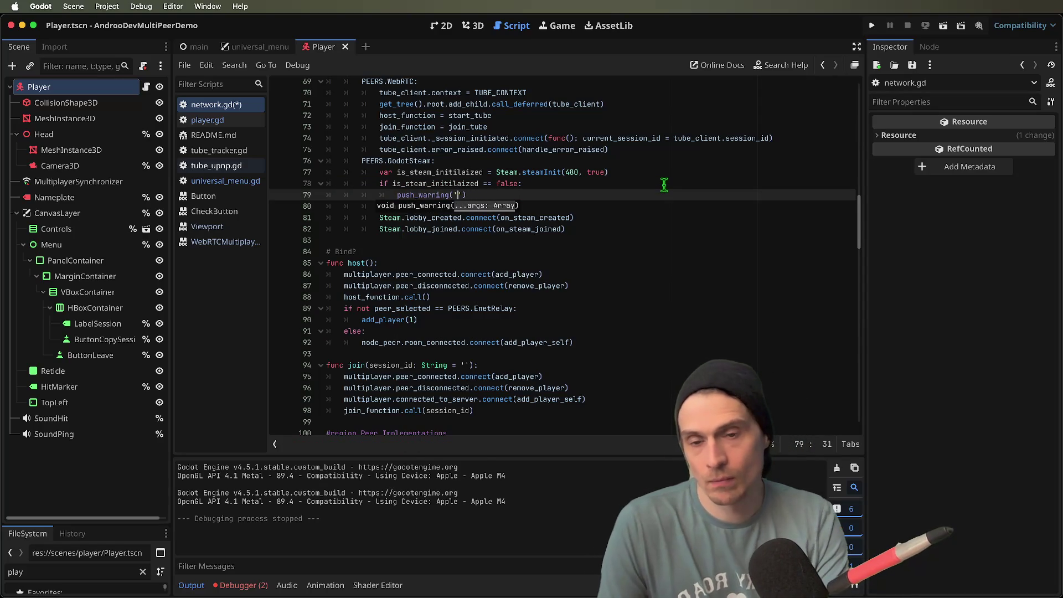
text(team not itil)
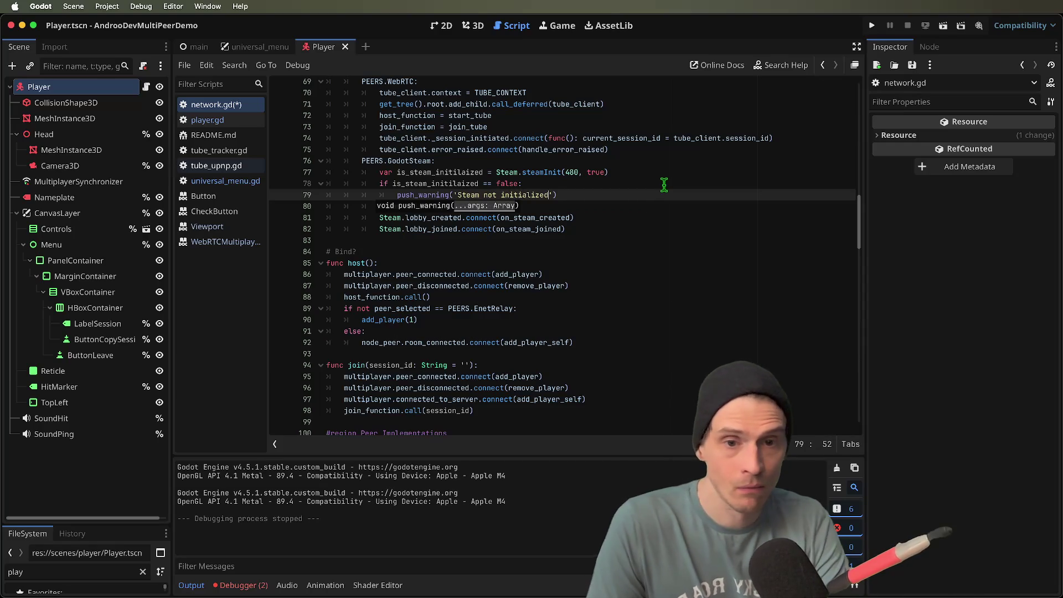
text())
key(Return)
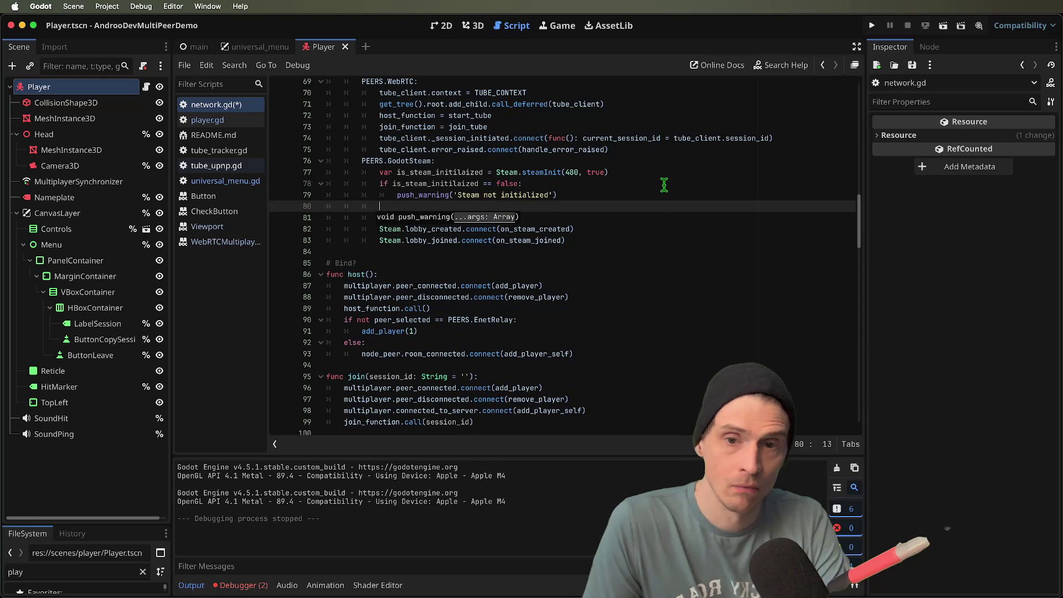
- Add an else branch with prints("Steam initialized: ") plus the init result, and run the project
text(else:)
key(Return)
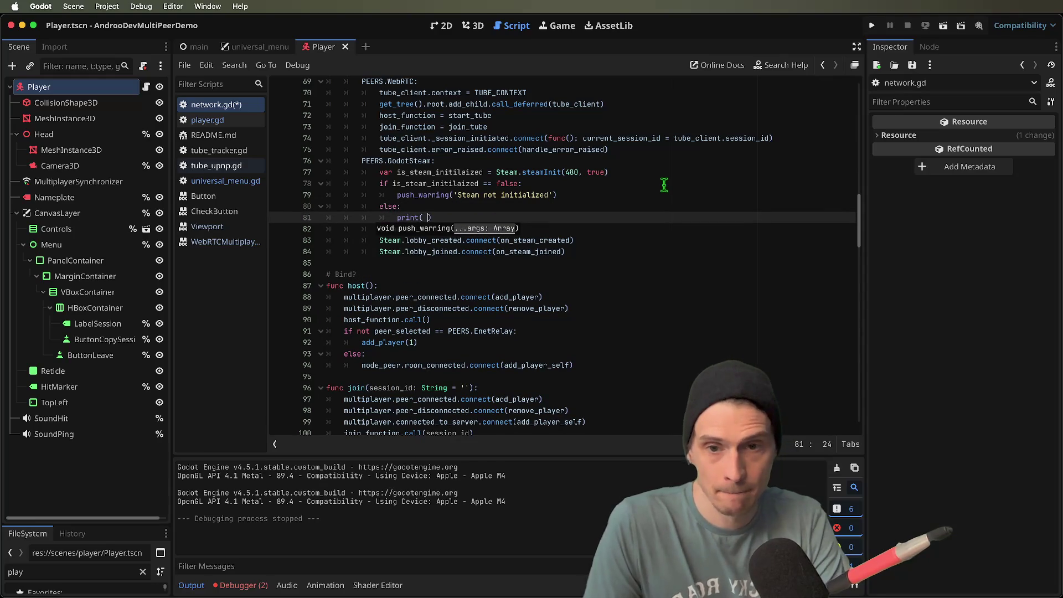
key(Left)
key(Left)
text(s)
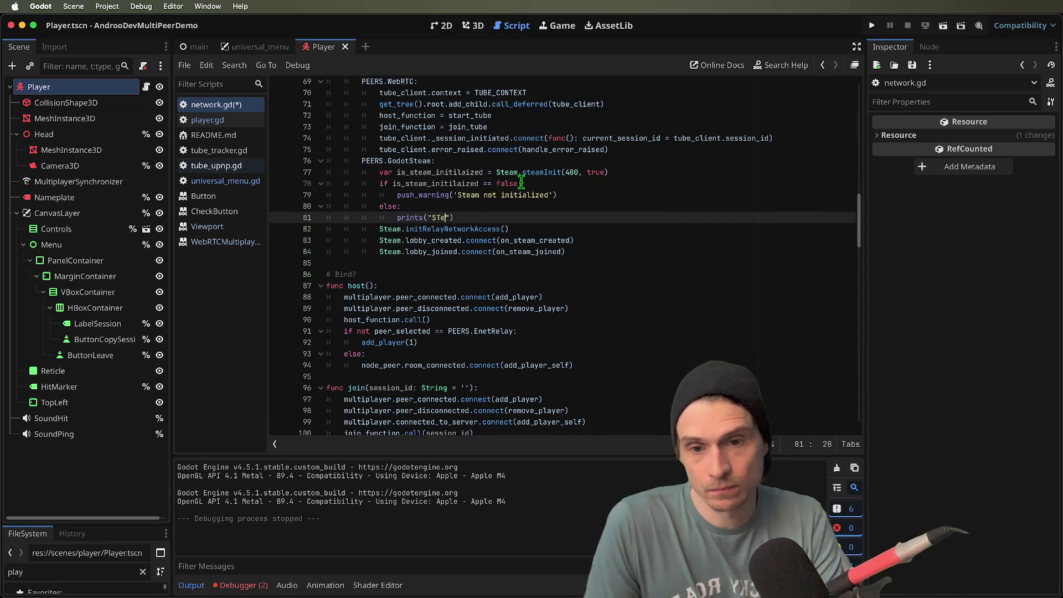
key(BackSpace)
text(initi)
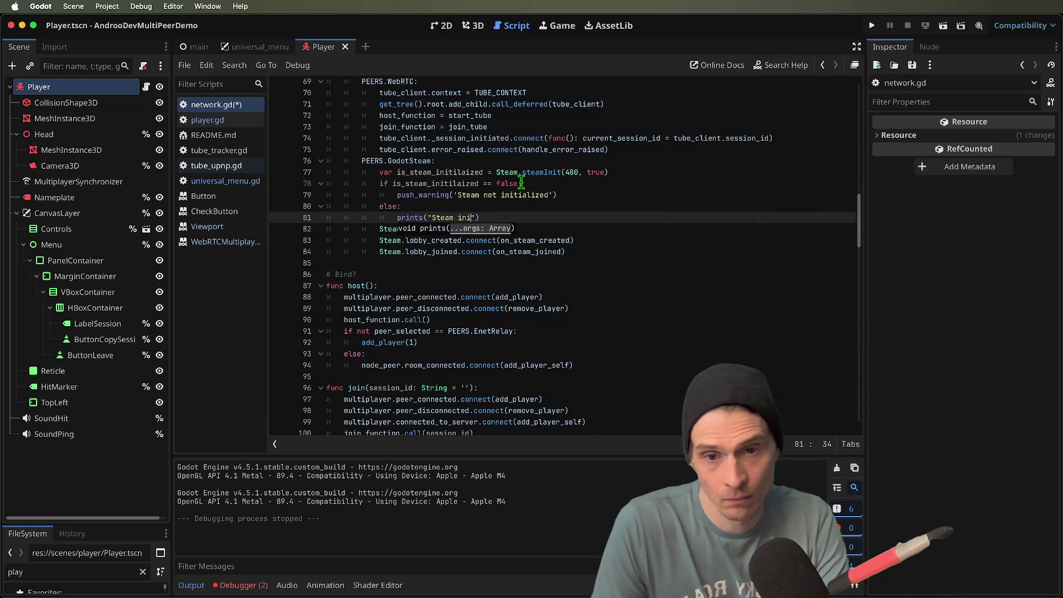
text(aliz)
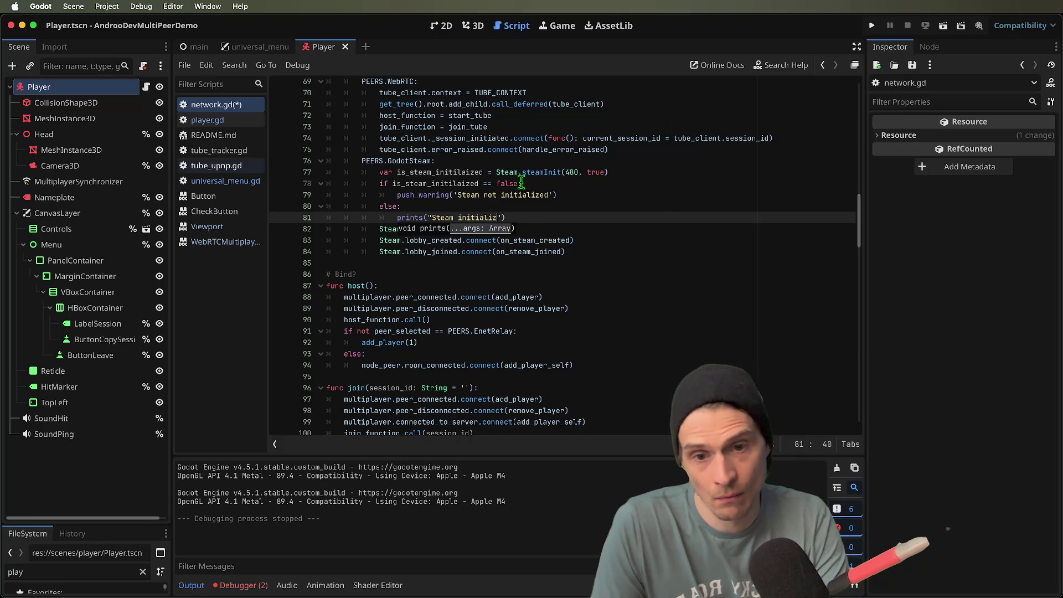
key(BackSpace)
key(BackSpace)
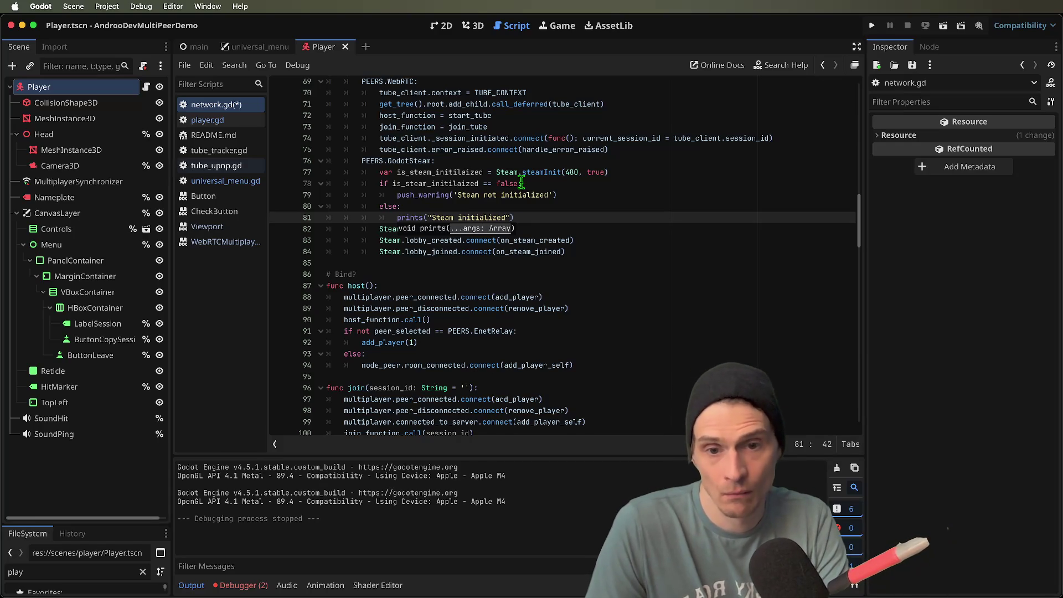
text(:)
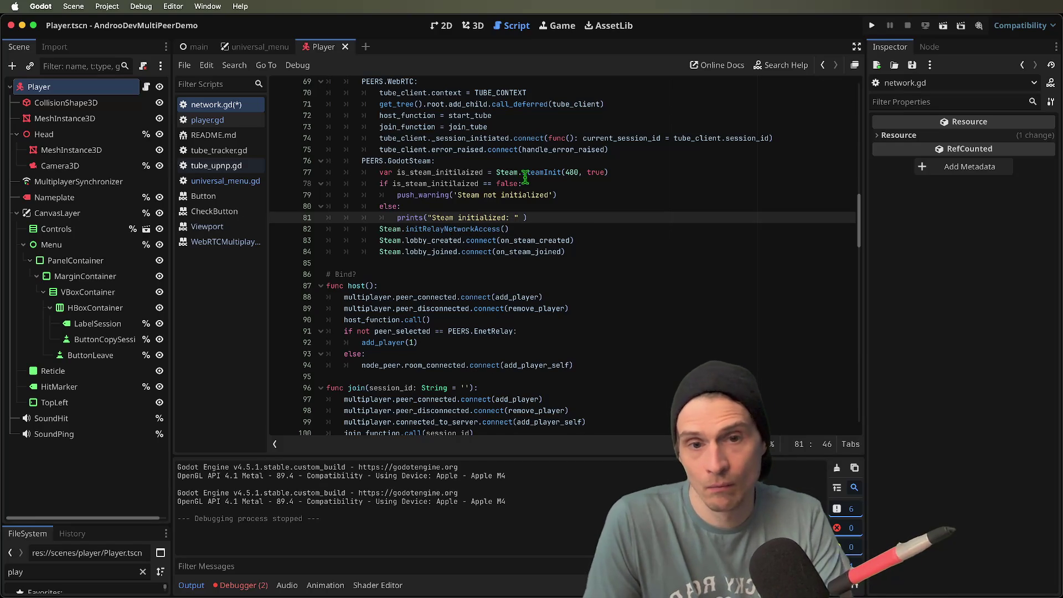
double_click(463, 172)
click(683, 210)
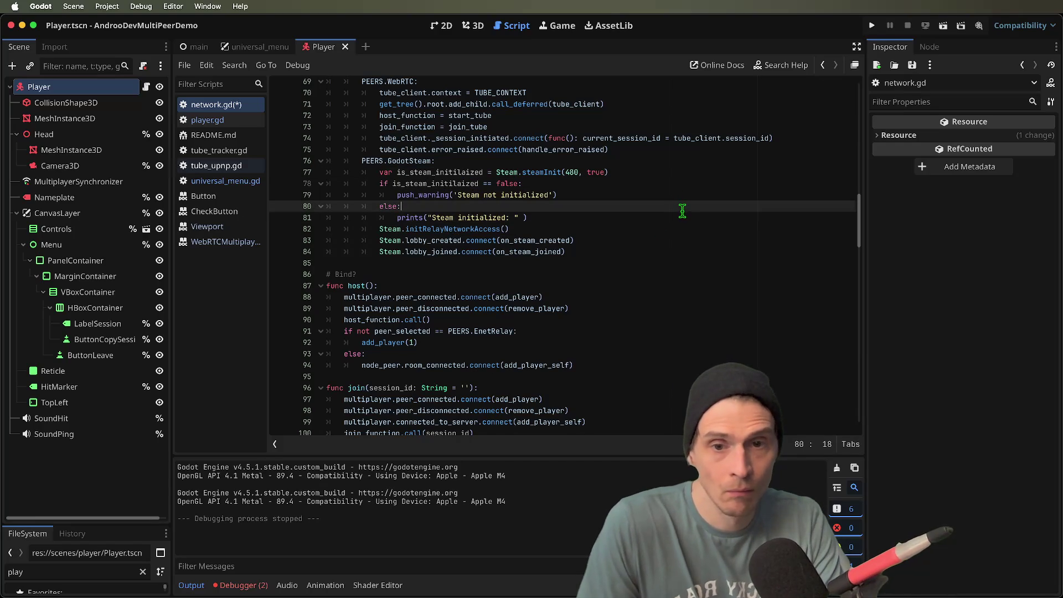
click(686, 218)
text(is_steam_initilaized)
key(super+b)
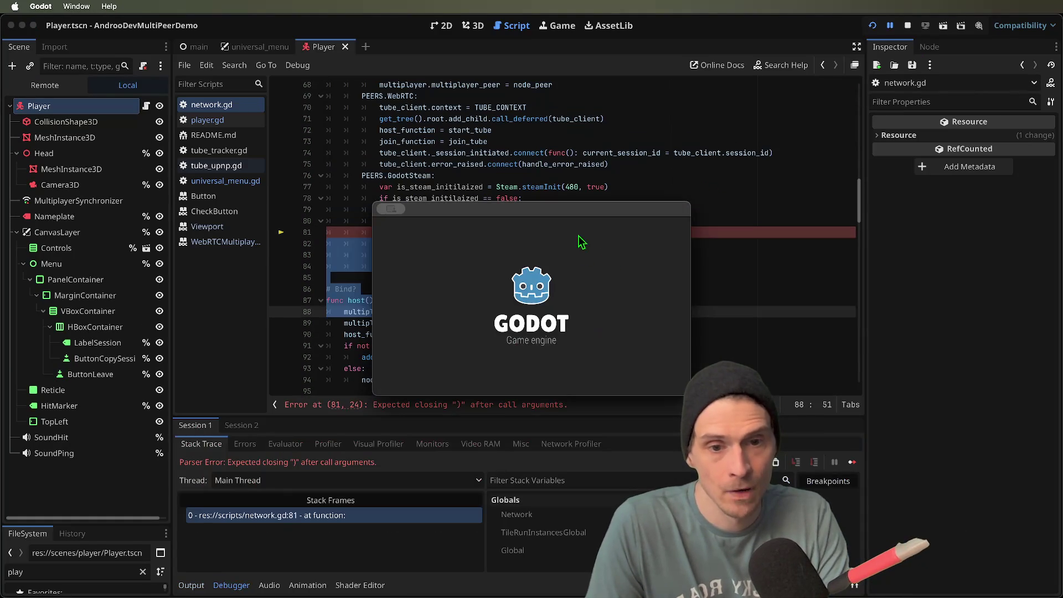
- Stop the running game and jump to the line-81 parse error in network.gd
click(907, 26)
click(831, 202)
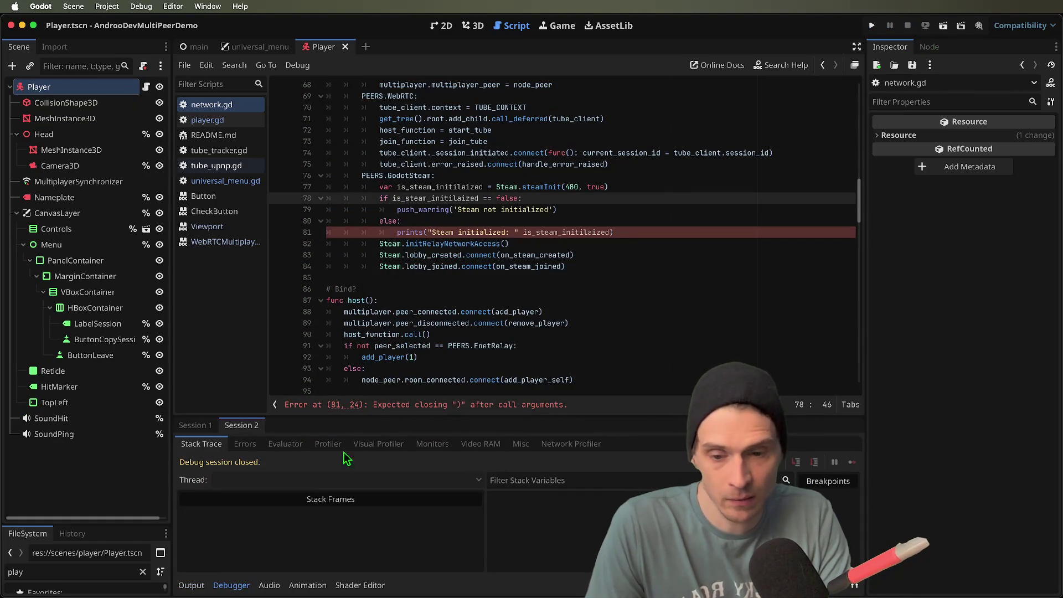
click(376, 405)
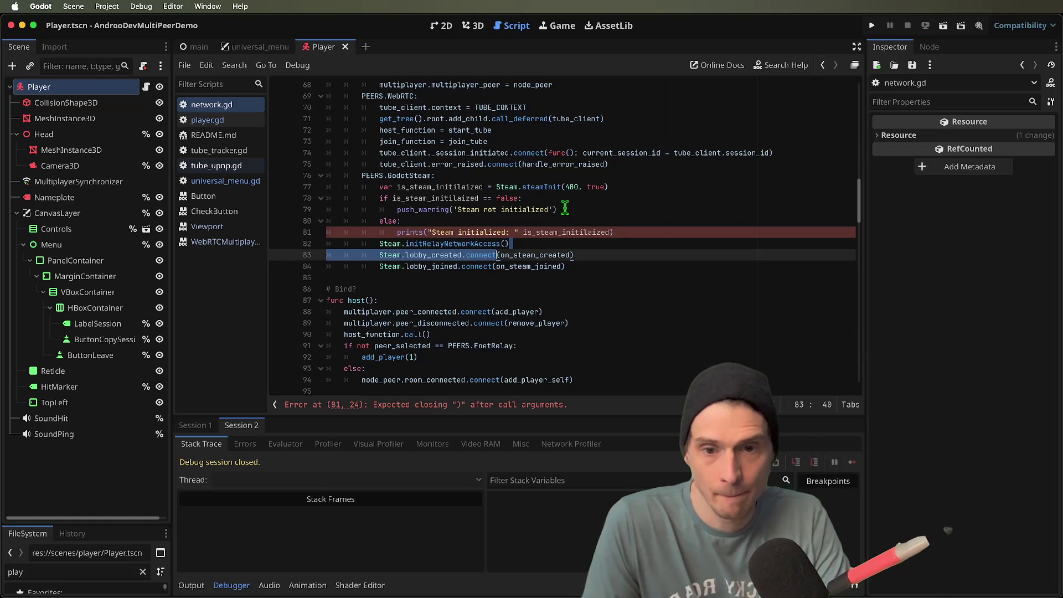
drag(459, 235, 519, 209)
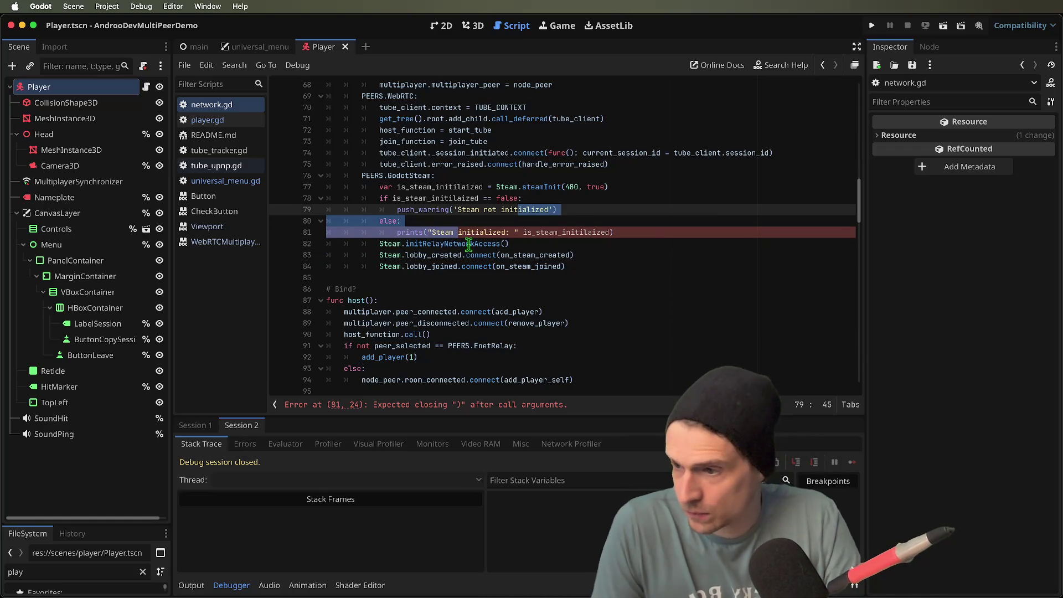
click(623, 186)
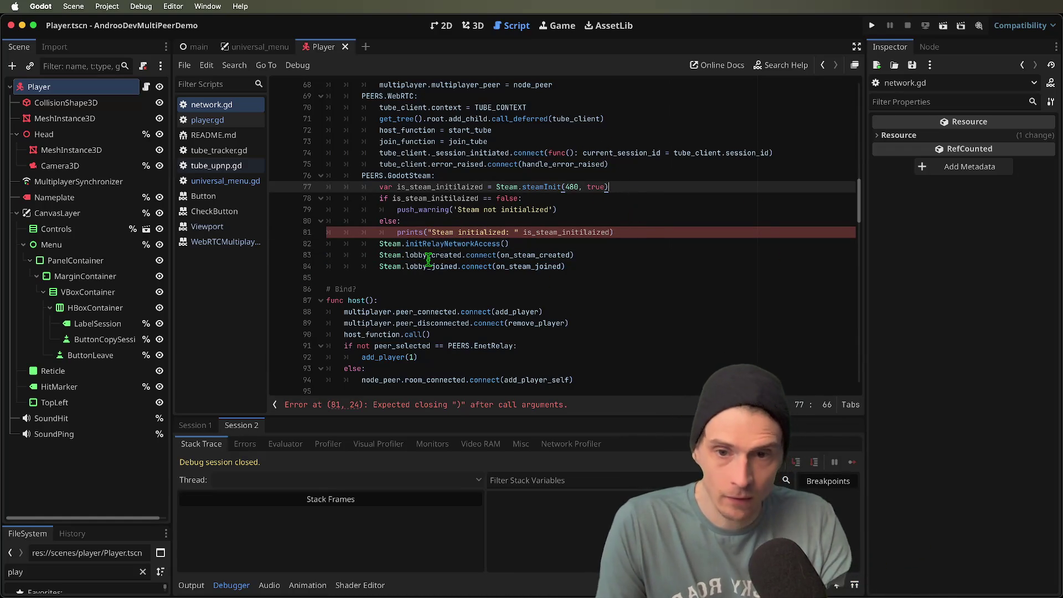
- Add the missing comma after "Steam initialized:", drop the trailing space, save, and rerun
click(522, 225)
click(523, 232)
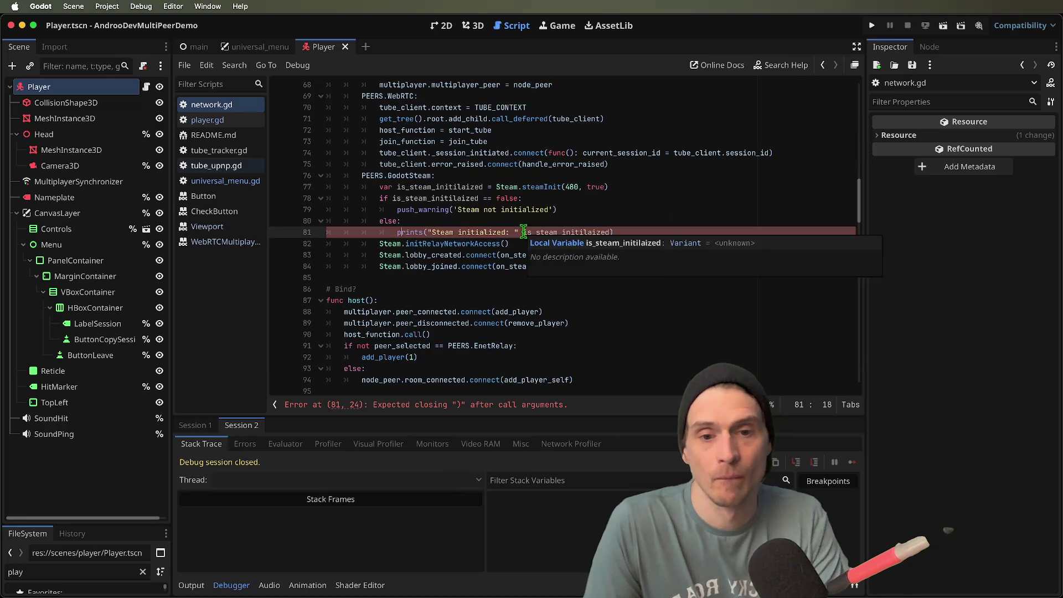
text(,)
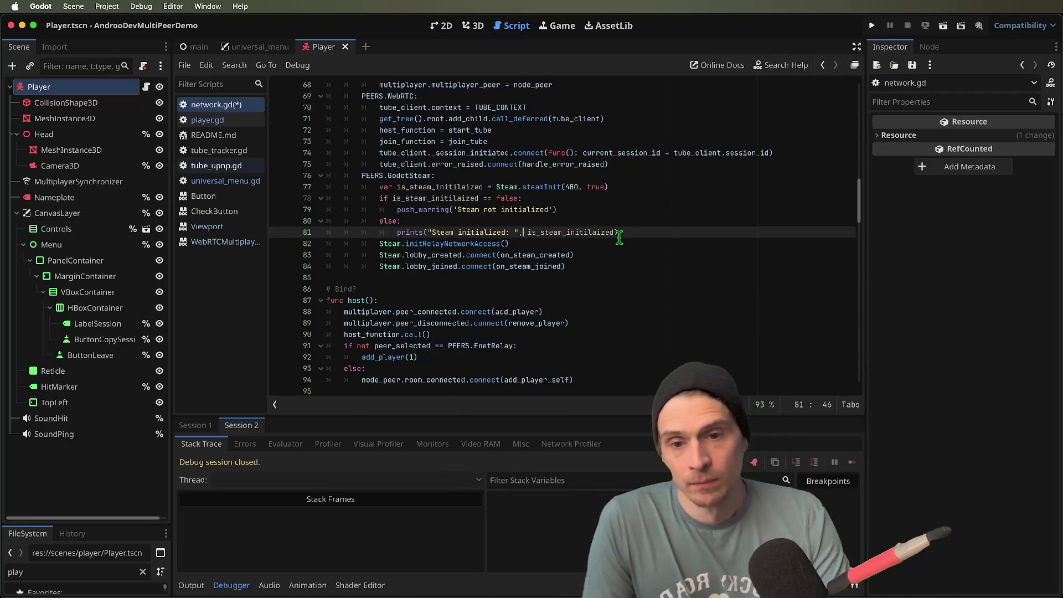
key(Left)
key(Left)
key(BackSpace)
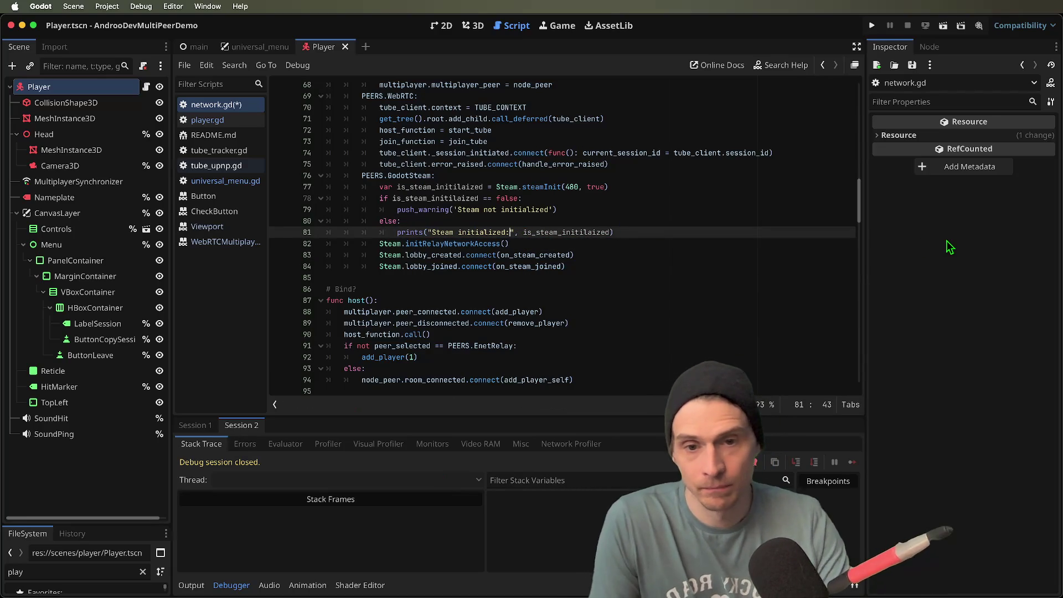
key(super+s)
key(super+b)
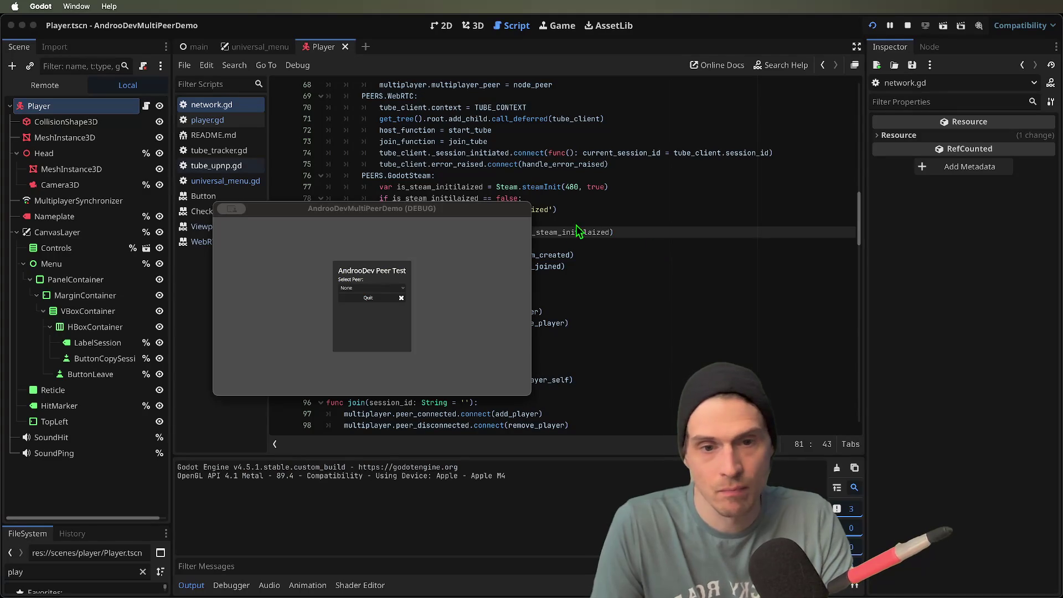
- Select the GodotSteam peer and inspect both debugger errors, including Steam not initialized
click(349, 287)
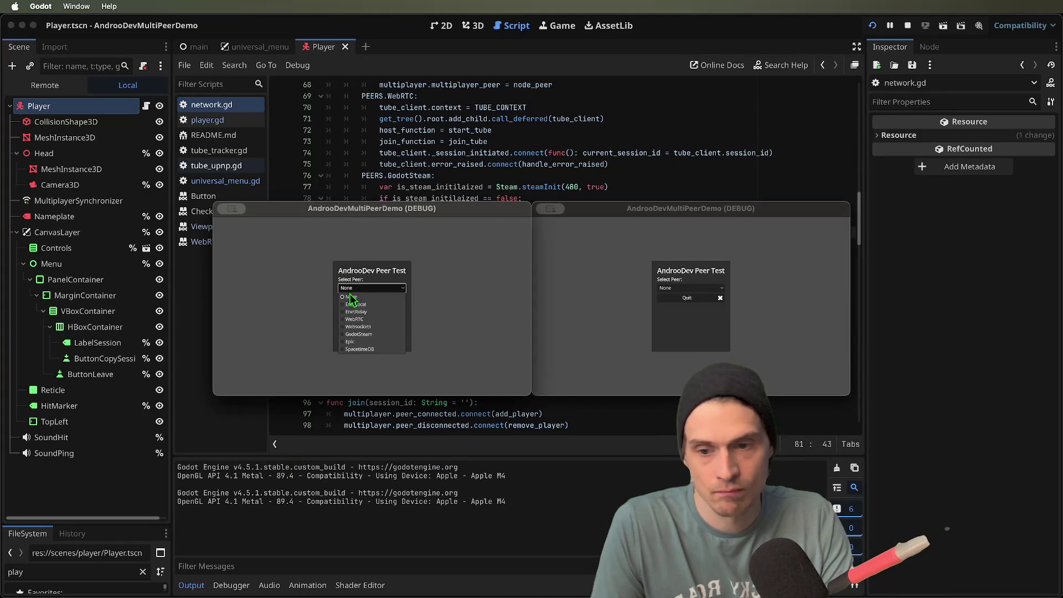
click(359, 334)
click(256, 445)
click(307, 484)
click(312, 500)
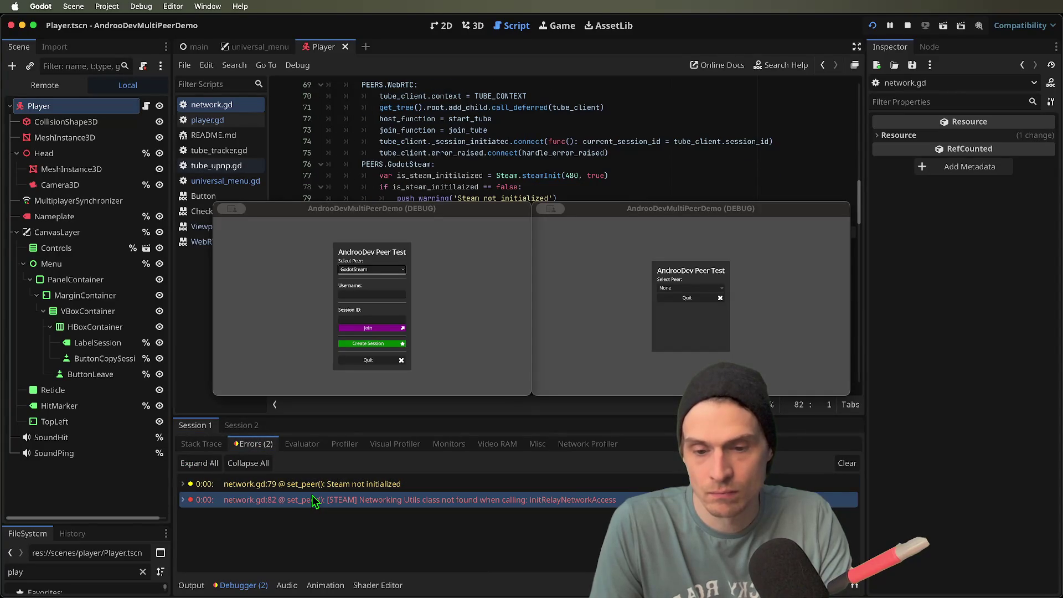
click(326, 489)
click(331, 495)
click(335, 490)
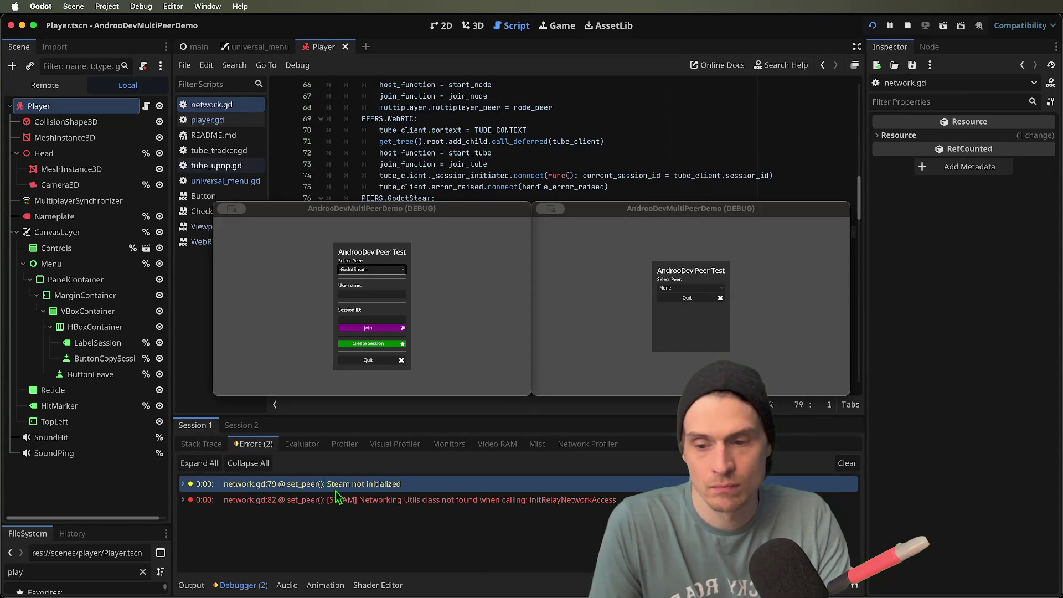
- Quit both running game windows
click(579, 215)
key(cmd+q)
click(442, 224)
key(cmd+q)
- Copy the Steam initialized prints line into the failure branch on line 80
triple_click(614, 255)
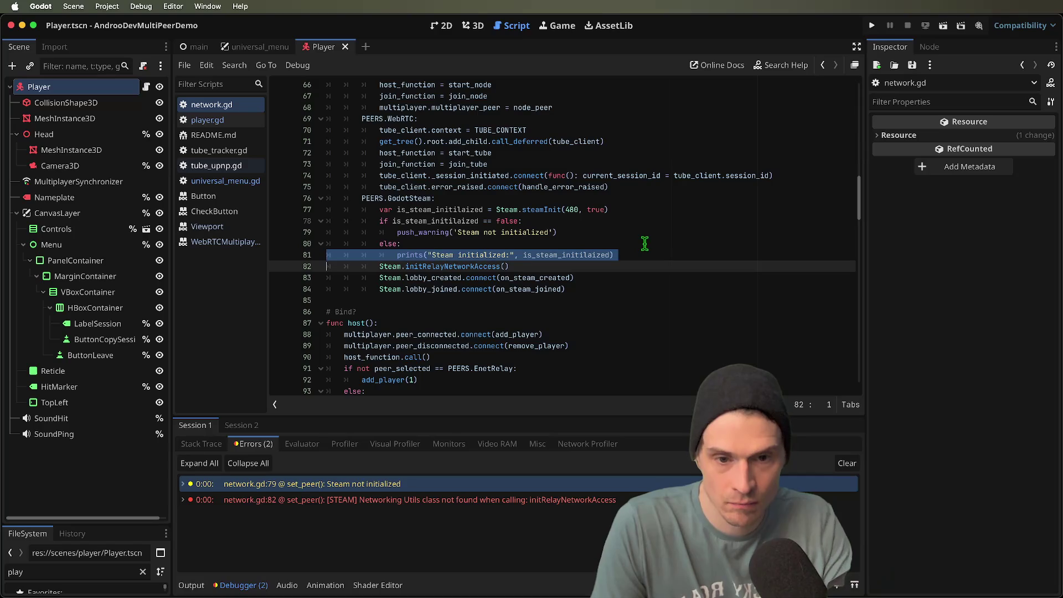
key(cmd+c)
key(Up)
key(Up)
key(Return)
key(Up)
key(cmd+v)
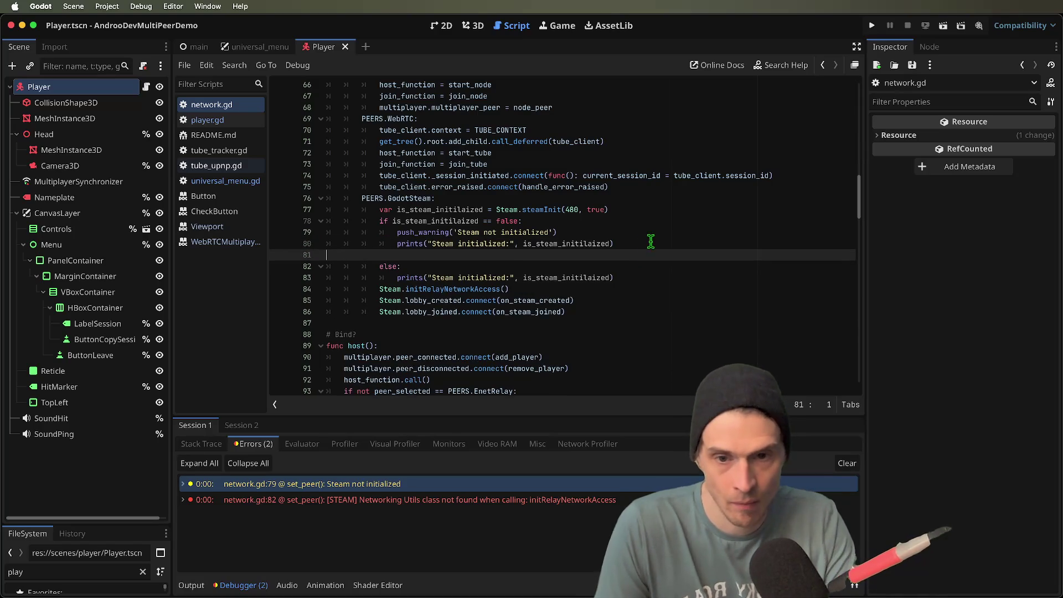
key(Delete)
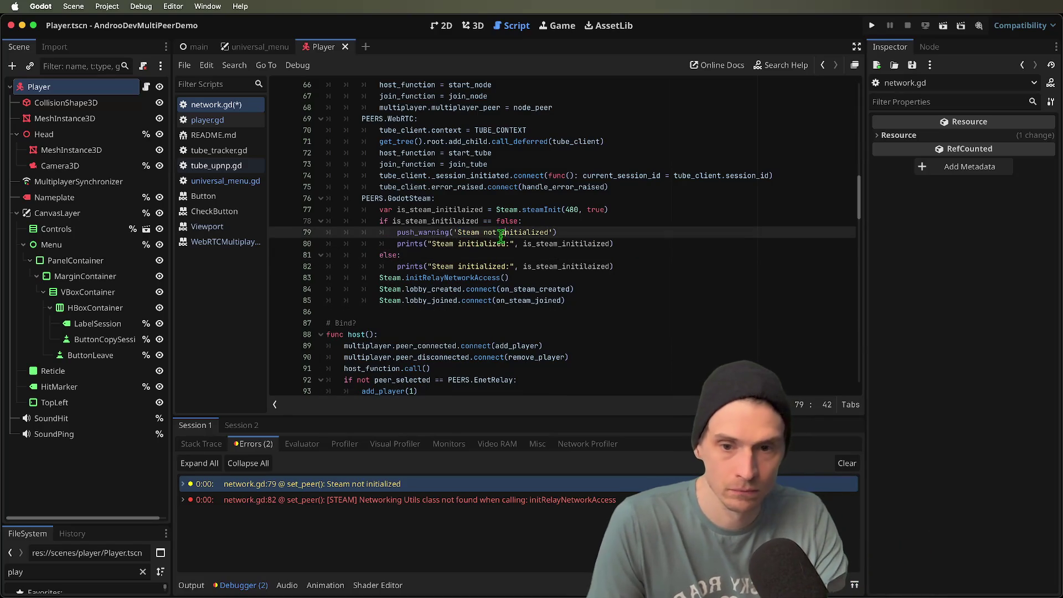
- Reword it to "Steam not initialized. Did you forget to sign in? Result:" and save
double_click(473, 247)
click(652, 221)
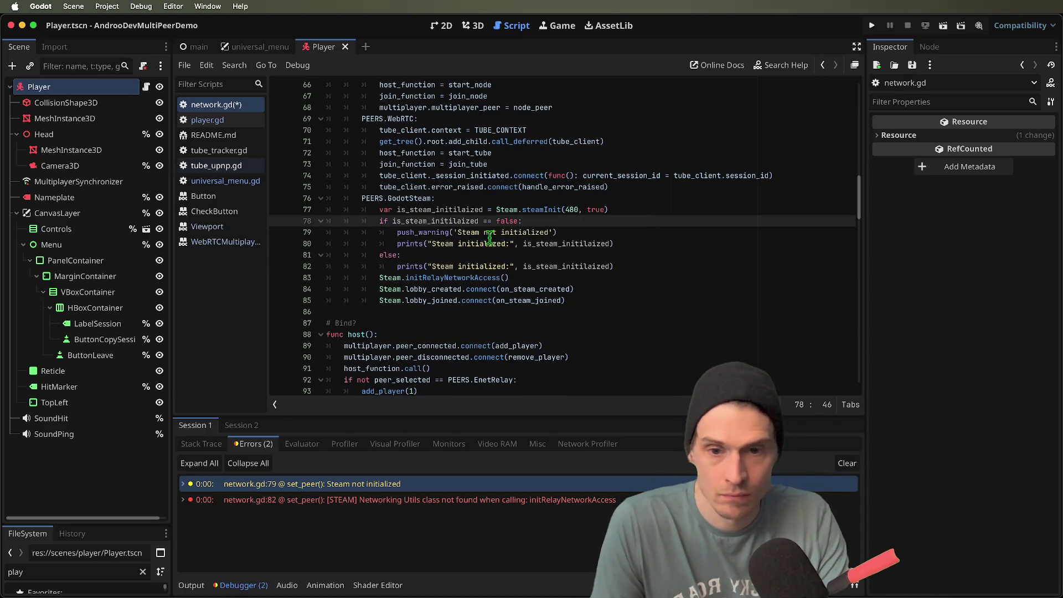
double_click(479, 241)
text(not )
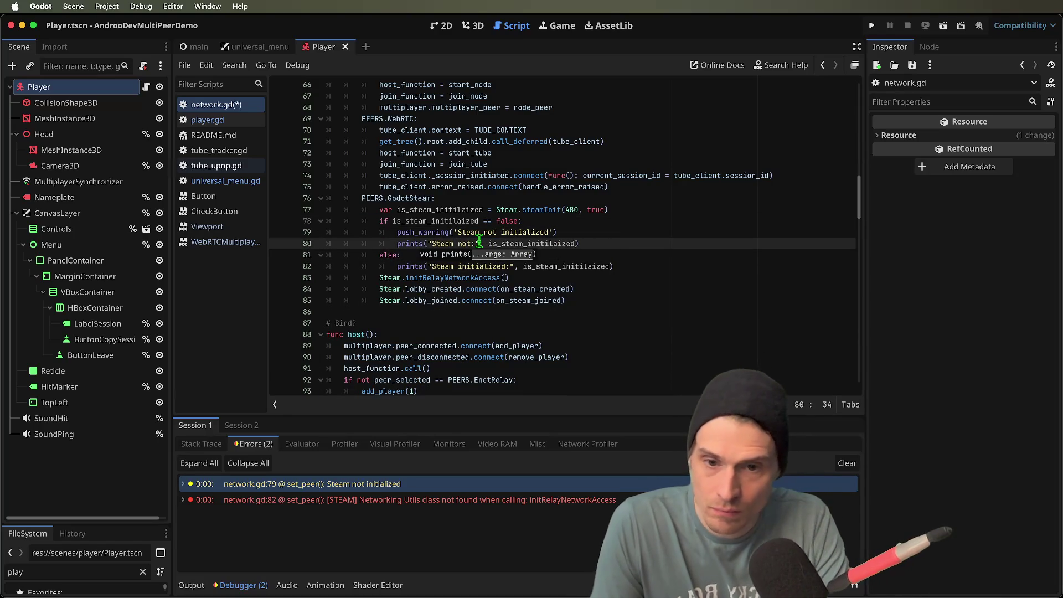
text(result)
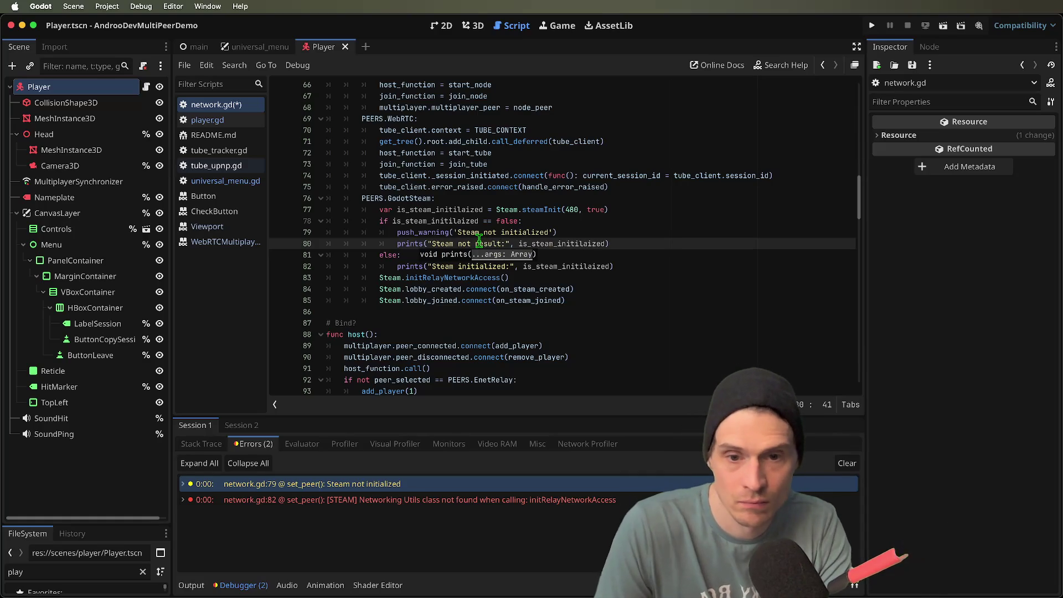
text( int)
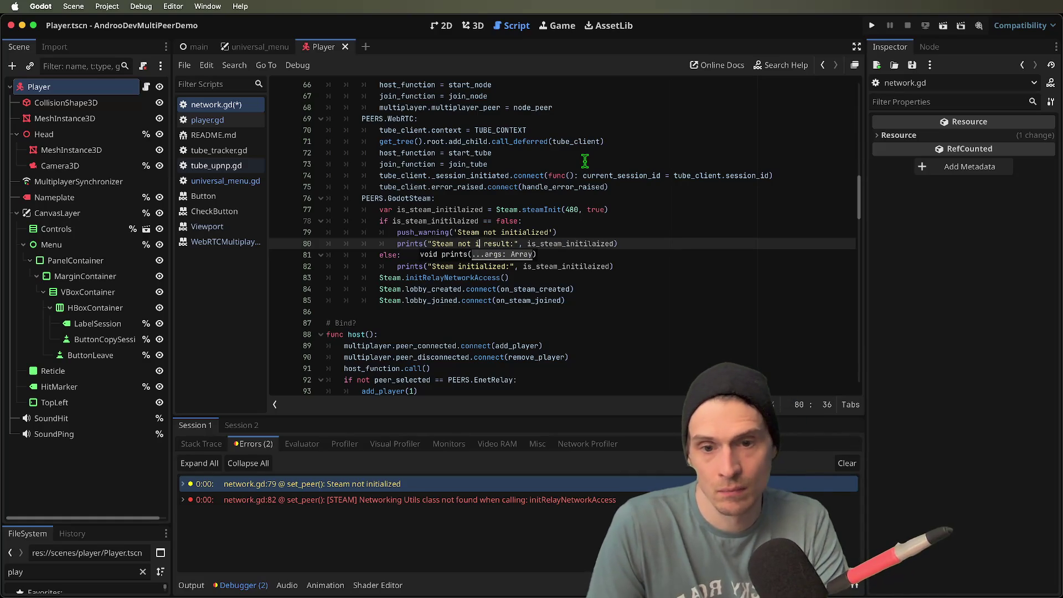
key(BackSpace)
text(itialized)
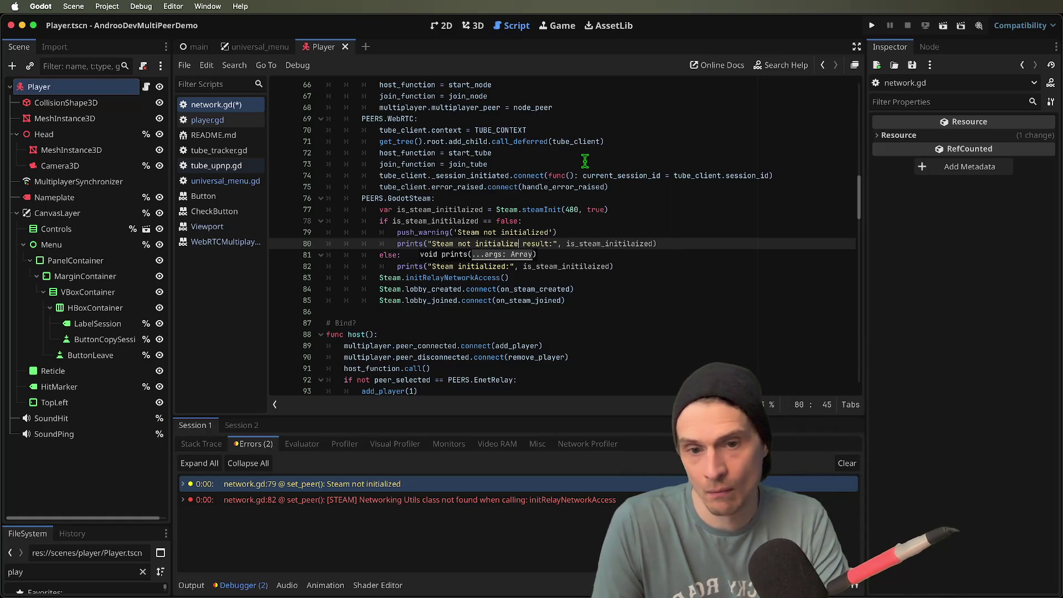
text(. Did you for)
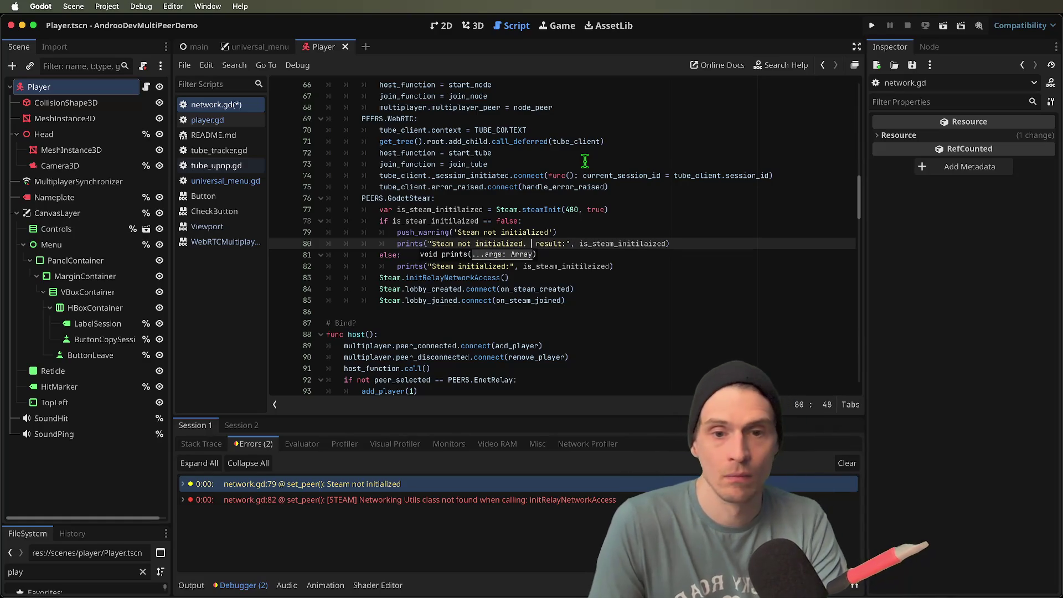
text(get to open)
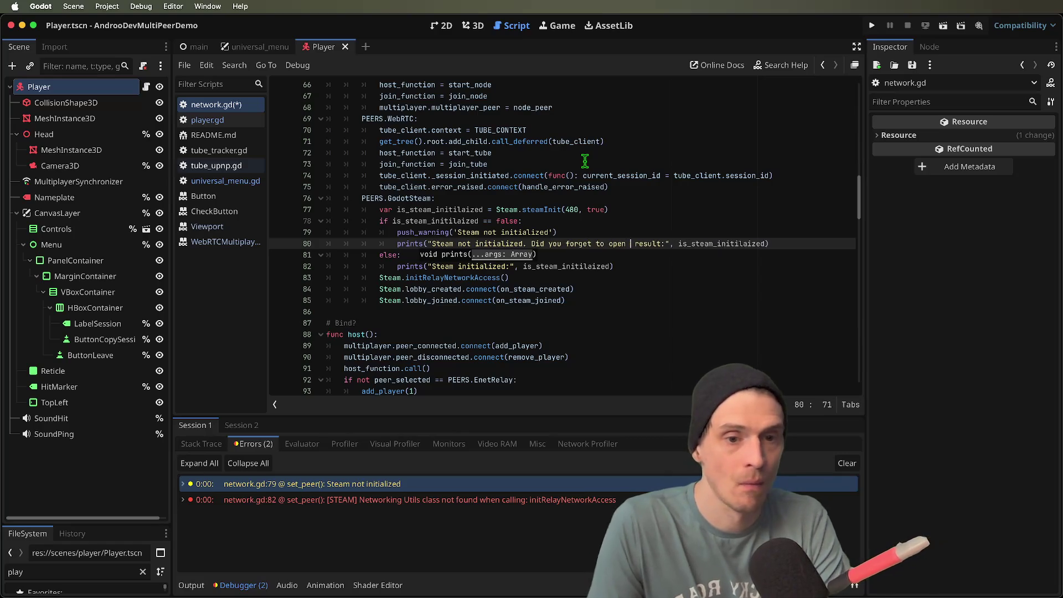
key(BackSpace)
key(BackSpace)
key(BackSpace)
text(sign in?)
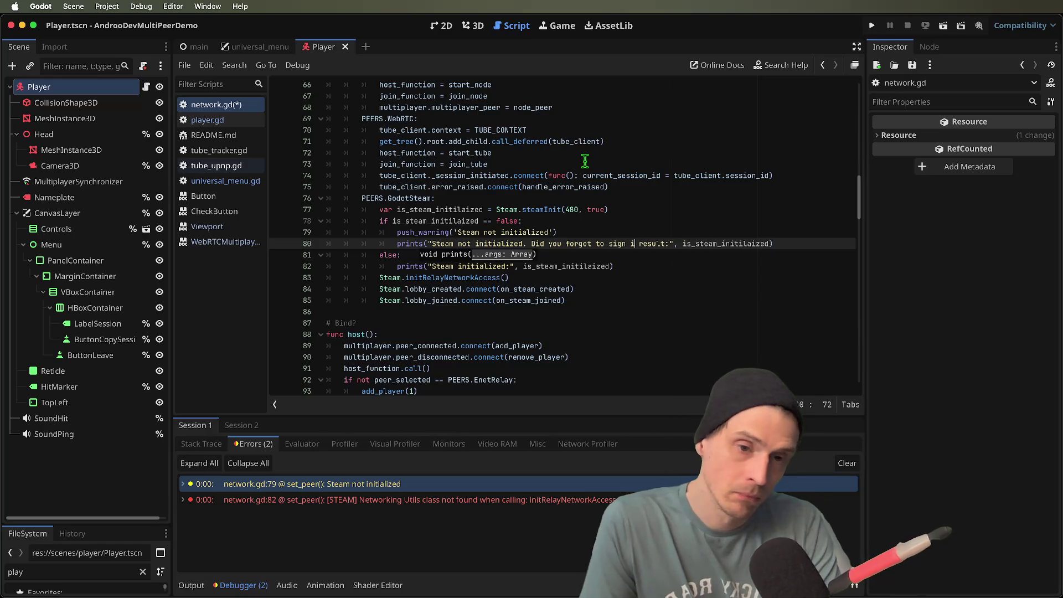
key(BackSpace)
text(R)
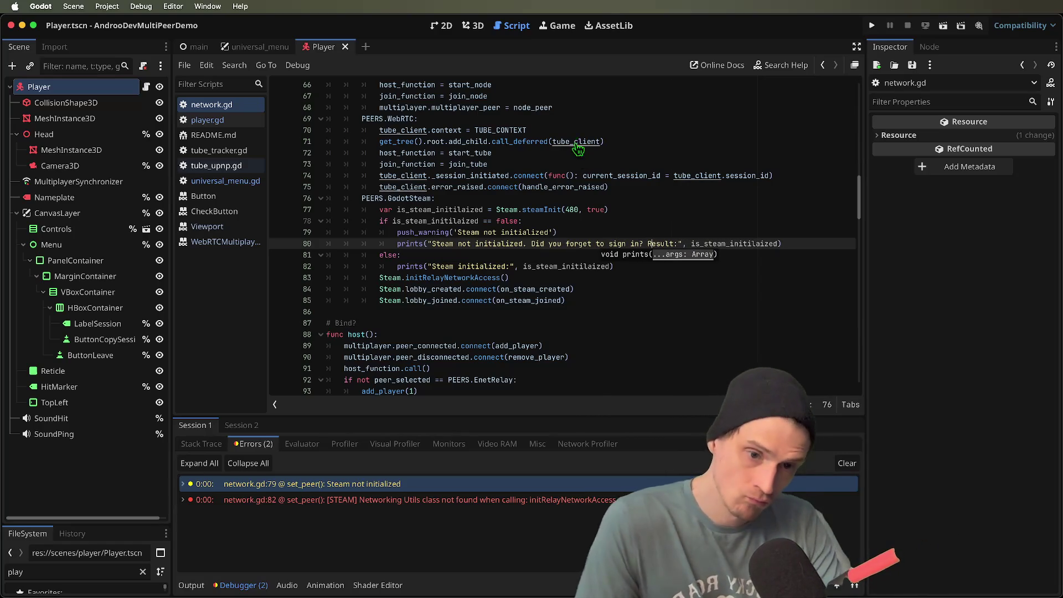
key(super+b)
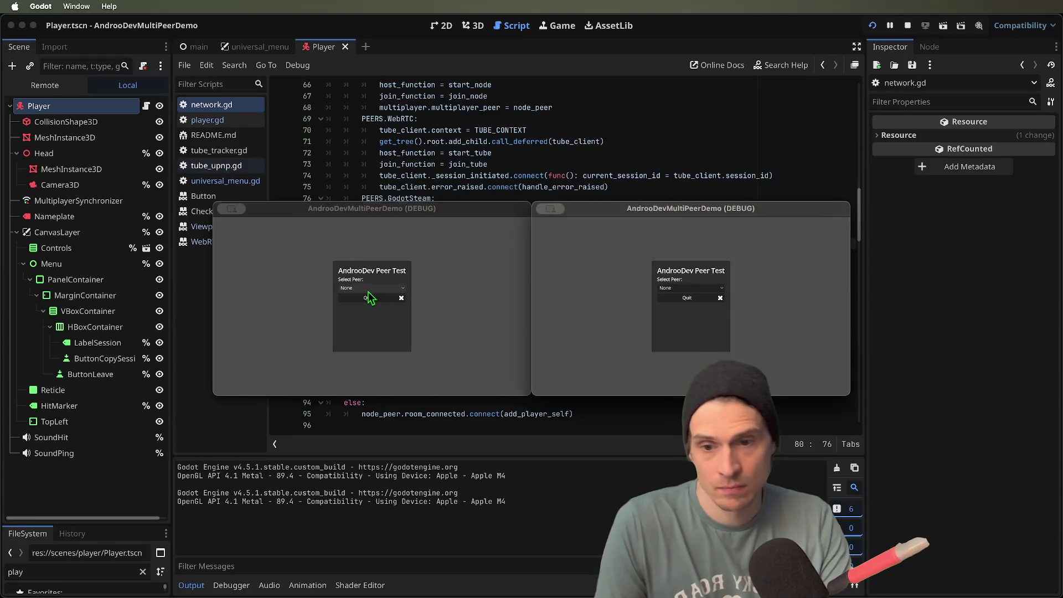
- Pick GodotSteam as the peer, confirm 'Steam not initialized… Result: false', then stop the game
click(370, 287)
click(358, 335)
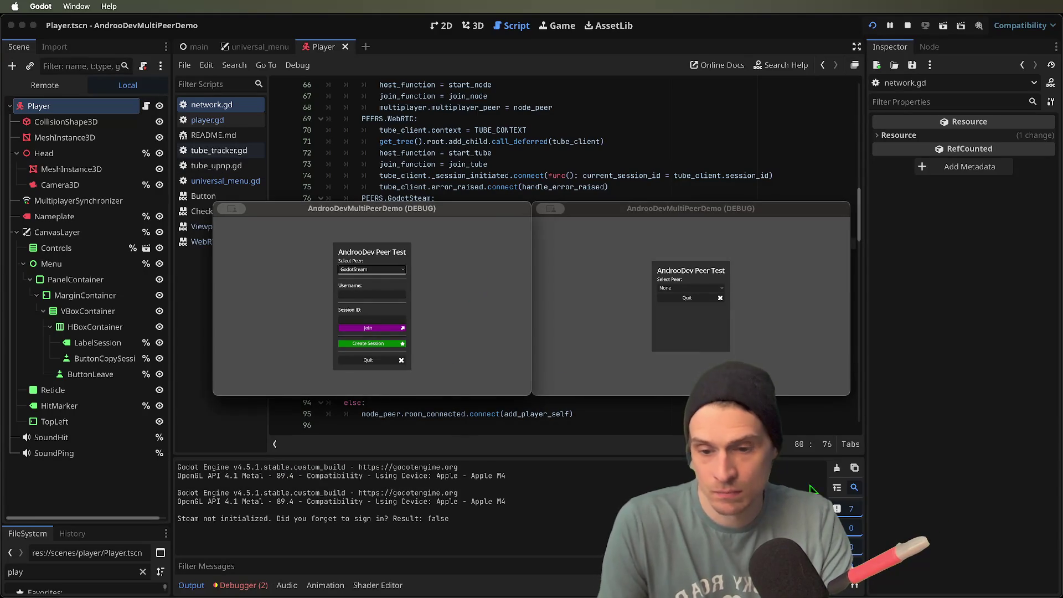
key(super+period)
click(622, 142)
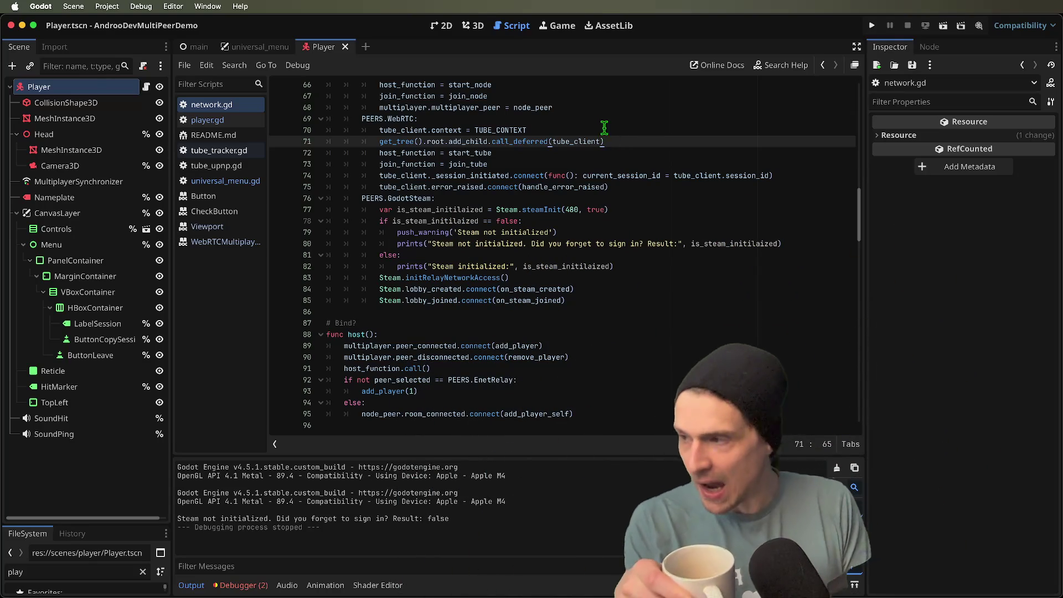
- Review start_steam and on_steam_created below the # Bind? comment on line 87
click(489, 321)
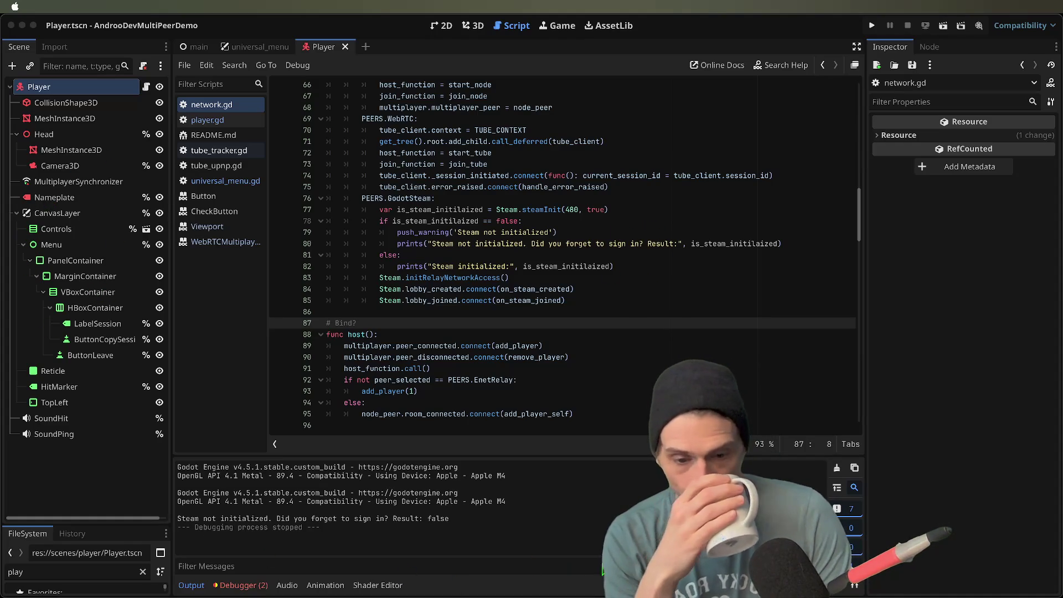
key(super+Tab)
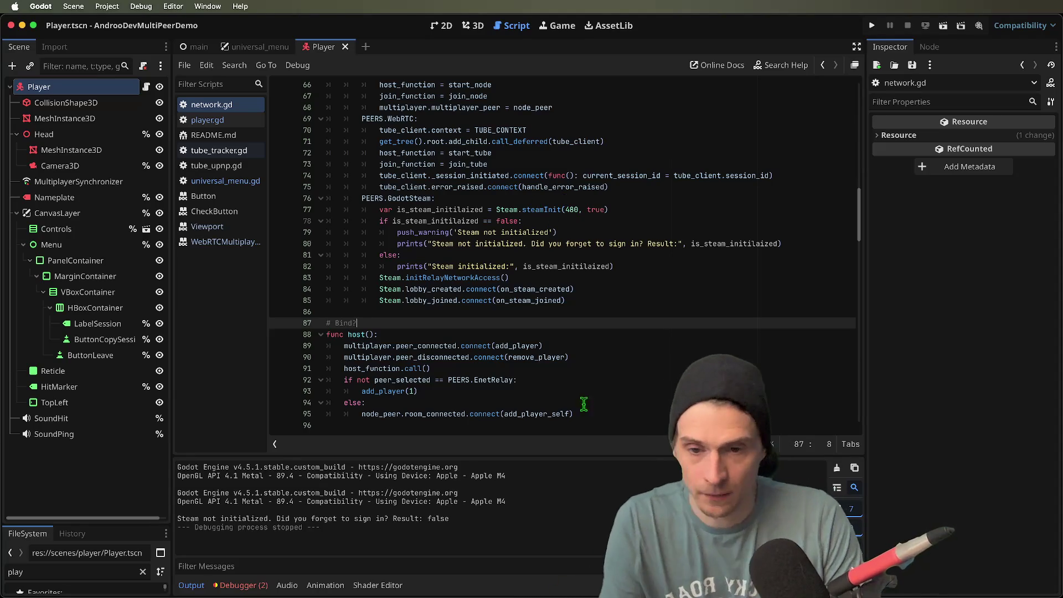
scroll(581, 282, up, 10)
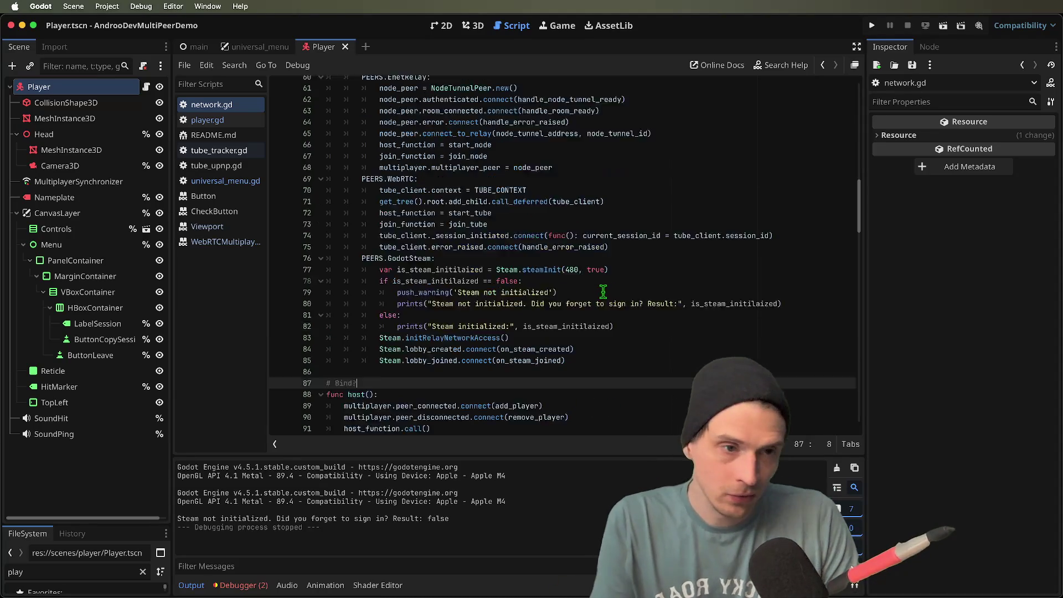
scroll(487, 310, down, 12)
scroll(487, 310, down, 15)
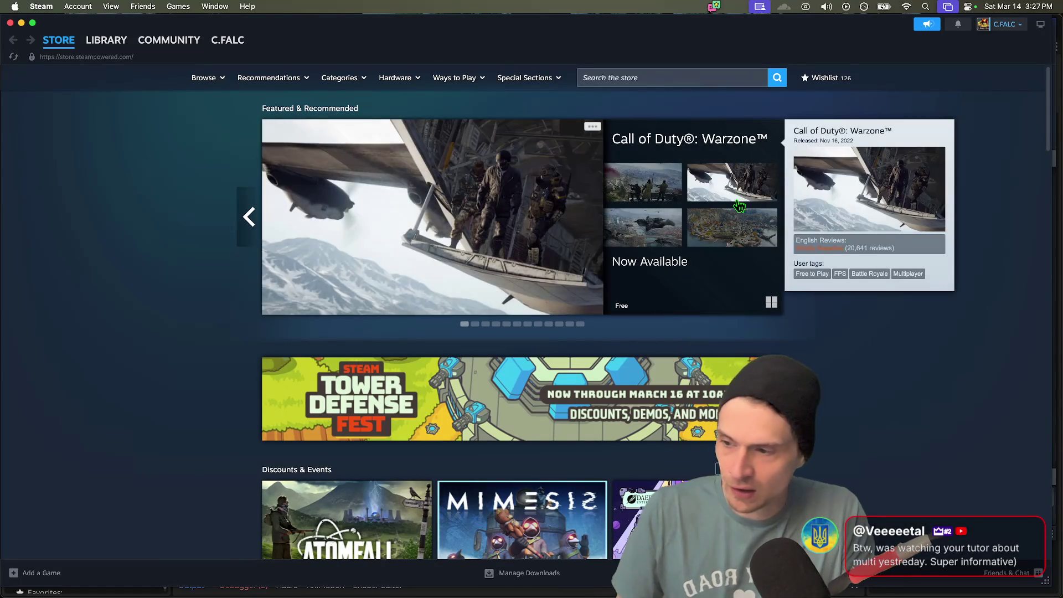
- Return from the signed-in Steam Store page to the Godot script editor
key(super+Tab)
key(super+Tab)
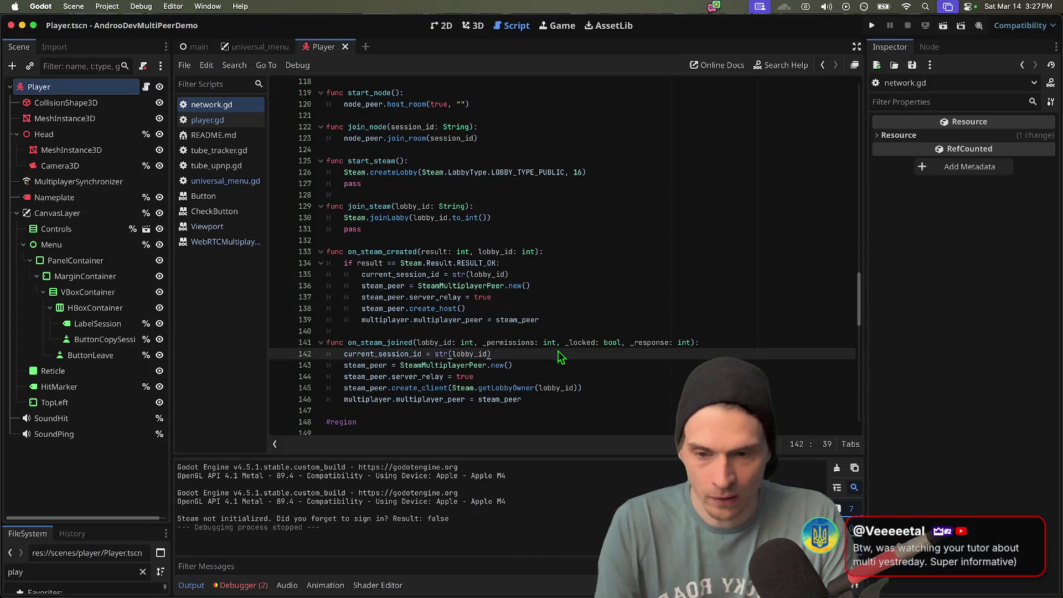
- Run the game again, pick GodotSteam and create a session as host
key(super+b)
click(574, 237)
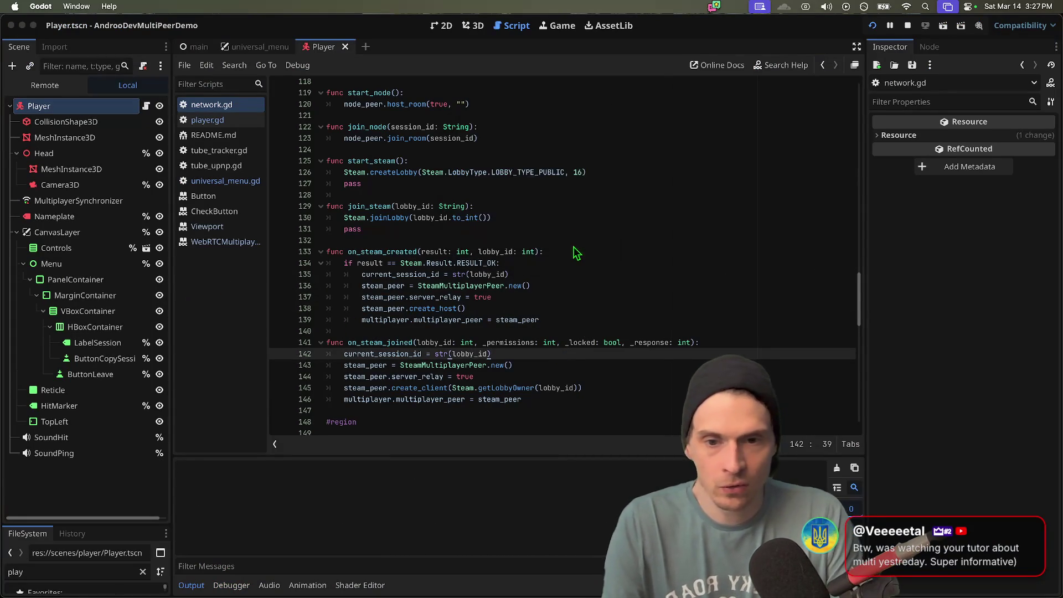
click(551, 229)
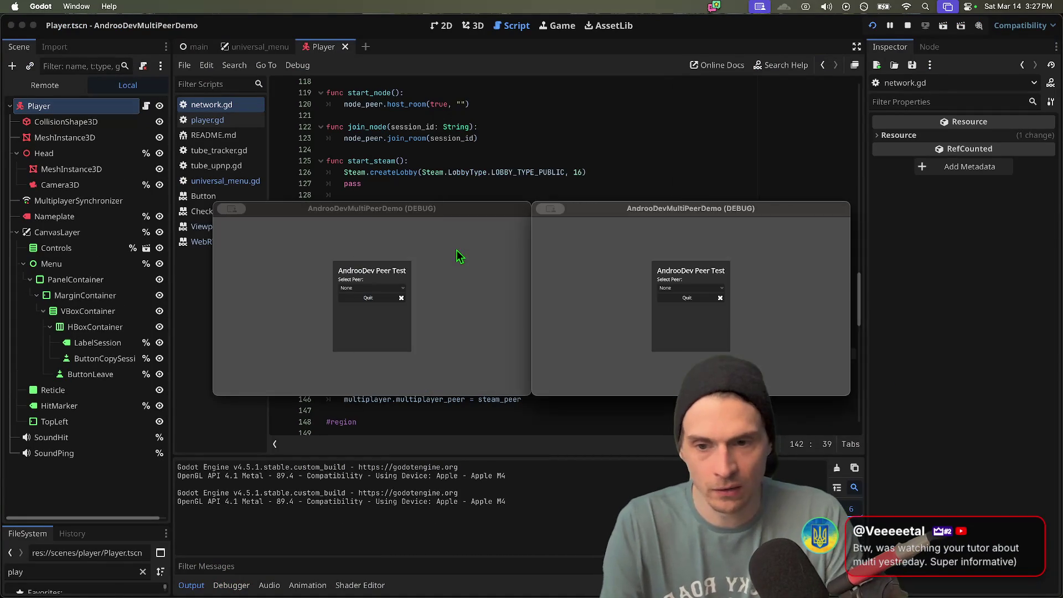
click(372, 288)
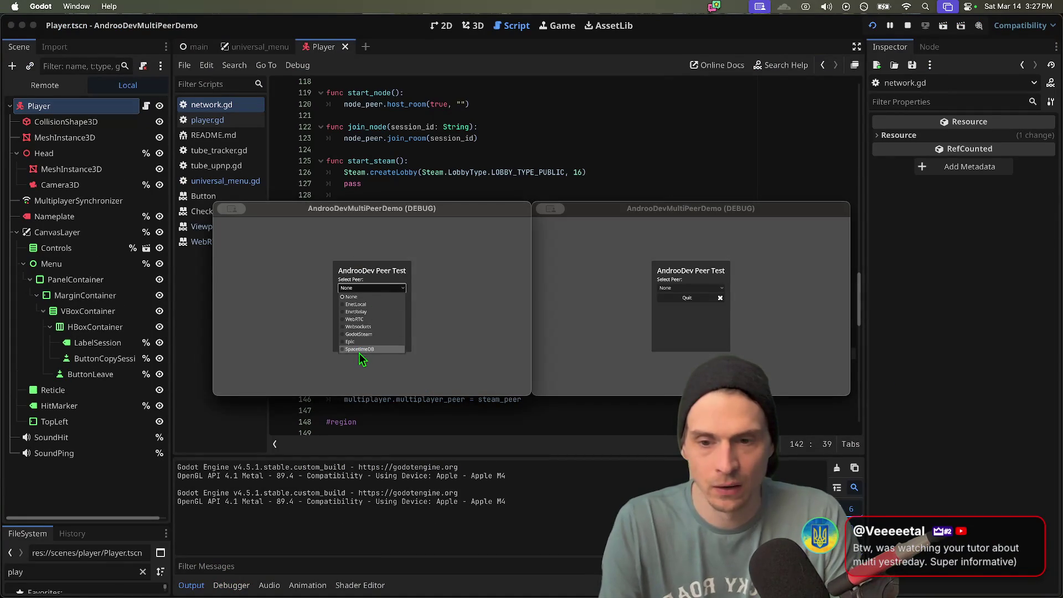
click(365, 334)
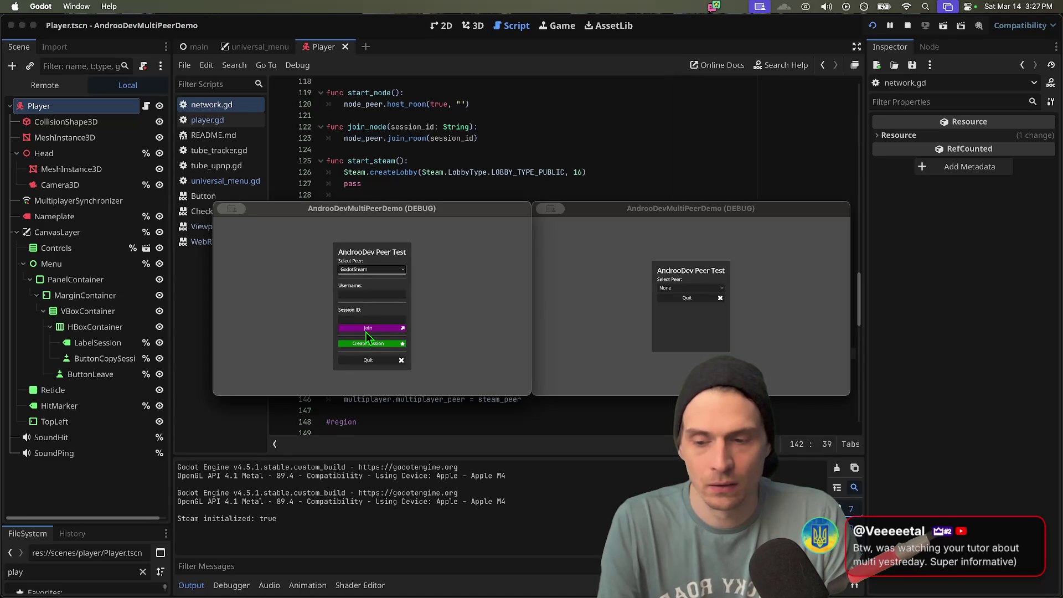
click(377, 346)
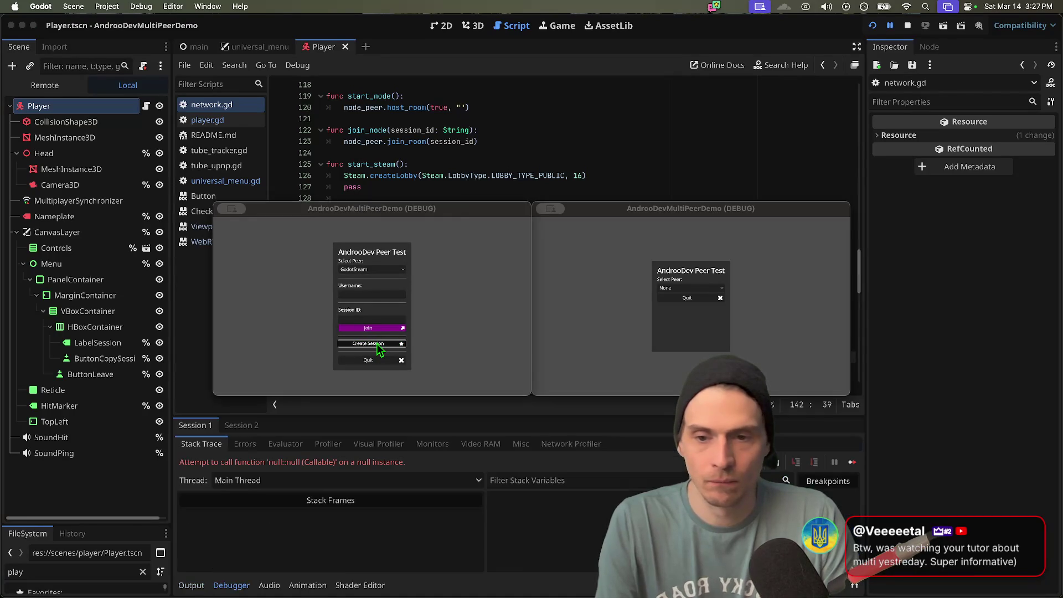
- Trace the null Callable error to host_function on line 91 and lines 72–73, then stop the game
mouse_move(473, 216)
mouse_down()
mouse_move(33, 147)
mouse_move(108, 145)
mouse_move(416, 371)
mouse_up()
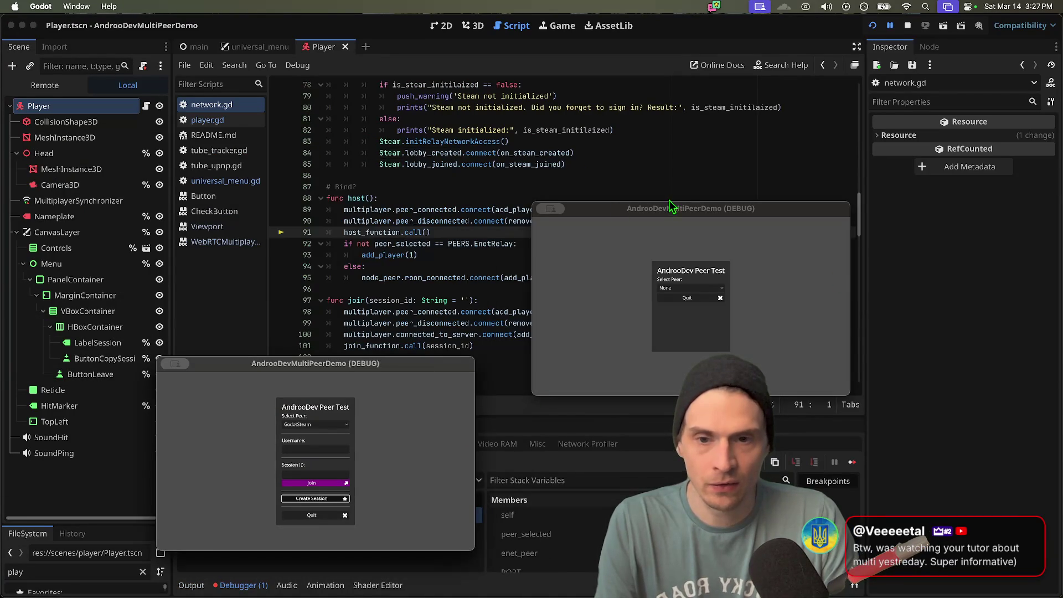
drag(668, 208, 619, 375)
click(382, 244)
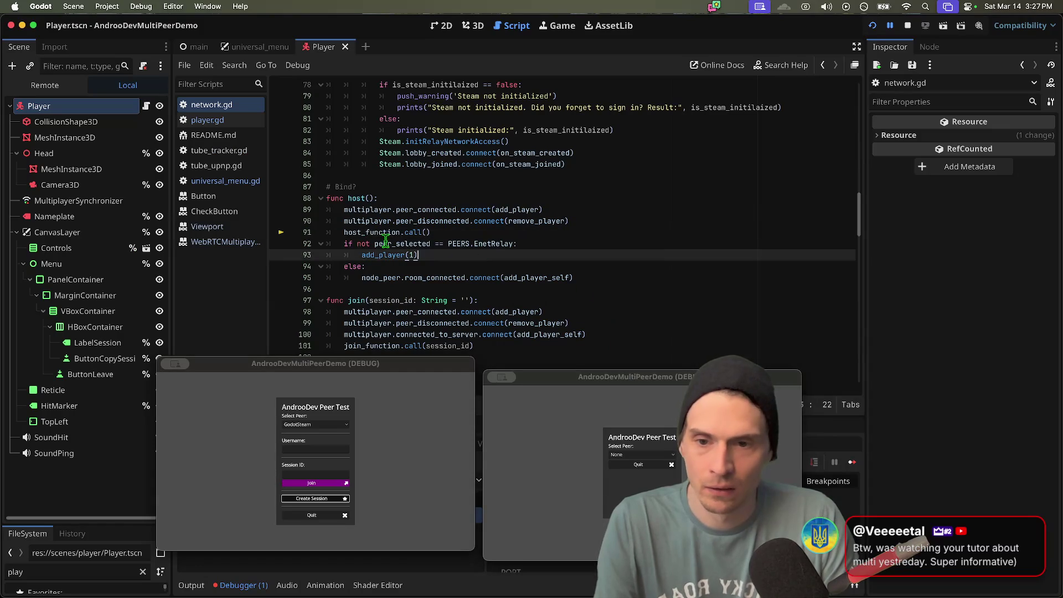
double_click(382, 232)
scroll(684, 229, up, 5)
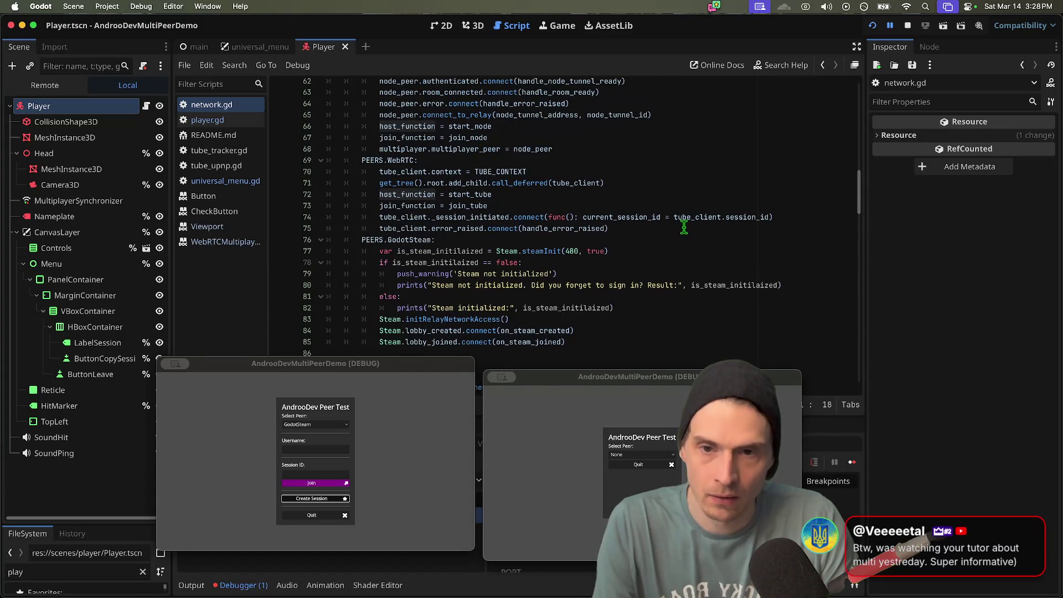
click(512, 194)
double_click(512, 194)
drag(512, 194, 506, 205)
key(ctrl+c)
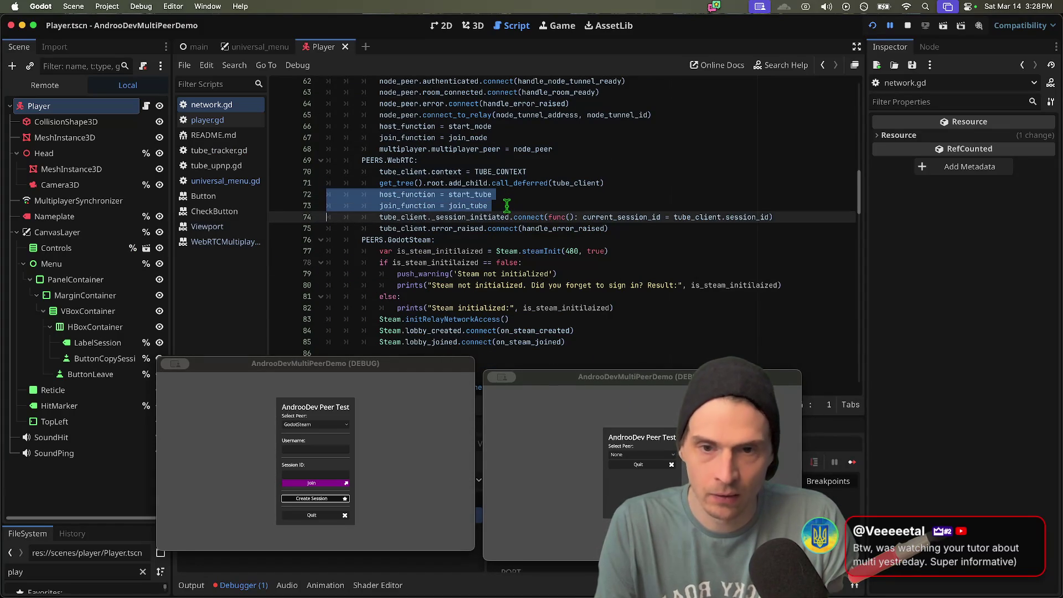
scroll(507, 206, down, 3)
click(907, 25)
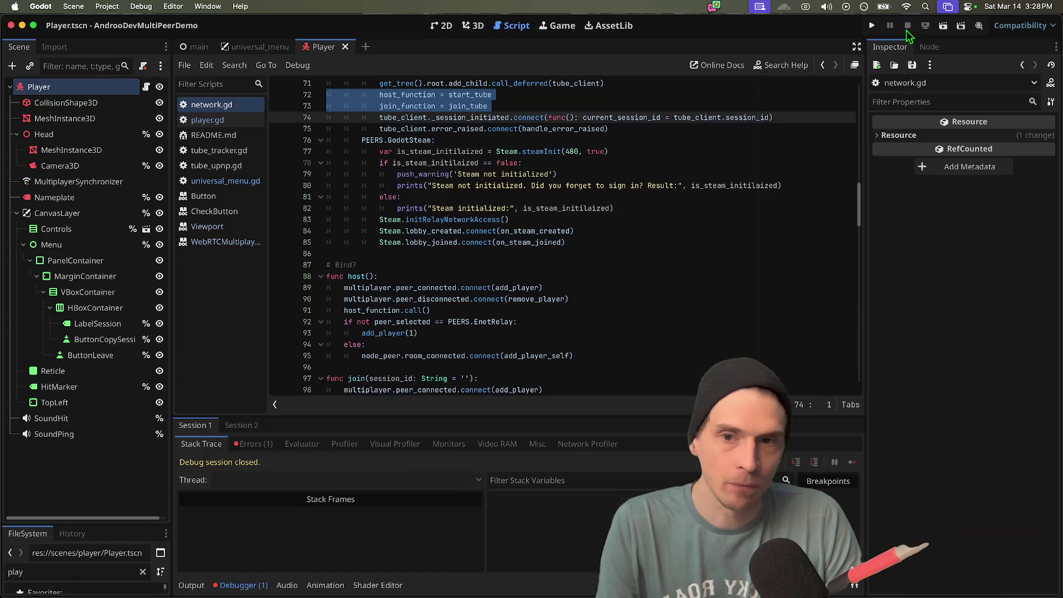
- Paste the host_function and join_function assignments into the Steam-initialized branch and indent them
scroll(801, 193, up, 1)
key(Down)
key(Down)
key(Down)
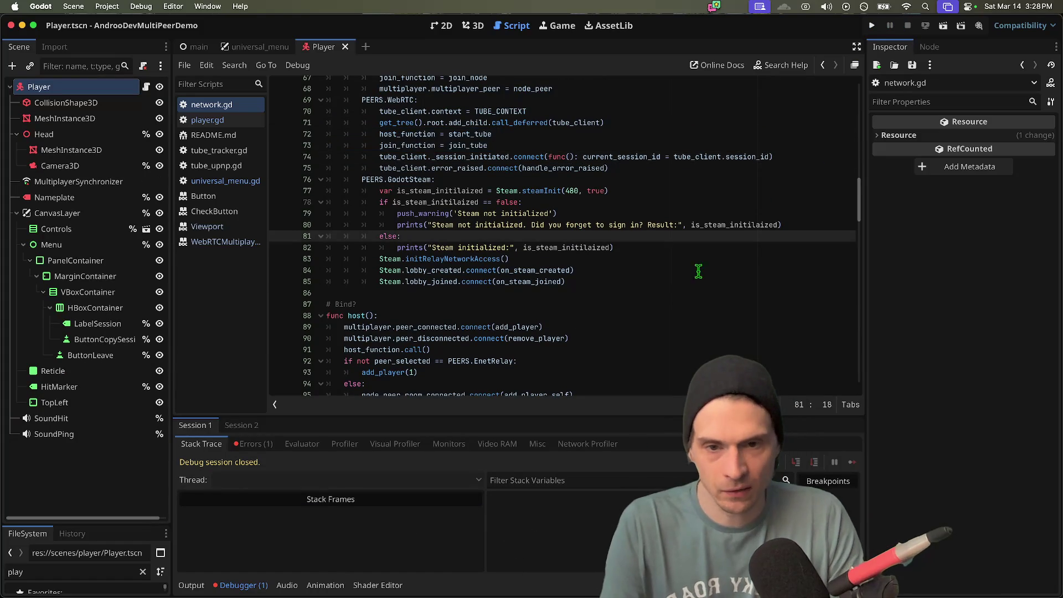
key(Down)
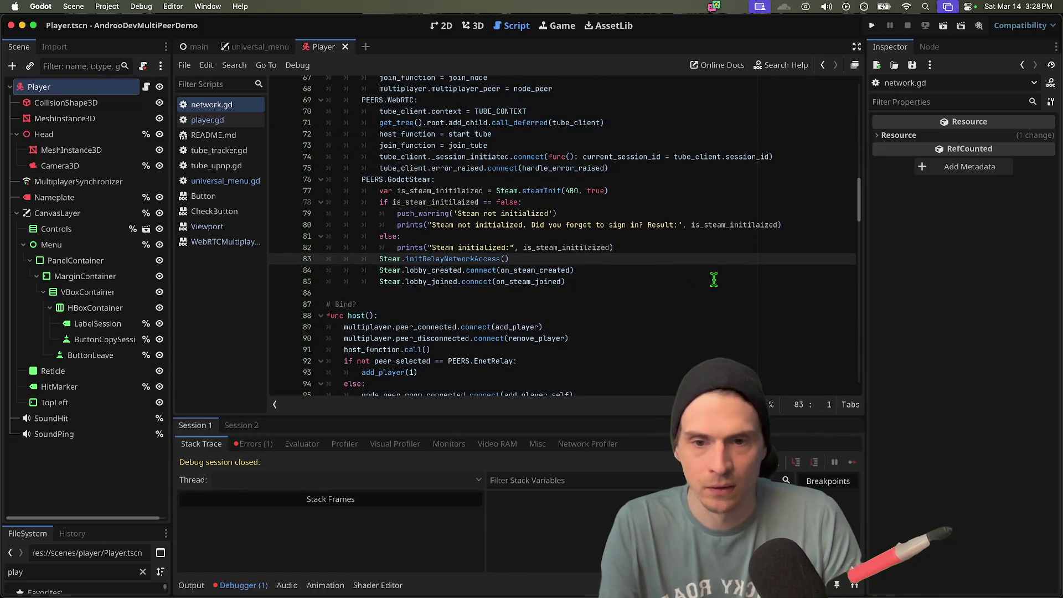
mouse_move(718, 228)
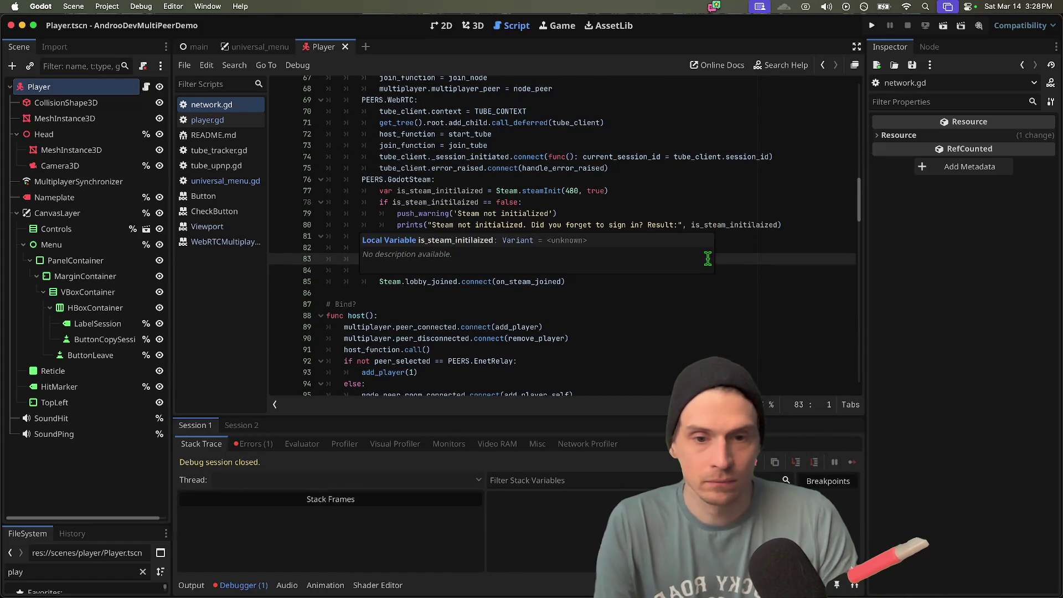
key(shift+Down)
key(shift+Down)
key(shift+End)
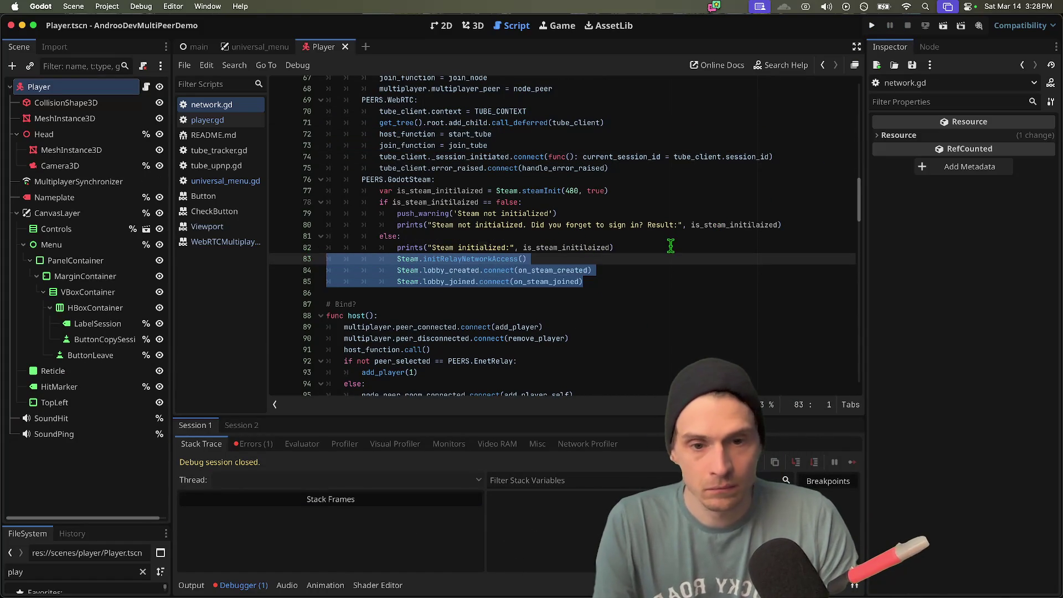
key(Left)
key(ctrl+v)
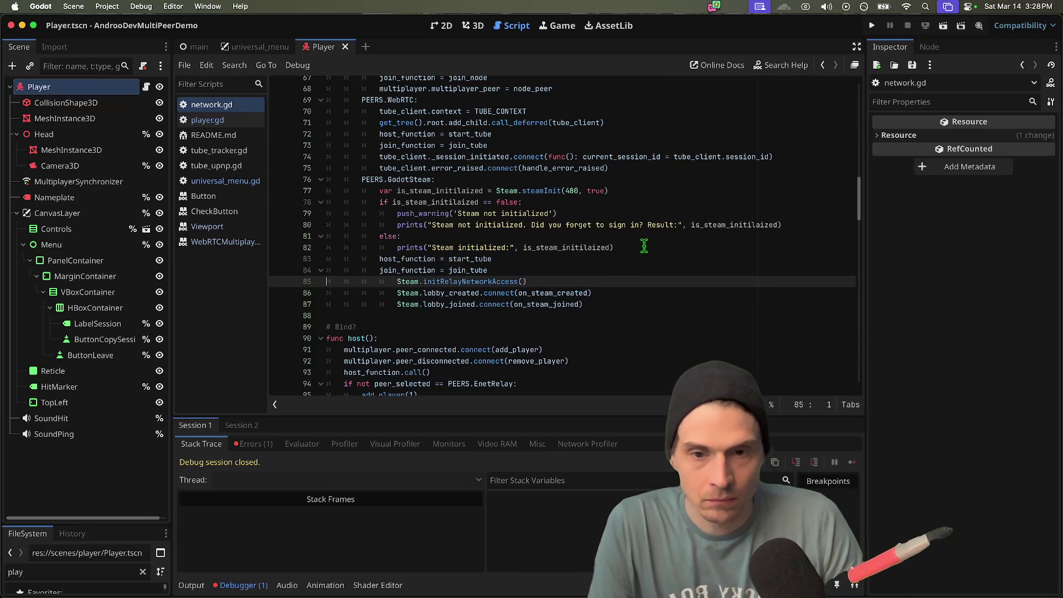
key(Up)
key(Up)
key(shift+Down)
key(shift+Down)
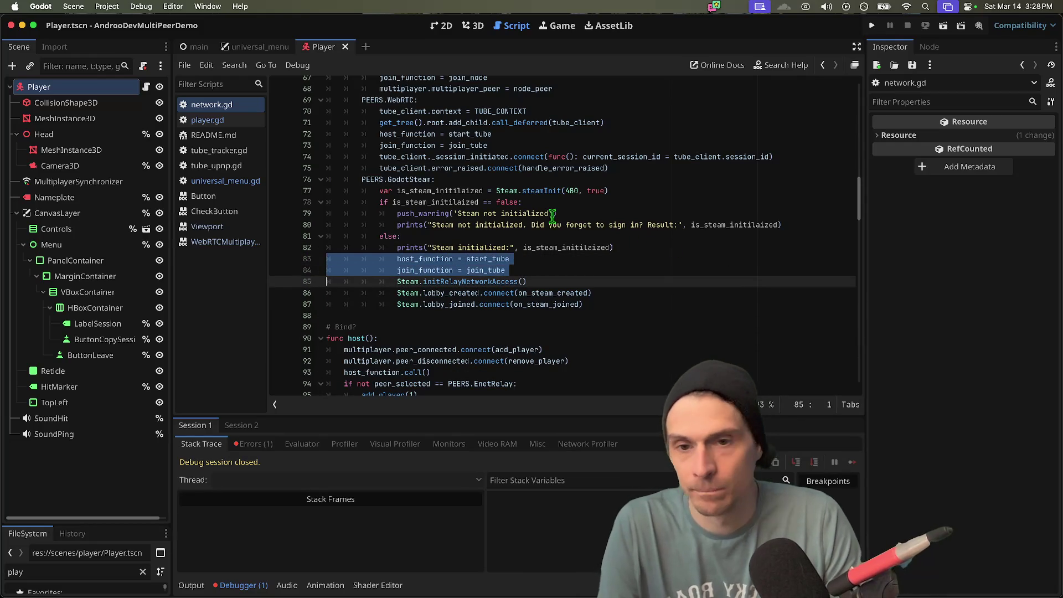
- Change the pasted assignments to host_function = start_steam and join_function = join_steam
double_click(482, 258)
key(Right)
text(m)
key(Return)
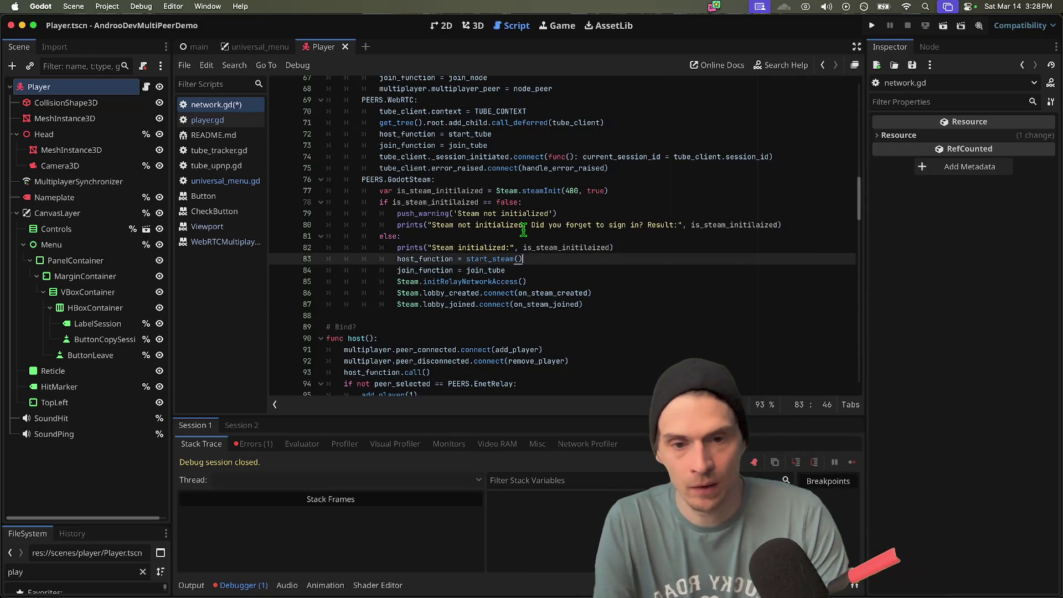
key(BackSpace)
key(BackSpace)
key(Down)
key(alt+BackSpace)
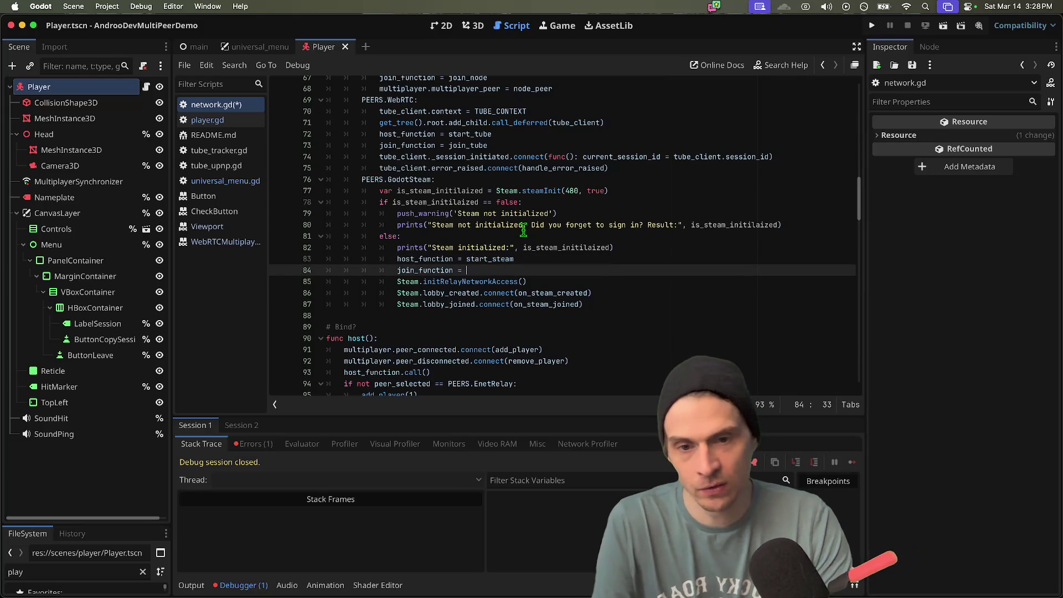
text(join_steam)
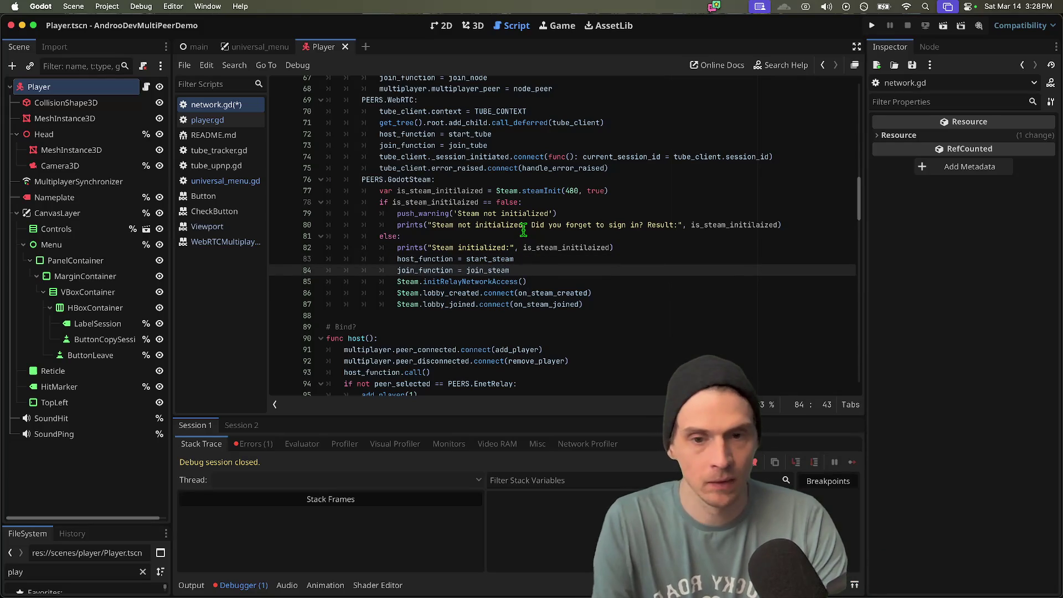
key(Down)
key(Home)
- Select the host and join assignment lines in the WebRTC branch
click(512, 154)
key(Up)
key(shift+Up)
scroll(498, 166, up, 3)
drag(476, 187, 476, 173)
- Append '# TODO: These could be in a map or something to reduce repetition' to line 66 and save
scroll(476, 173, up, 3)
click(554, 270)
click(555, 281)
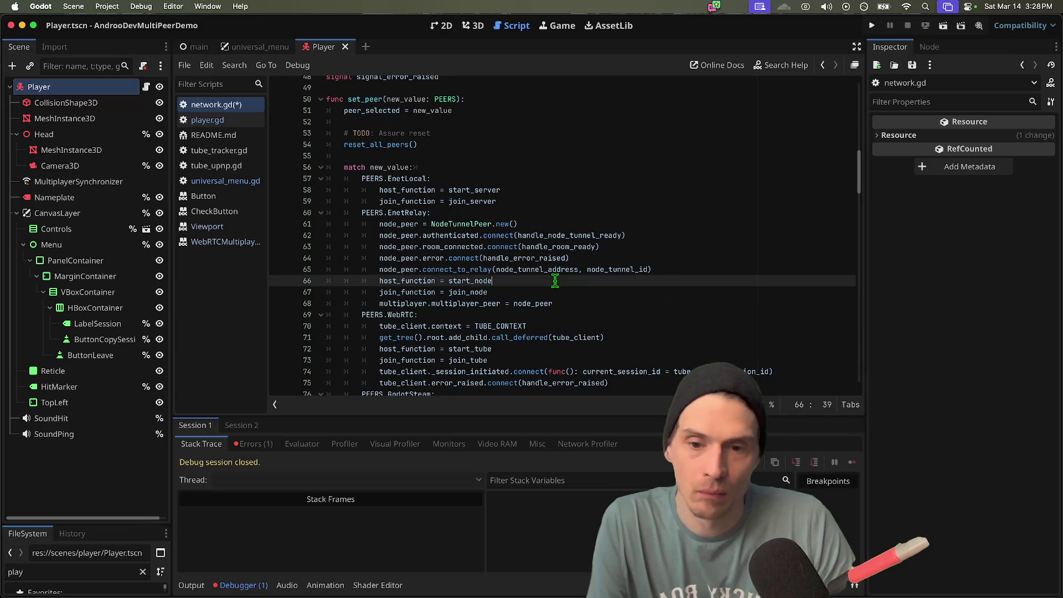
scroll(554, 276, down, 3)
click(552, 253)
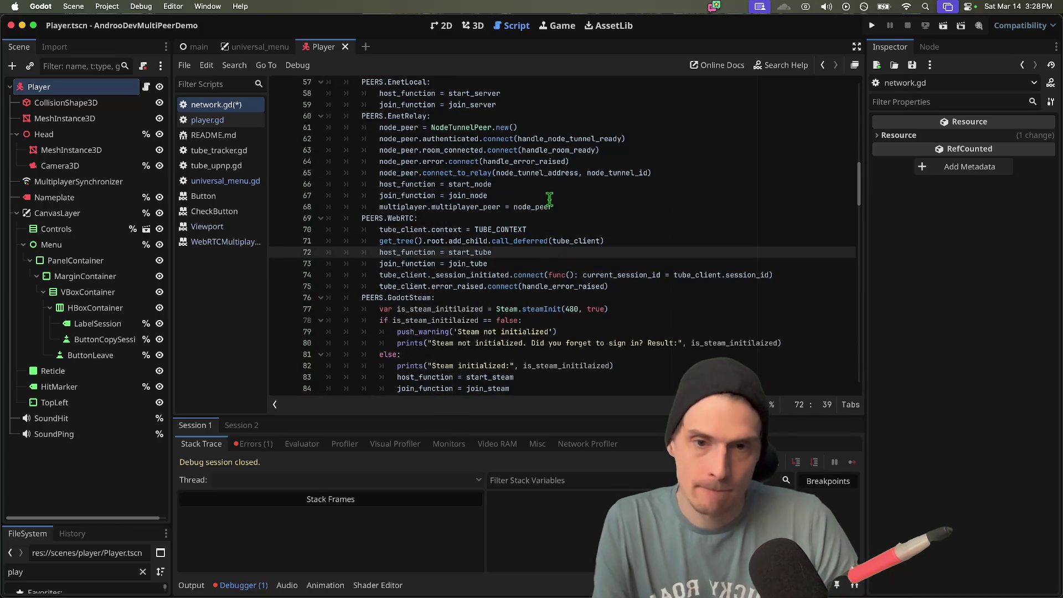
click(564, 177)
text(e)
key(BackSpace)
scroll(593, 83, up, 3)
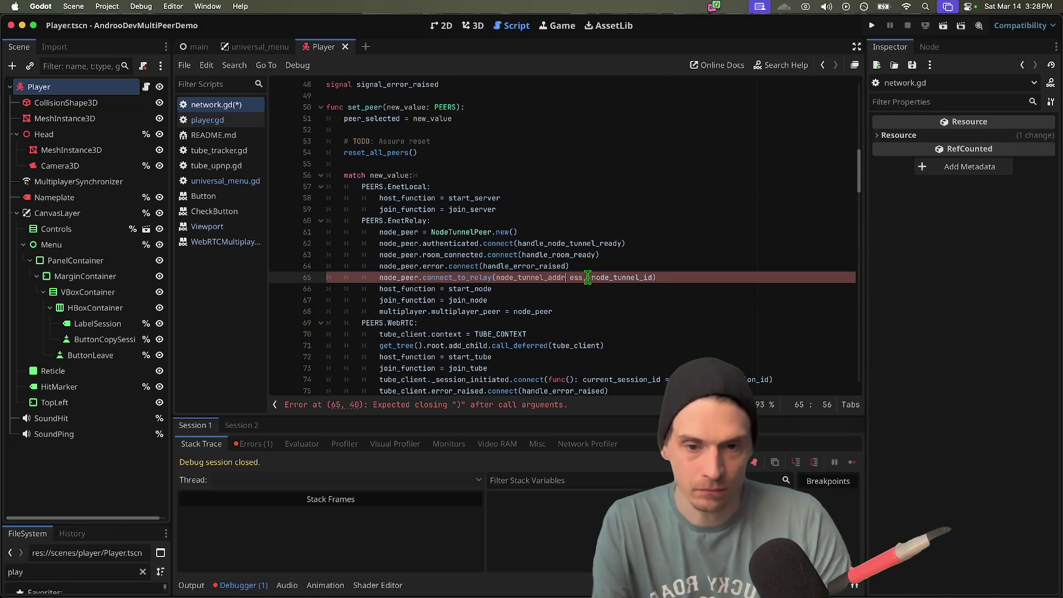
click(581, 290)
text(# TODO: These could be in a map or something to reduce repetition)
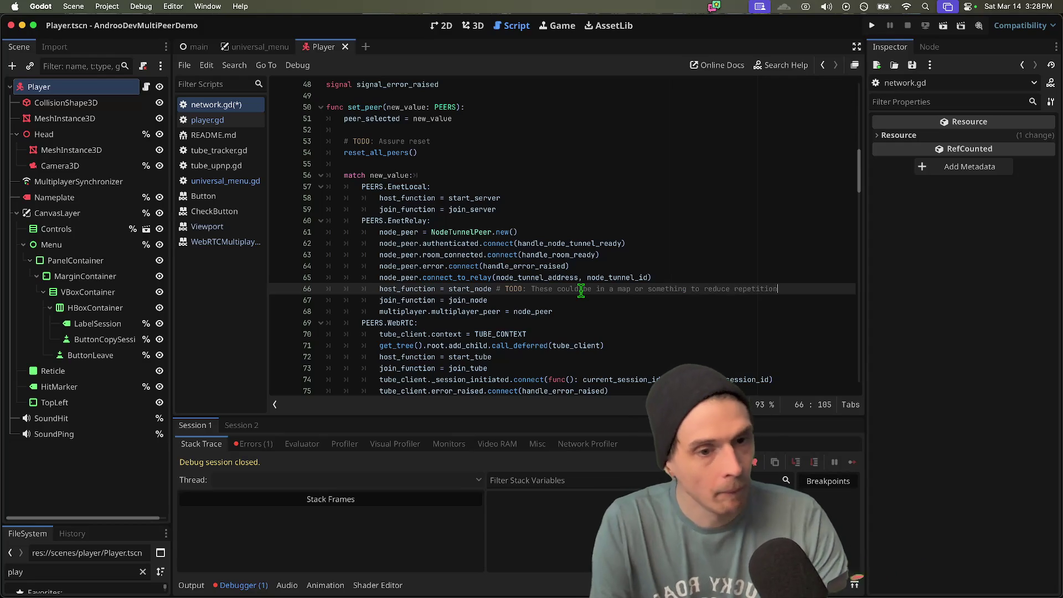
key(ctrl+s)
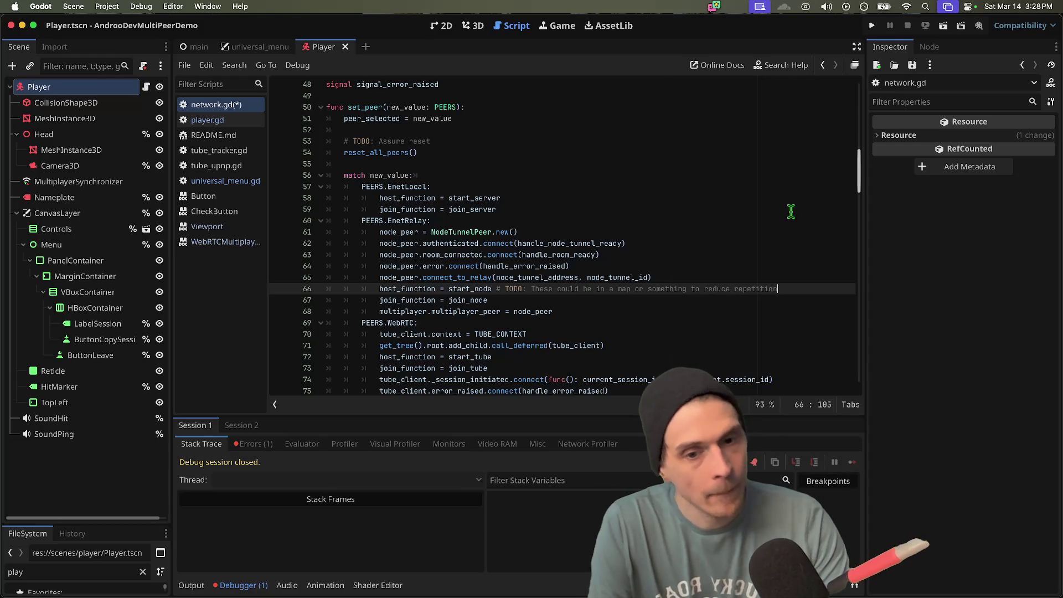
- Check where join_function and steam_peer are used, selecting the peer creation line in on_steam_created
scroll(738, 228, down, 5)
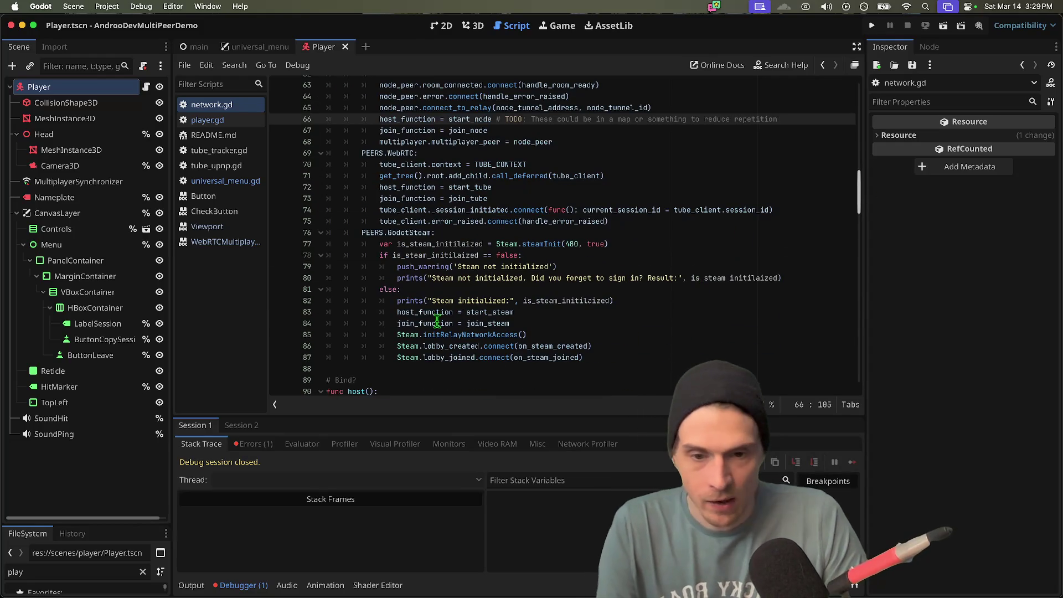
double_click(436, 323)
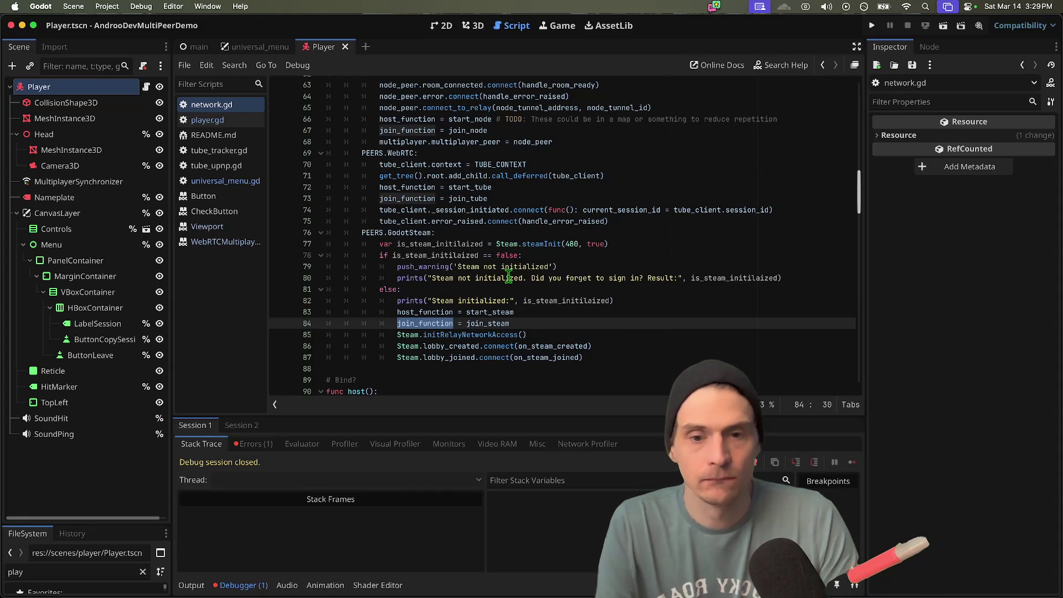
scroll(471, 346, down, 7)
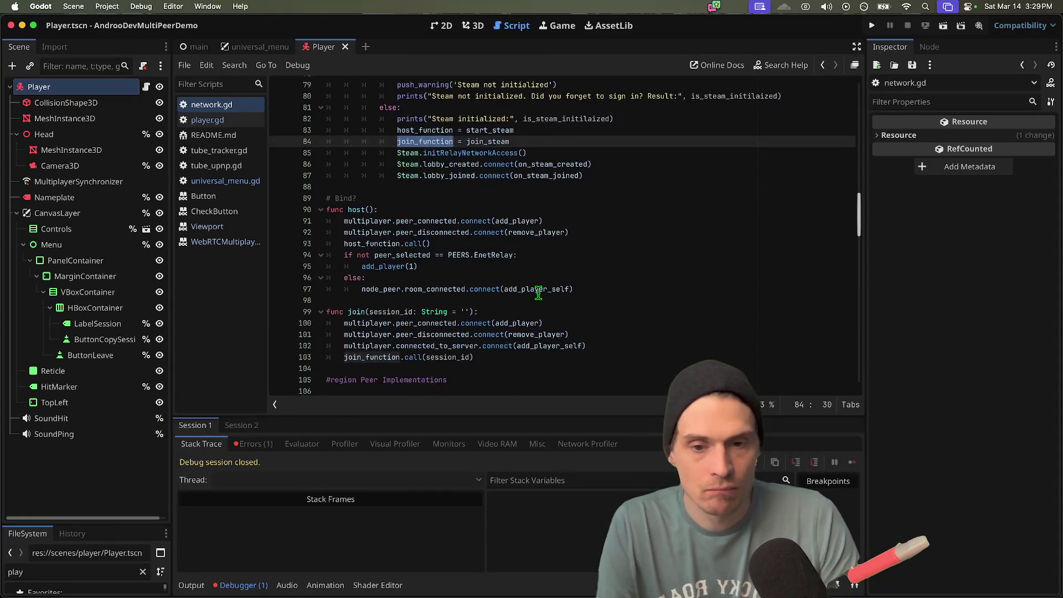
scroll(537, 293, down, 12)
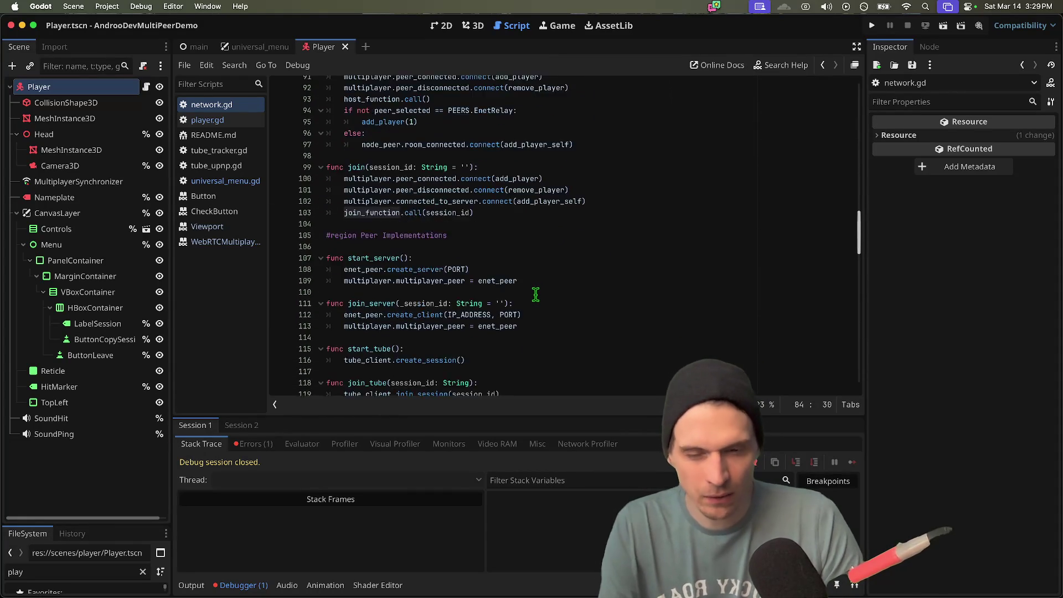
scroll(534, 293, down, 2)
double_click(536, 265)
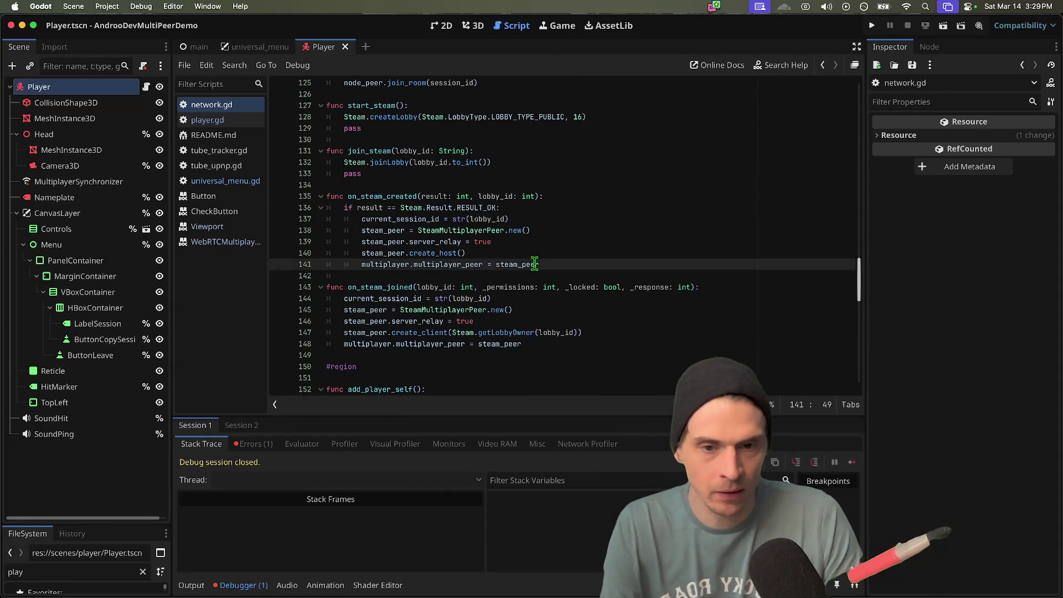
triple_click(549, 229)
key(ctrl+c)
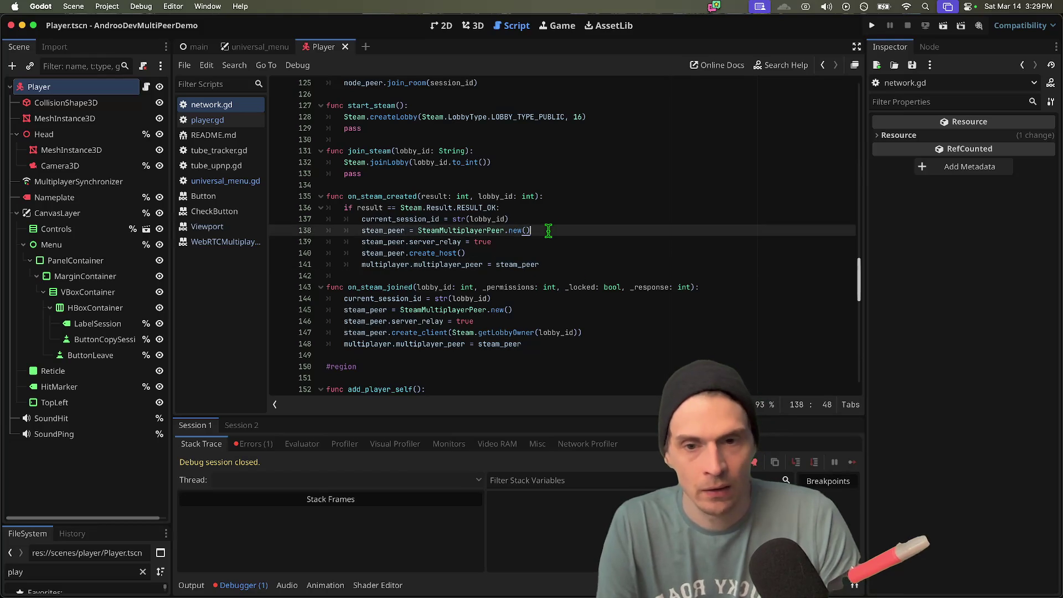
- Move the steam_peer creation from on_steam_created to just after lobby_joined.connect
key(BackSpace)
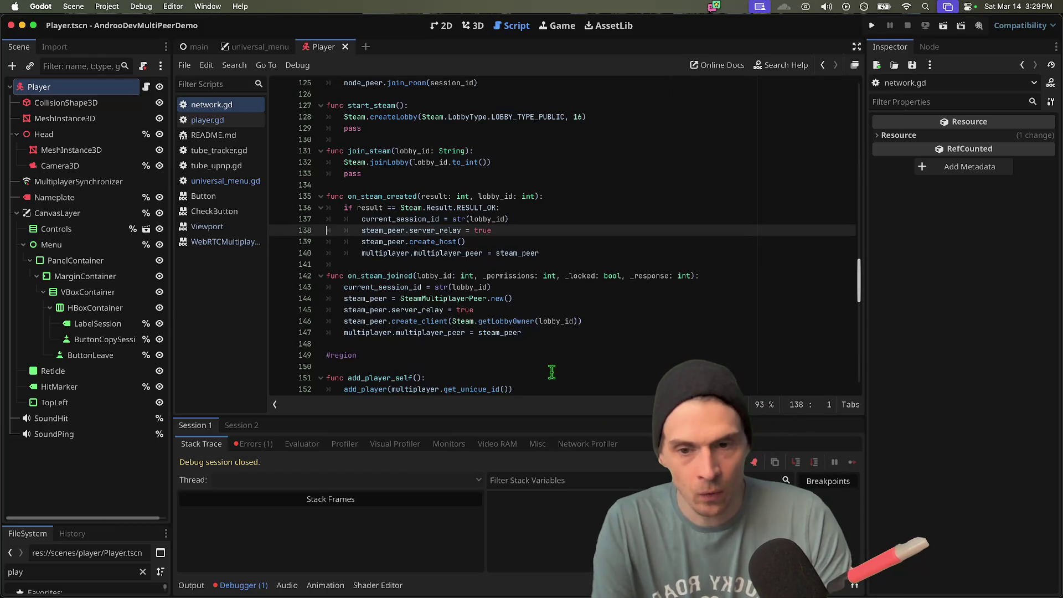
scroll(557, 361, up, 15)
click(719, 194)
key(Down)
key(Down)
key(Down)
key(Return)
key(ctrl+v)
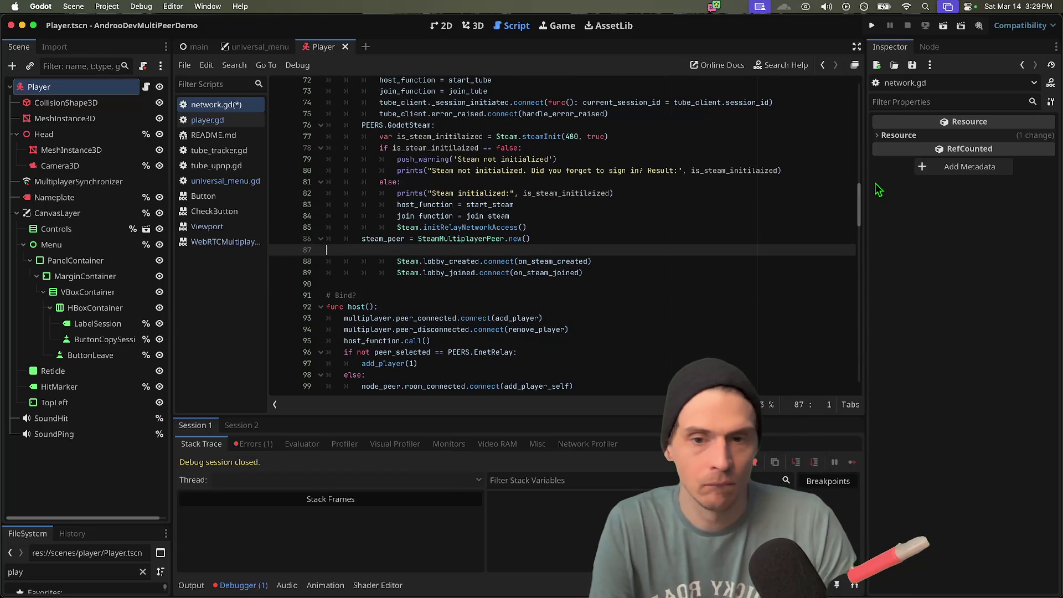
key(Up)
key(ctrl+x)
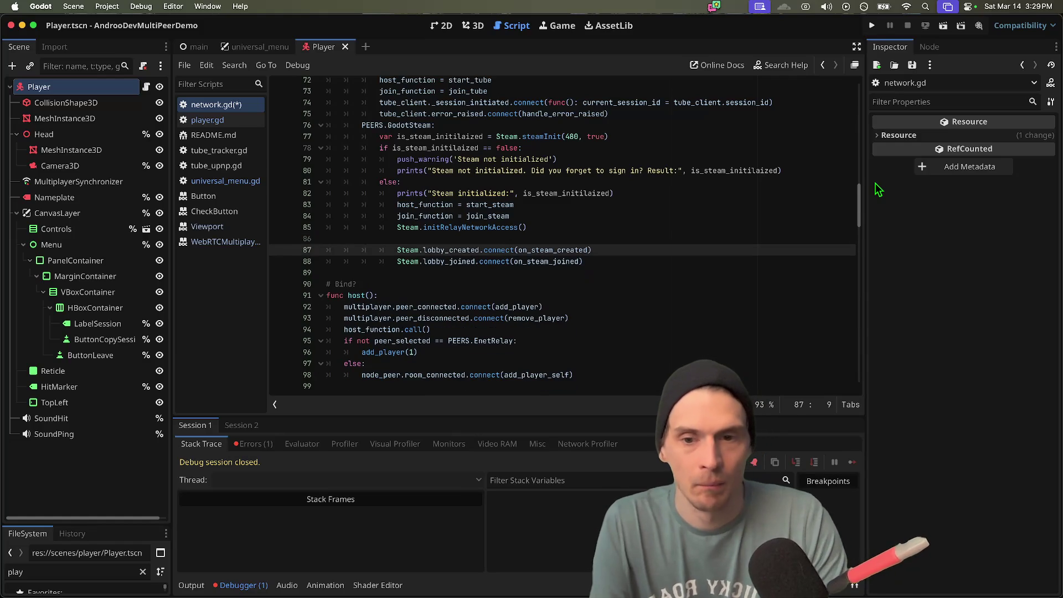
key(Up)
key(BackSpace)
key(Down)
key(Down)
key(Down)
key(ctrl+v)
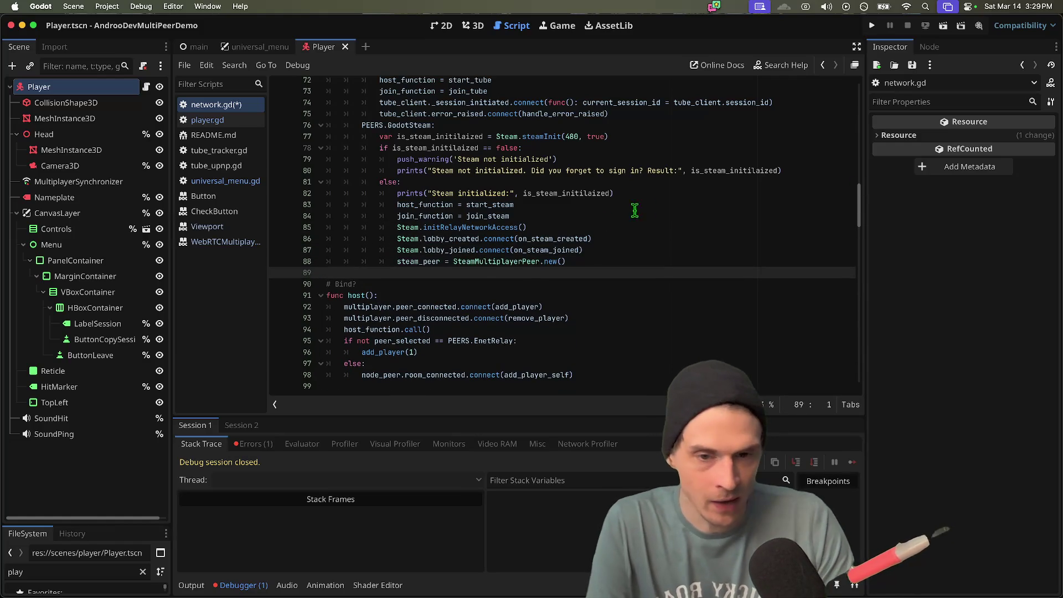
- Delete the peer creation from on_steam_joined and remove the server_relay lines from both callbacks
scroll(634, 210, down, 10)
scroll(490, 324, down, 4)
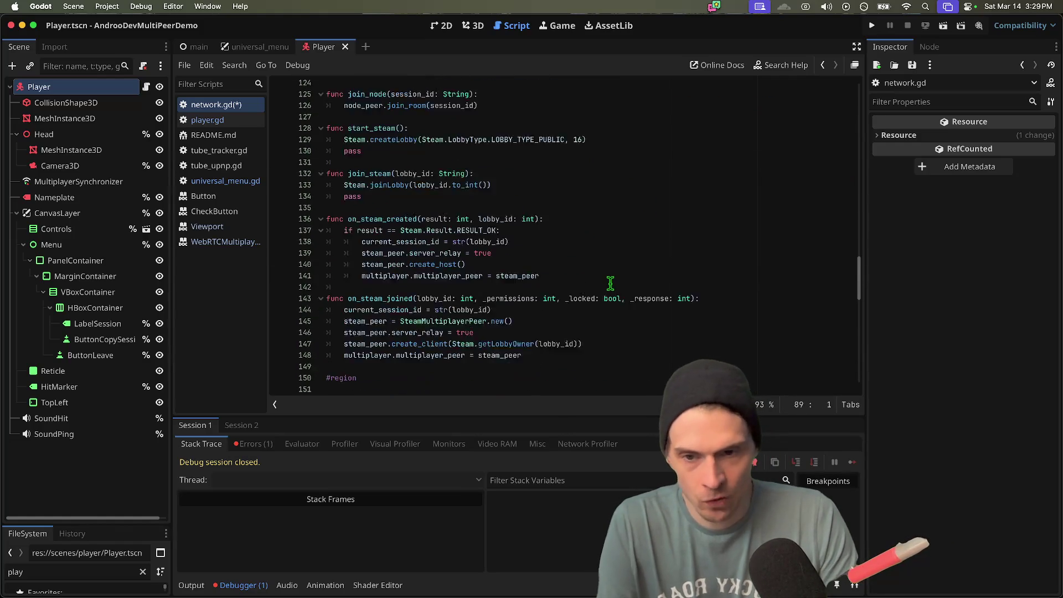
click(607, 239)
key(Return)
key(ctrl+v)
key(ctrl+shift+k)
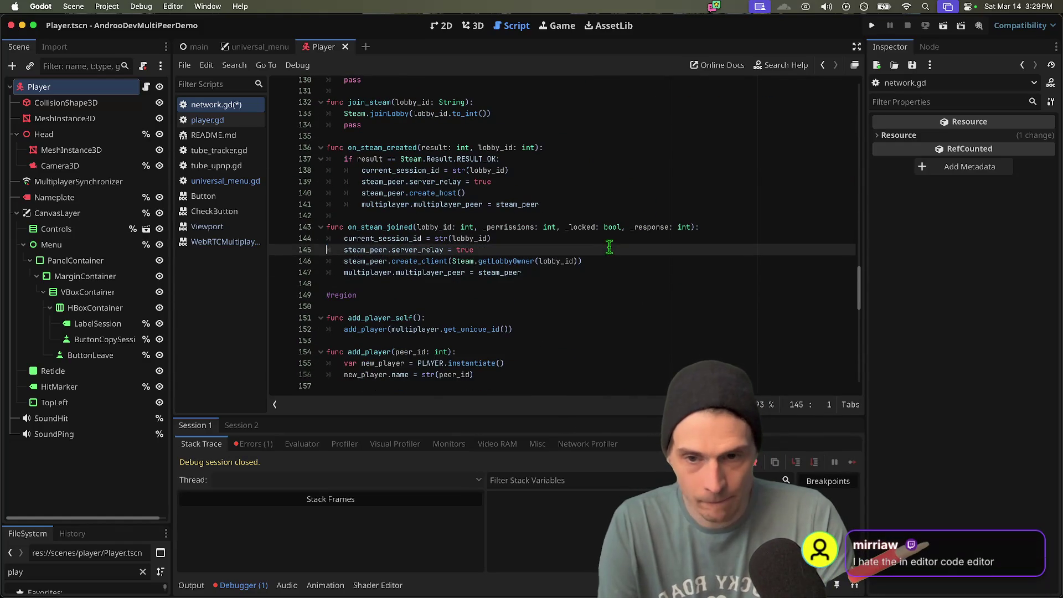
double_click(364, 249)
drag(364, 249, 514, 247)
key(ctrl+x)
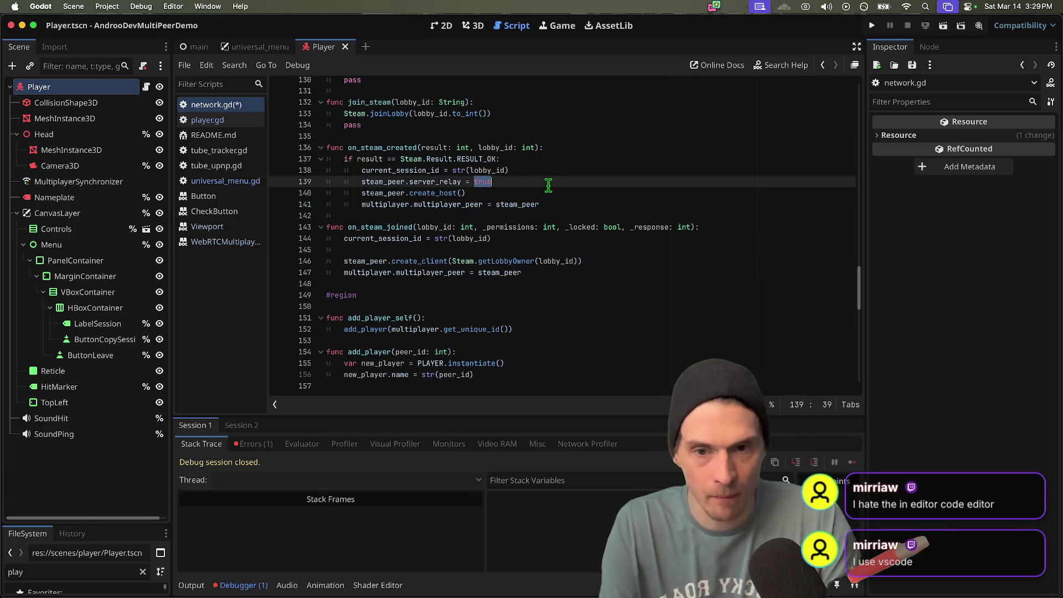
triple_click(544, 181)
key(BackSpace)
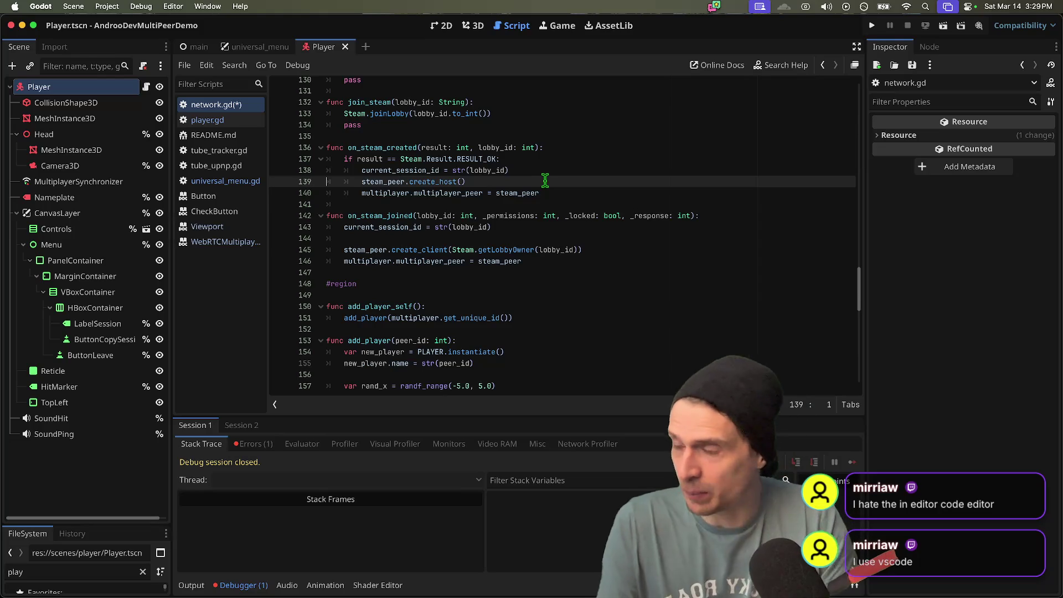
key(Down)
key(Down)
key(Down)
key(Down)
key(Down)
key(End)
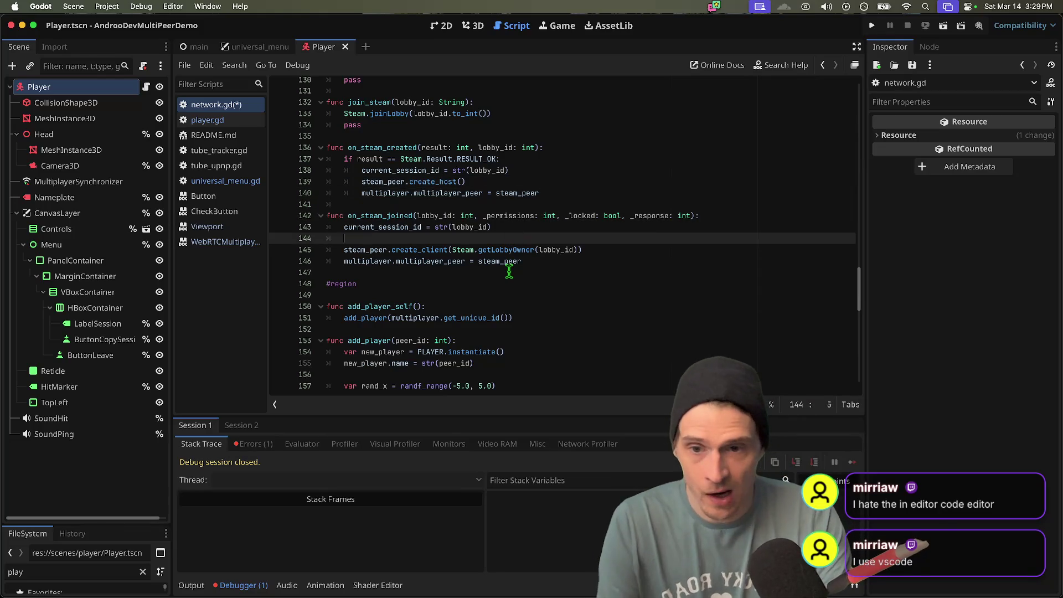
key(BackSpace)
- Place steam_peer.server_relay = true under the peer creation, indented, add a blank line, and save
scroll(609, 327, up, 20)
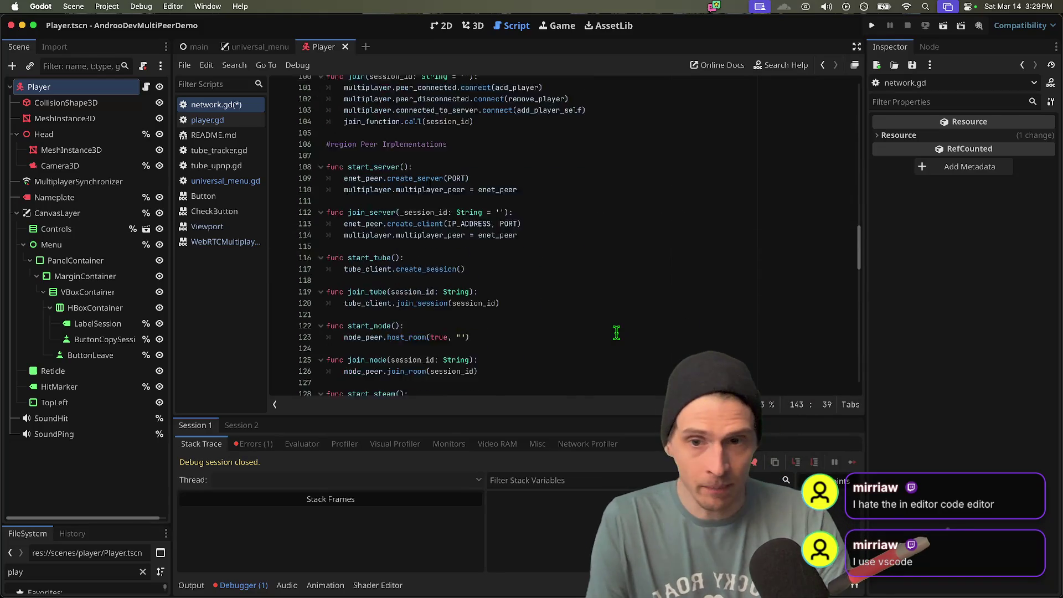
scroll(617, 332, up, 5)
scroll(647, 282, down, 5)
click(658, 285)
key(ctrl+v)
key(Home)
key(Tab)
key(Tab)
key(Tab)
key(Down)
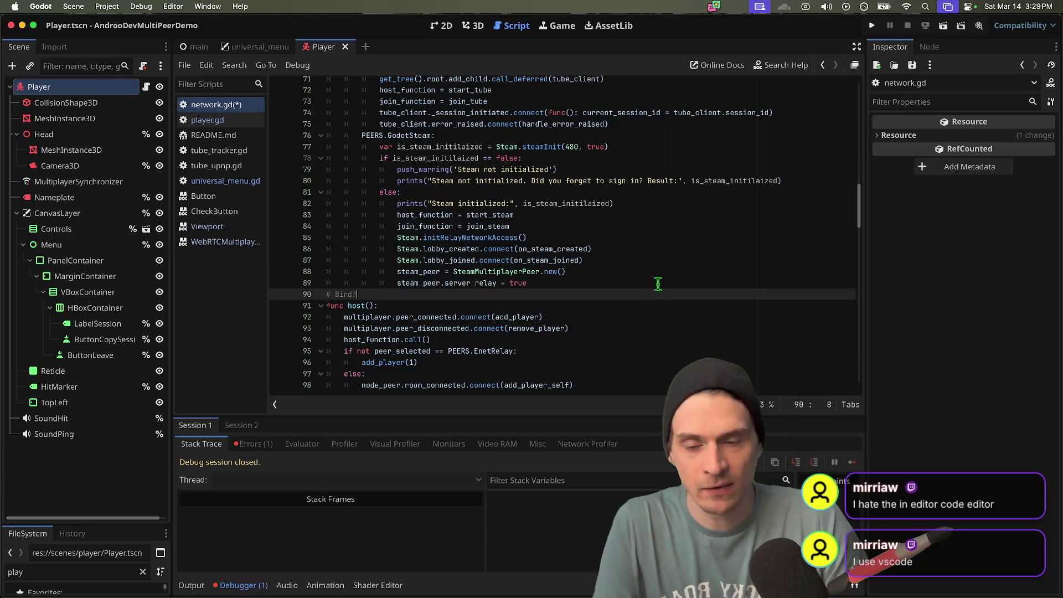
key(Return)
key(ctrl+s)
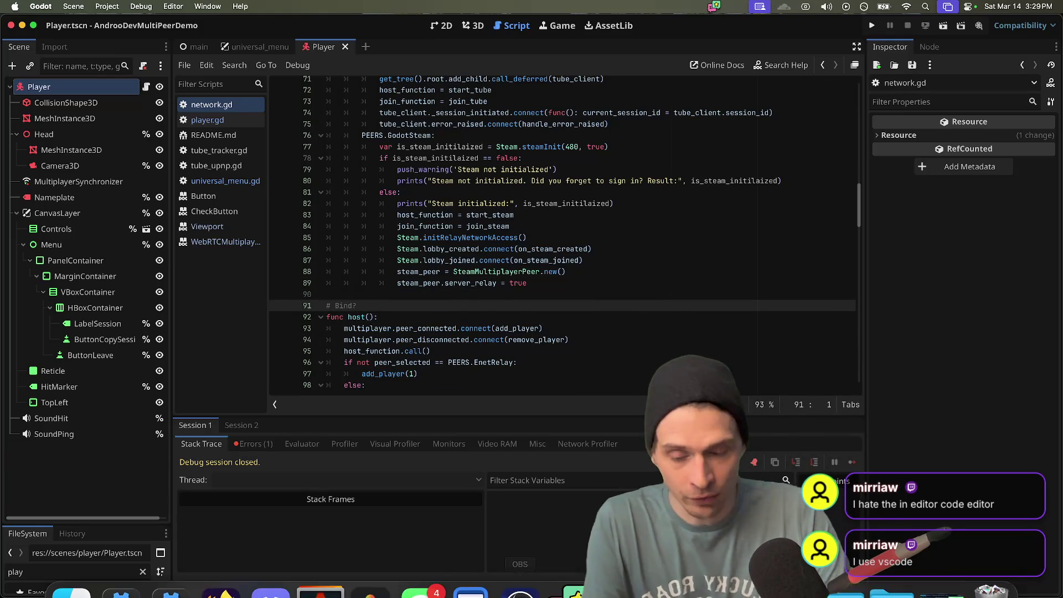
mouse_move(506, 589)
key(super+Tab)
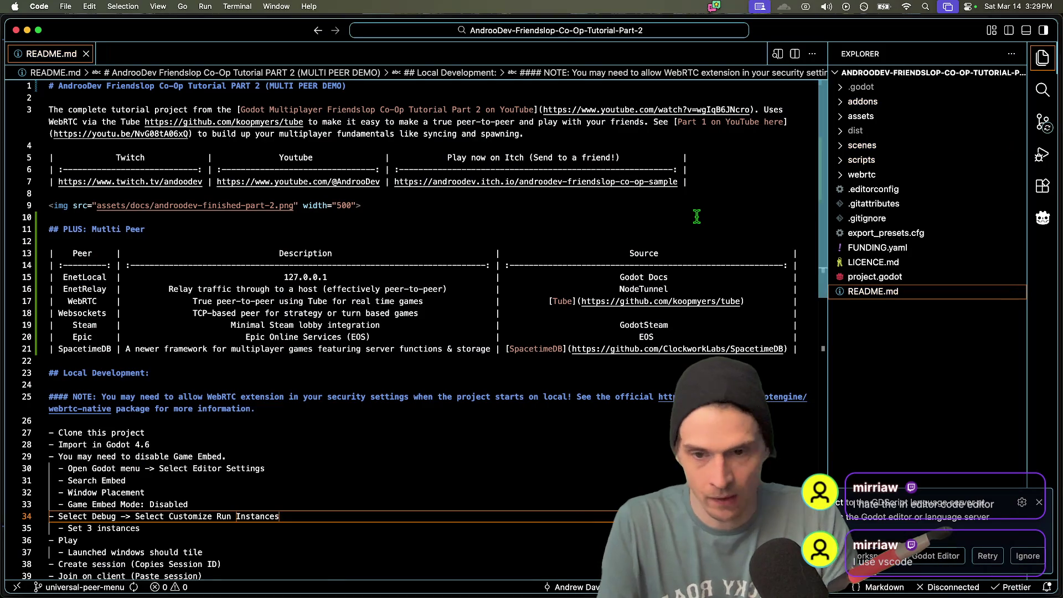
scroll(695, 220, down, 5)
scroll(695, 220, up, 5)
scroll(722, 207, down, 15)
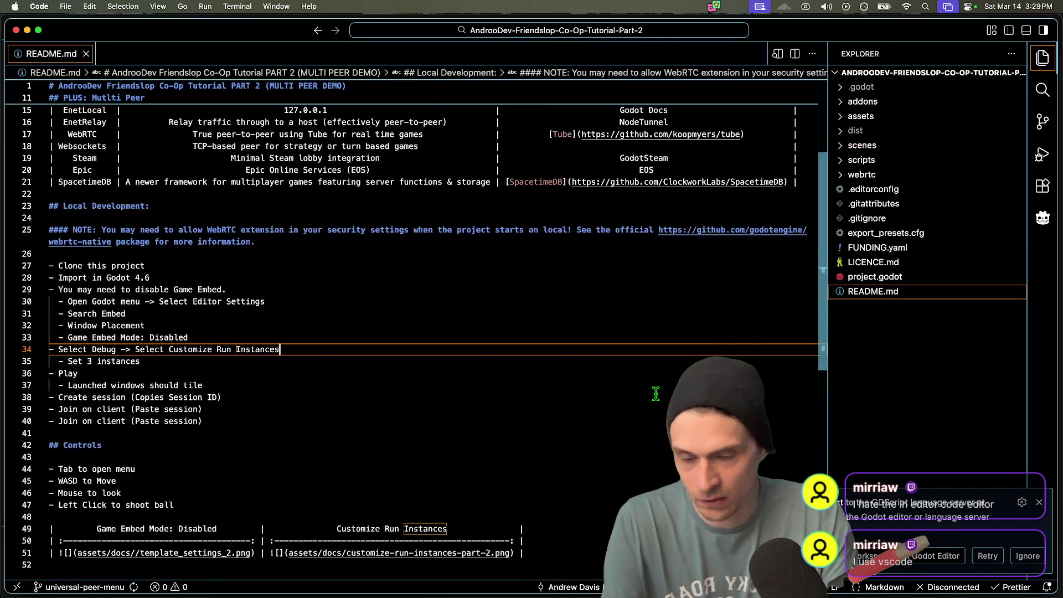
scroll(303, 146, up, 15)
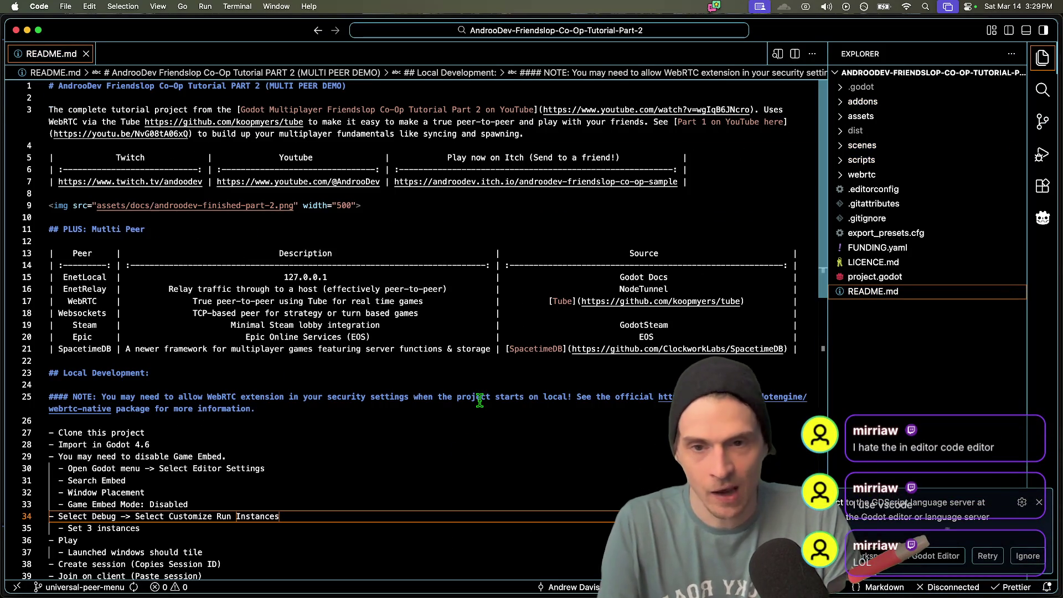
key(super+shift+p)
key(Escape)
key(super+Tab)
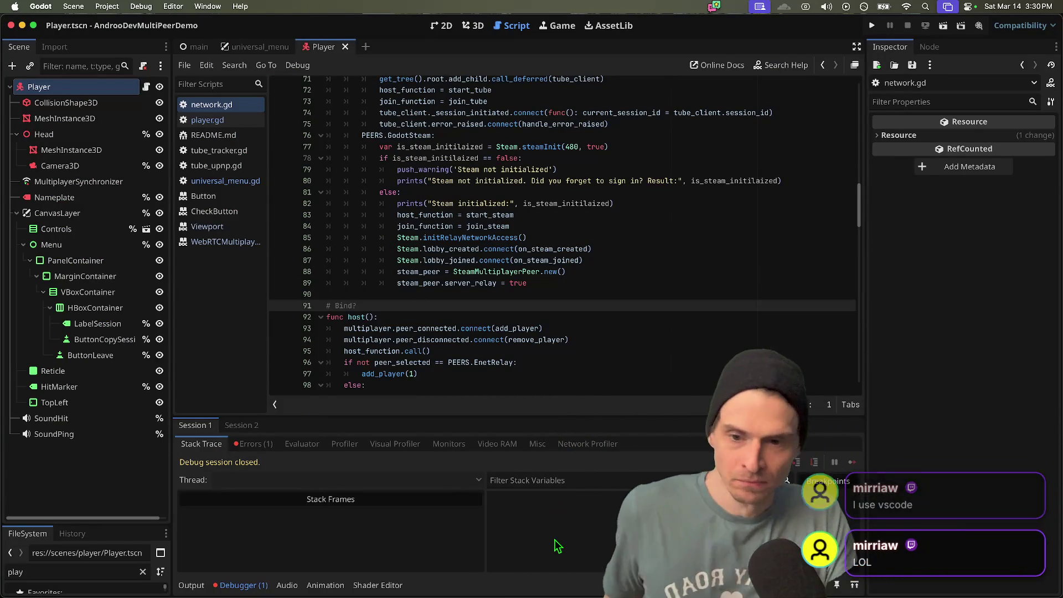
- Search 'vscode built on electron' in a new Firefox tab, then close it and return to Discord
mouse_move(185, 559)
click(270, 565)
click(220, 565)
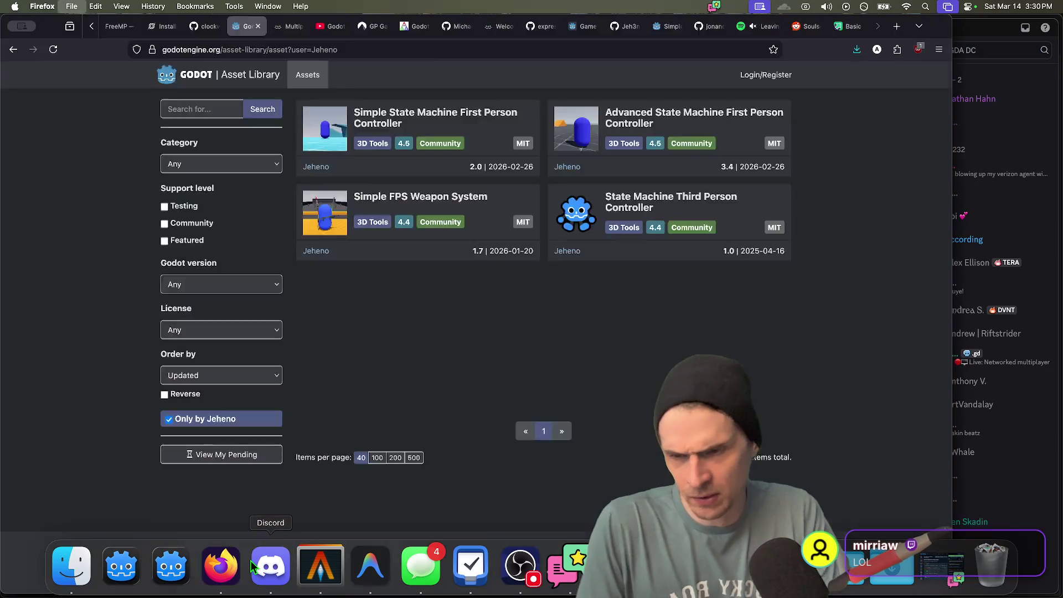
key(super+t)
text(vscode )
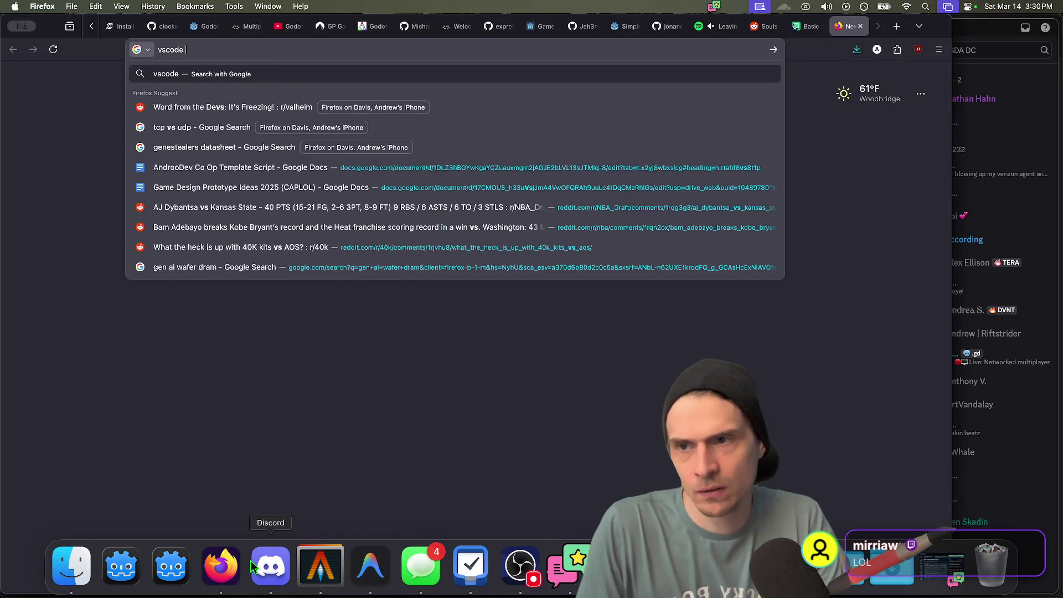
text(built on)
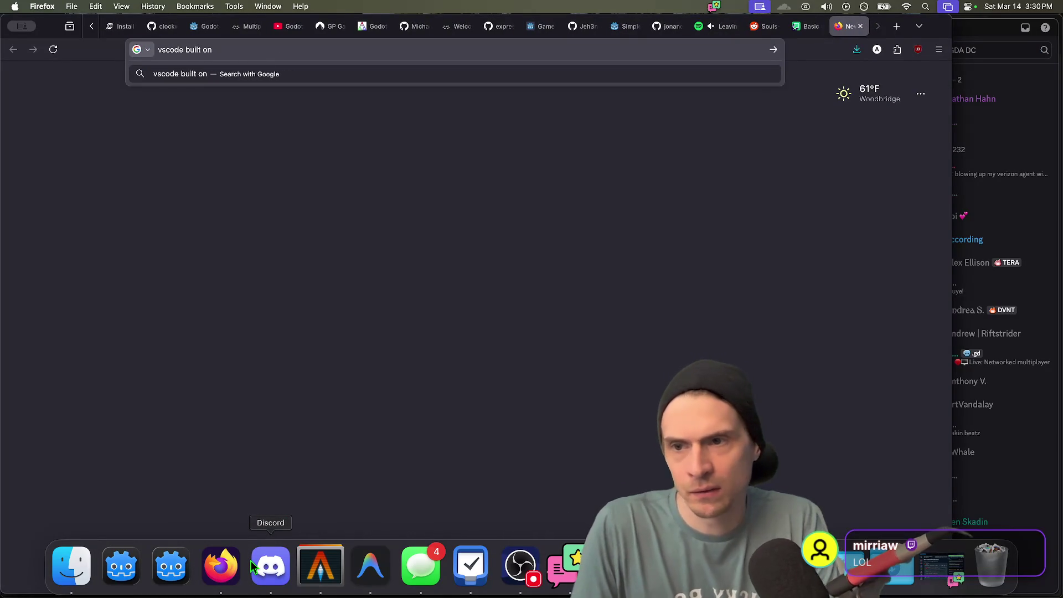
text( electron)
key(Return)
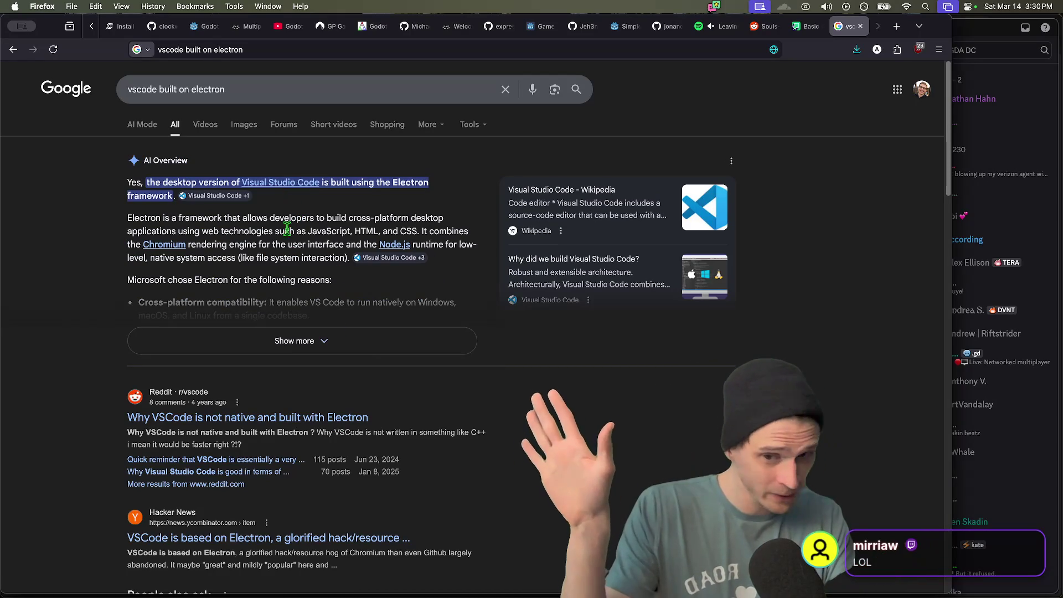
scroll(729, 227, down, 10)
scroll(711, 240, up, 10)
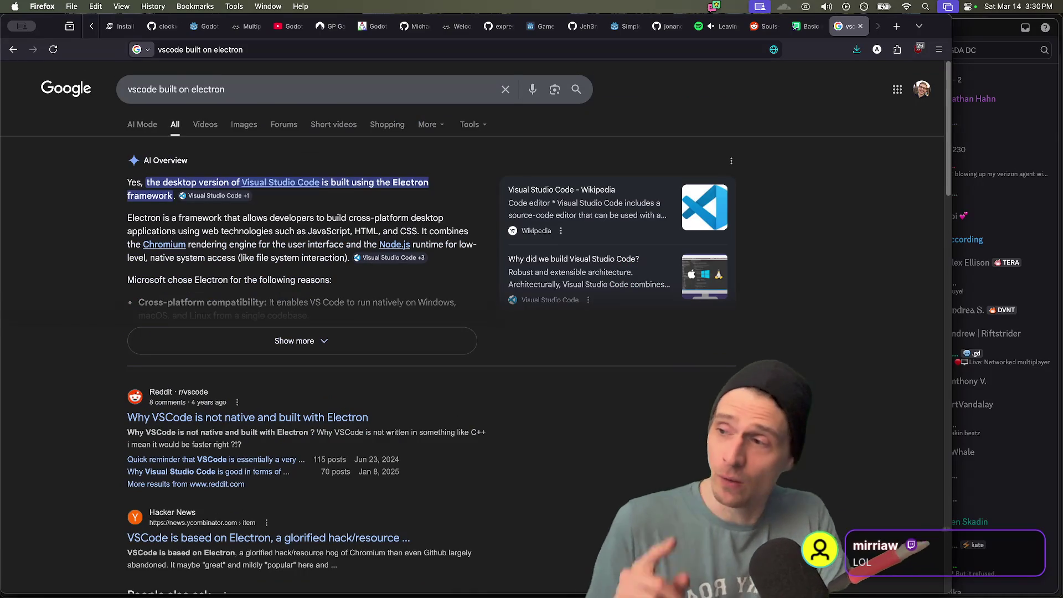
key(super+w)
key(super+Tab)
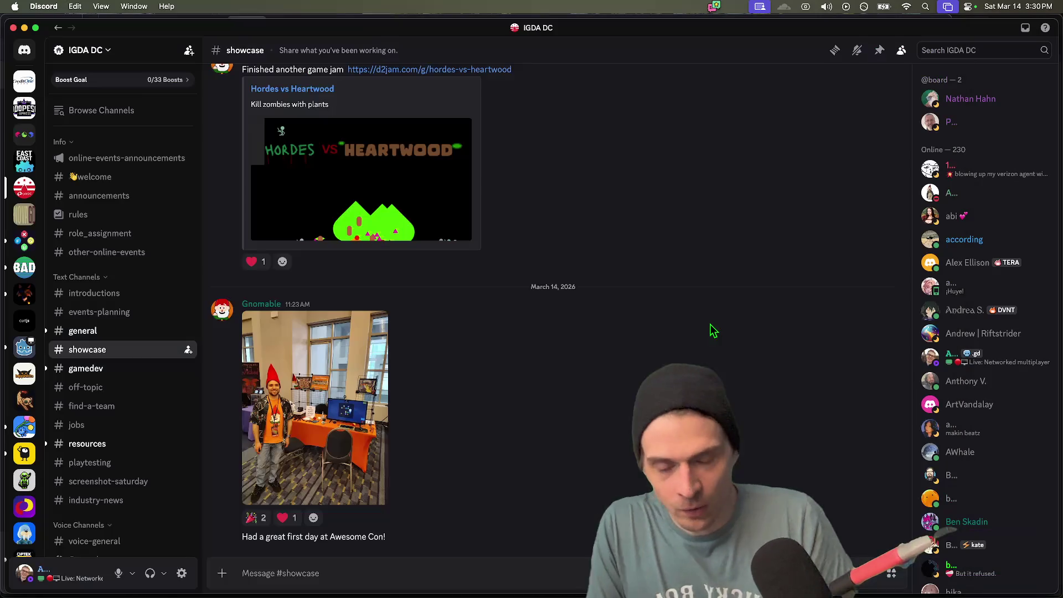
- Switch from Discord back to the Godot editor showing network.gd
key(super+Tab)
key(super+Tab)
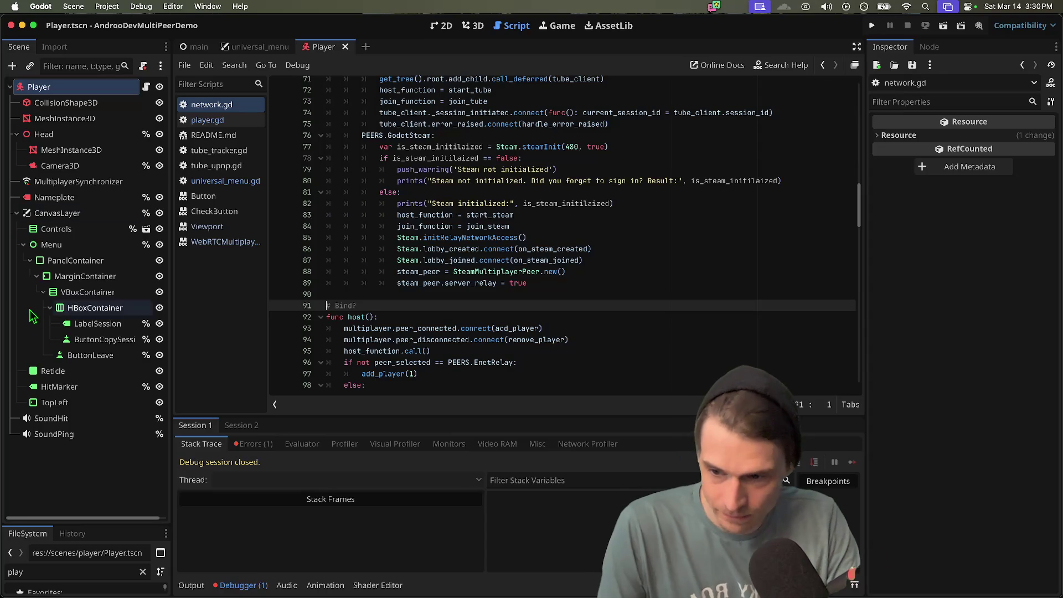
- Select the HitMarker node in the Scene dock and widen the Inspector panel
right_click(53, 394)
click(897, 184)
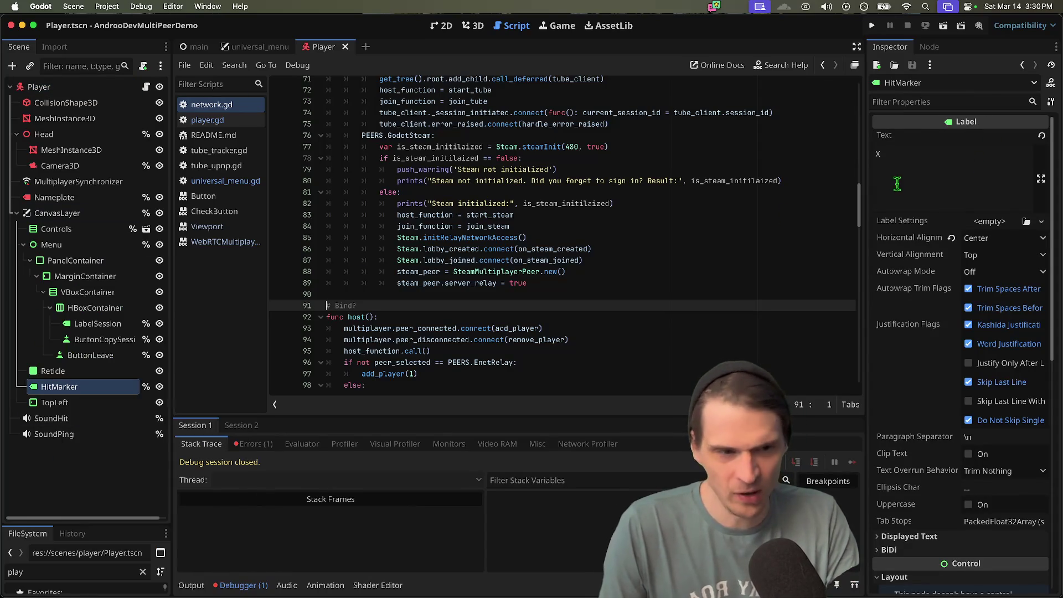
drag(868, 195, 795, 196)
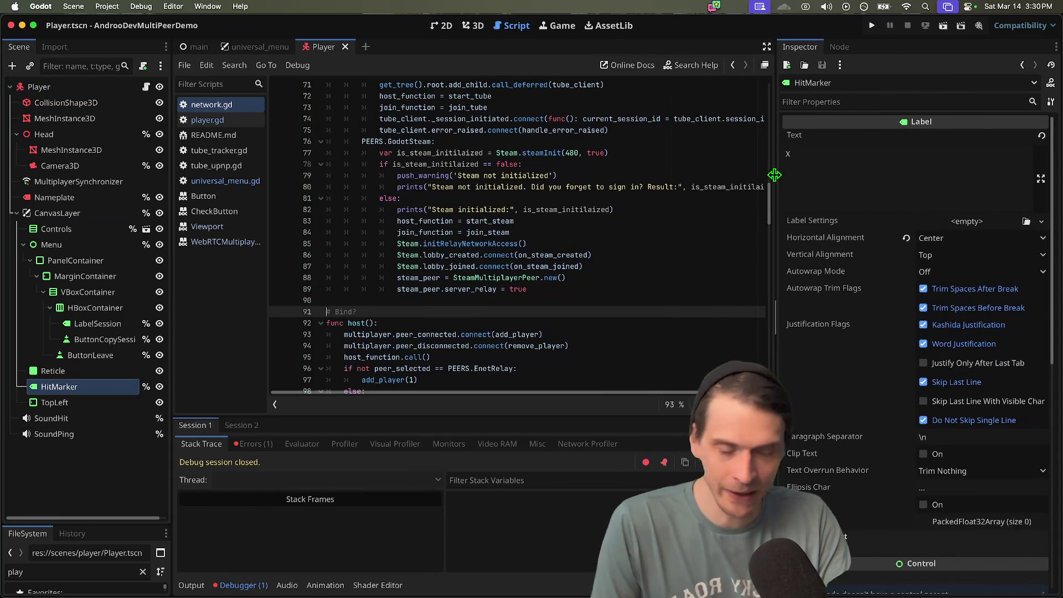
- Look over network.gd and the player scene's 2D view, then run the project
click(600, 343)
click(738, 299)
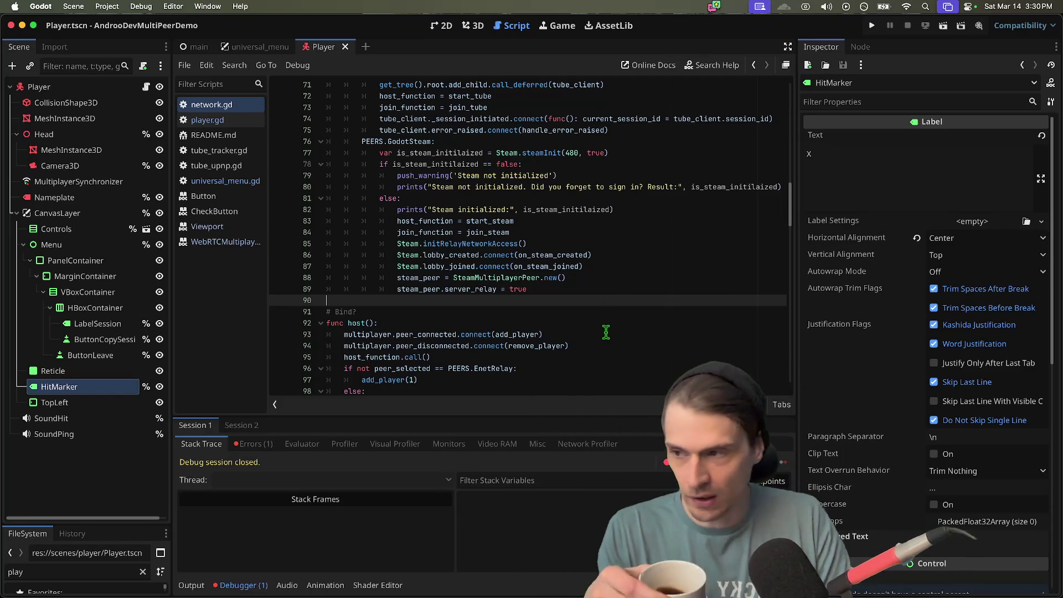
scroll(606, 332, down, 1)
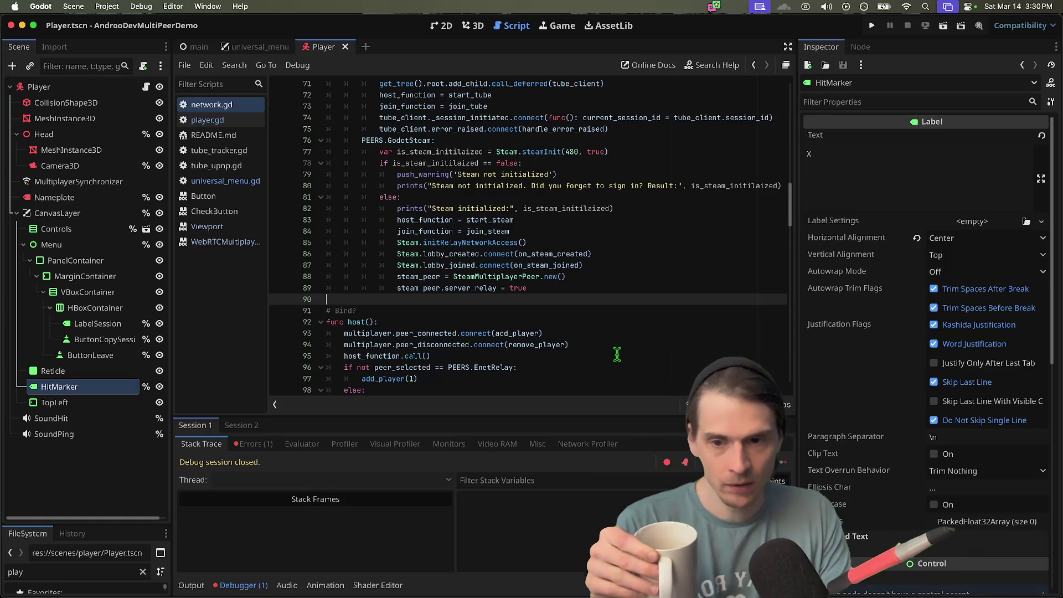
scroll(617, 354, down, 3)
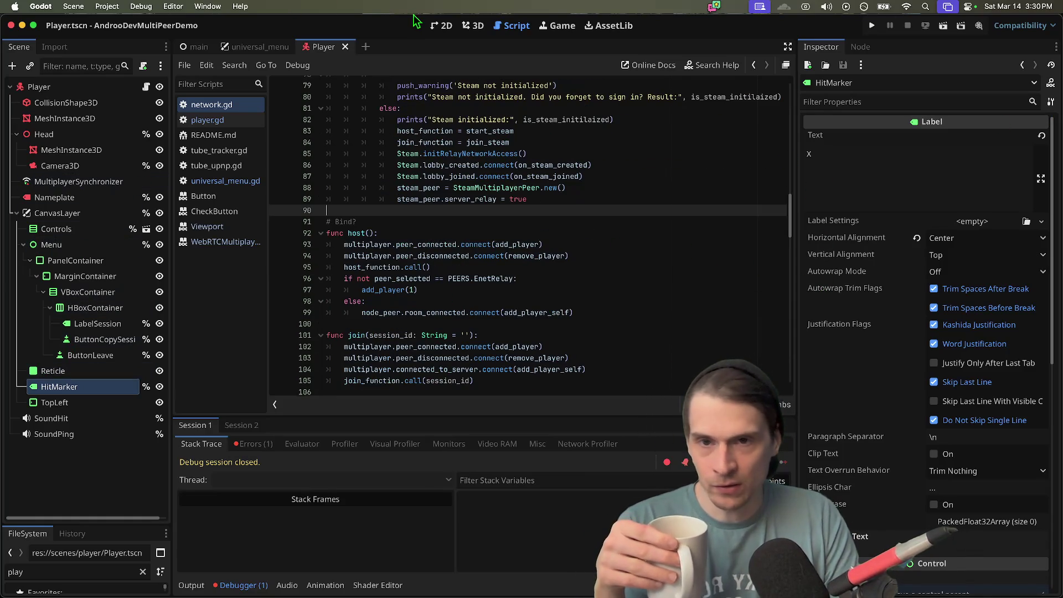
click(441, 25)
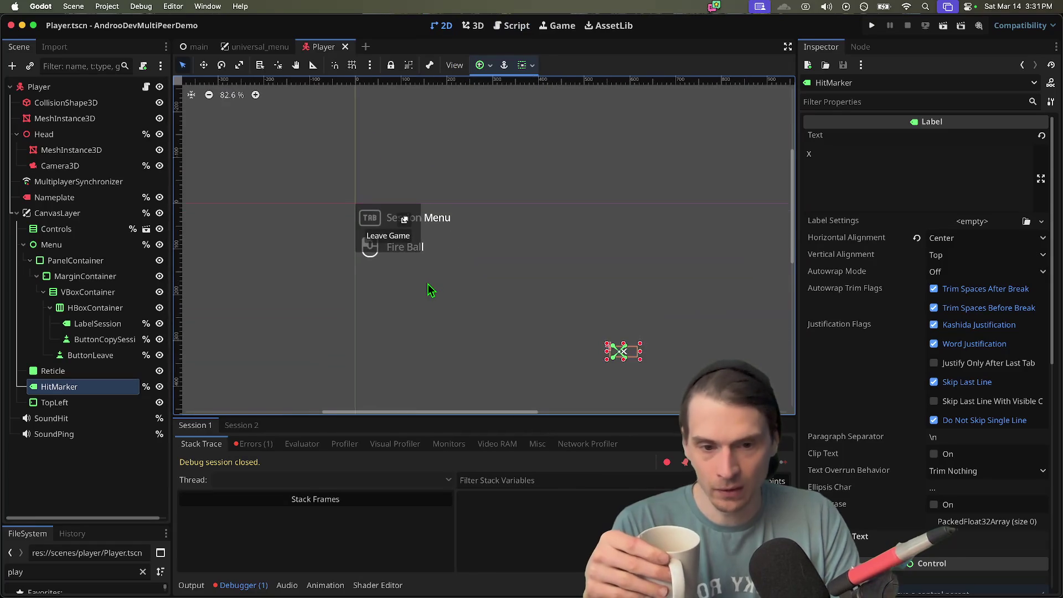
scroll(429, 288, up, 1)
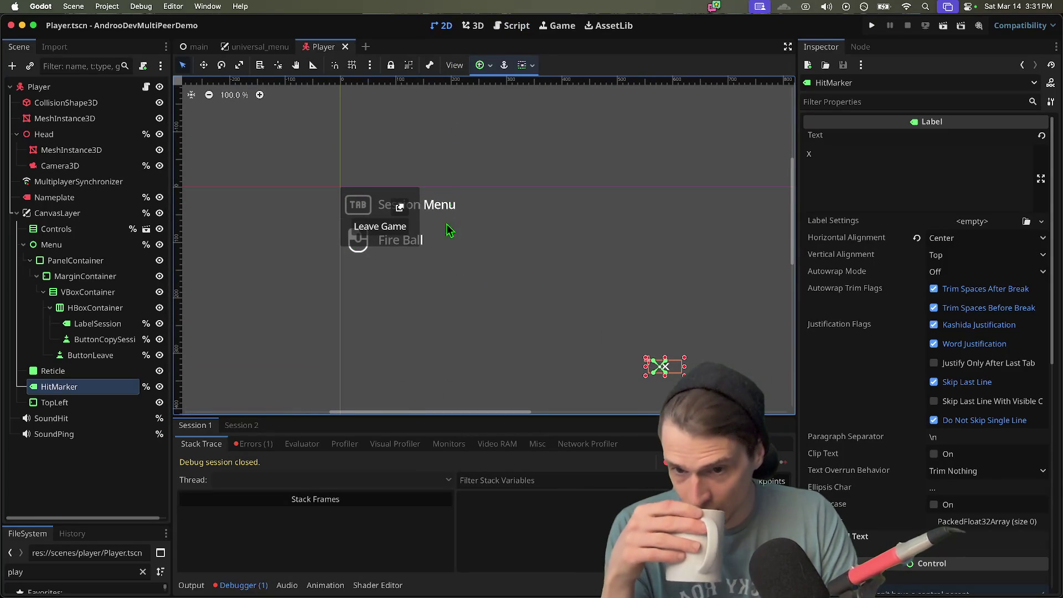
click(514, 32)
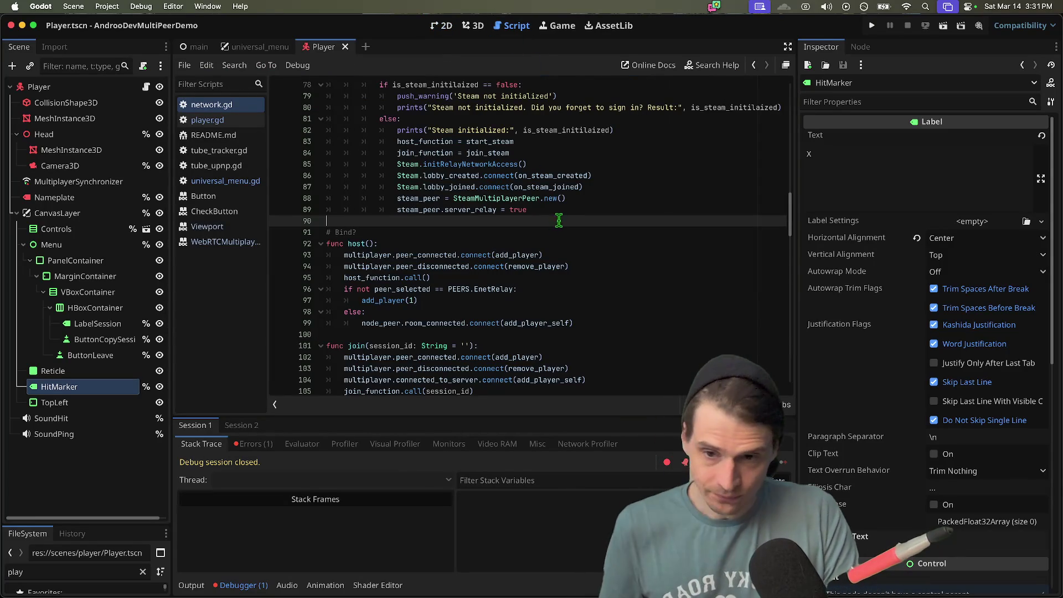
key(super+b)
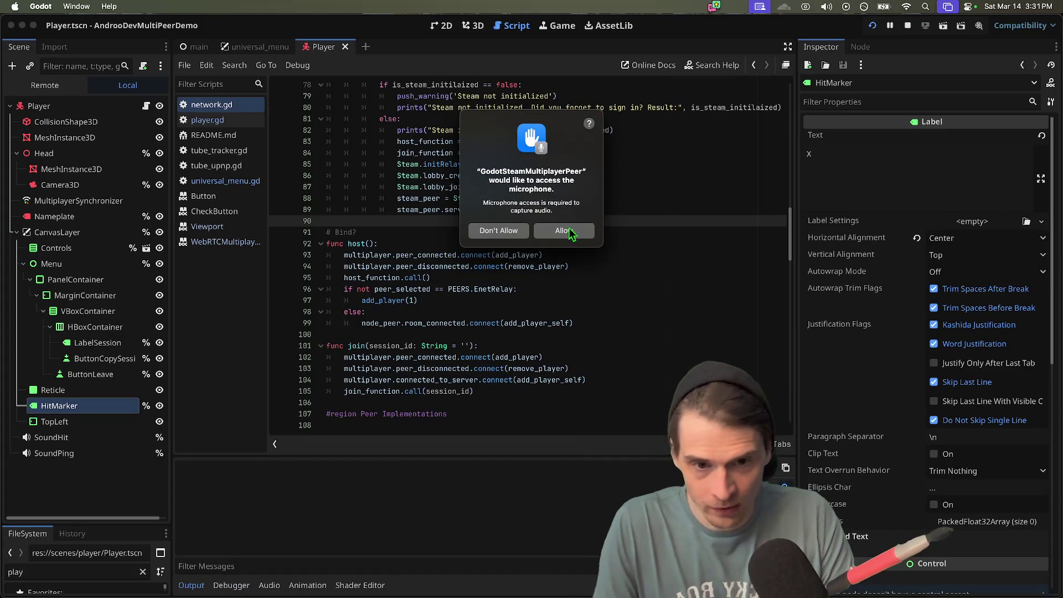
- Allow microphone access in both games and host a GodotSteam session from the left one
click(570, 233)
click(568, 232)
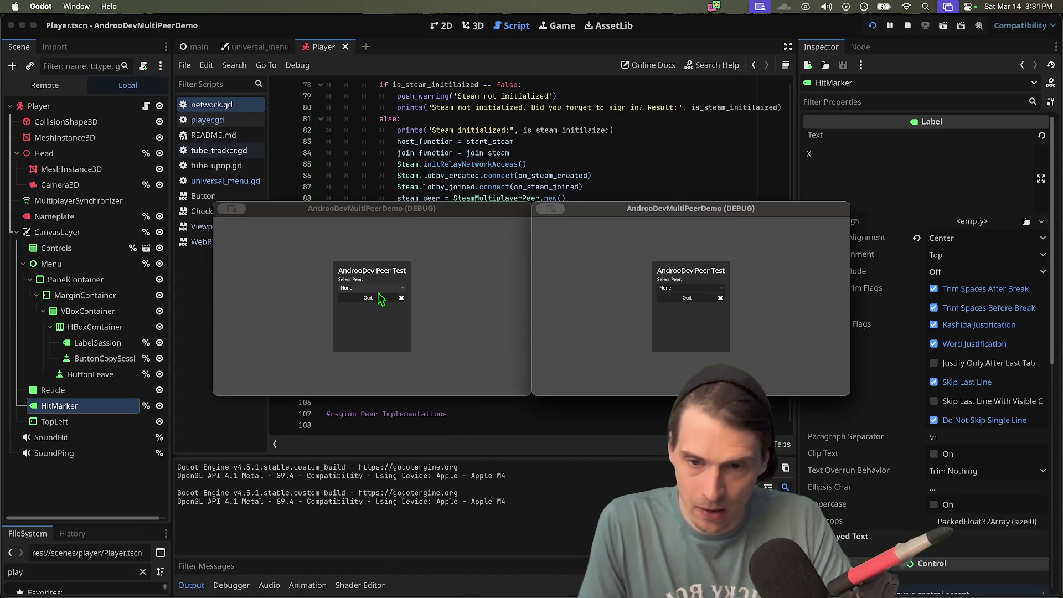
click(372, 288)
click(383, 335)
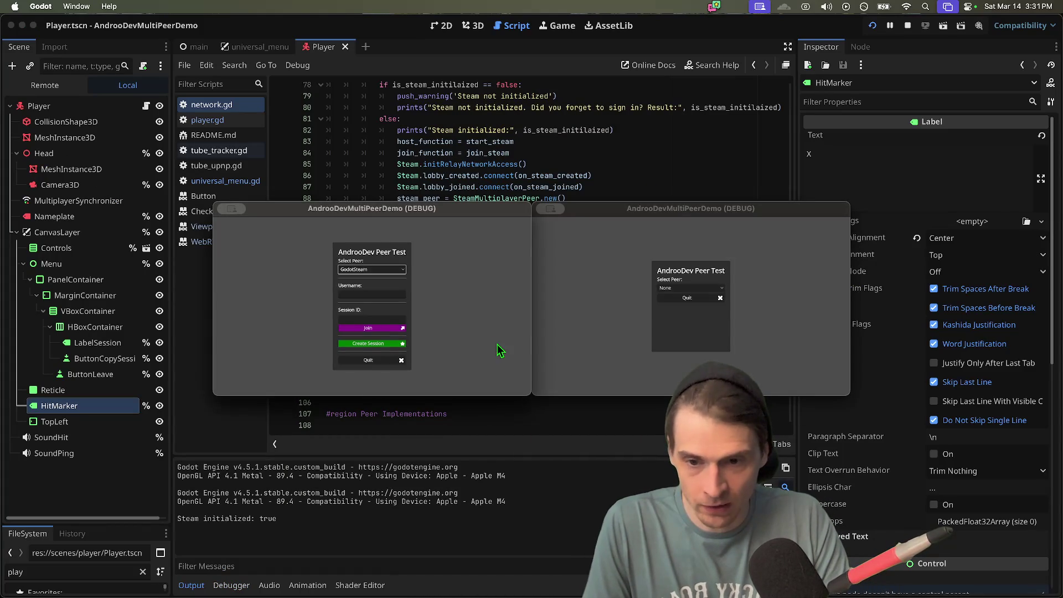
click(378, 342)
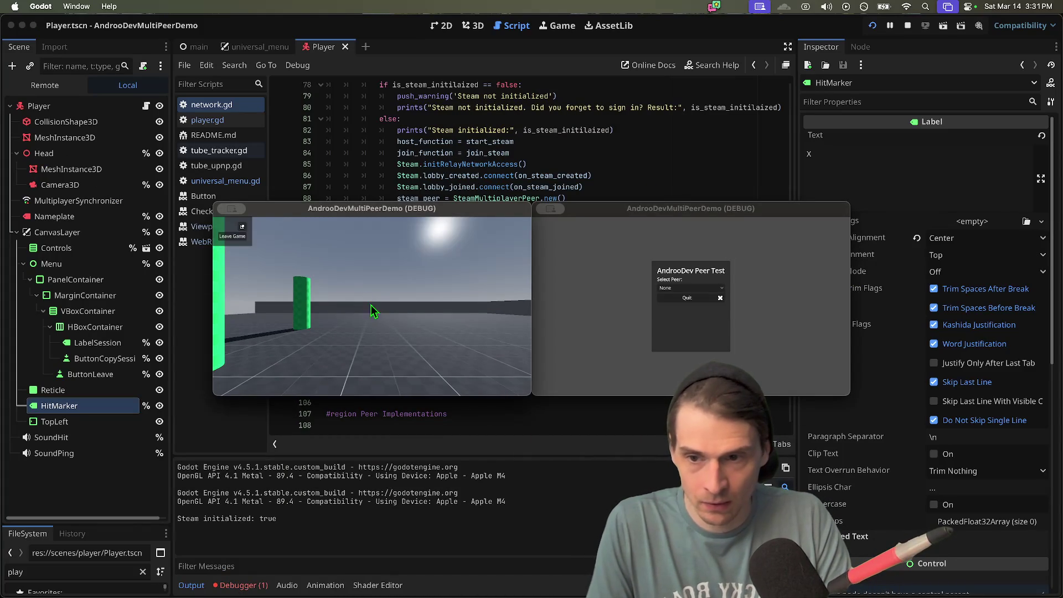
- Inspect the network.gd:145 on_steam_joined error in the debugger's Errors list, then stop the game
click(243, 585)
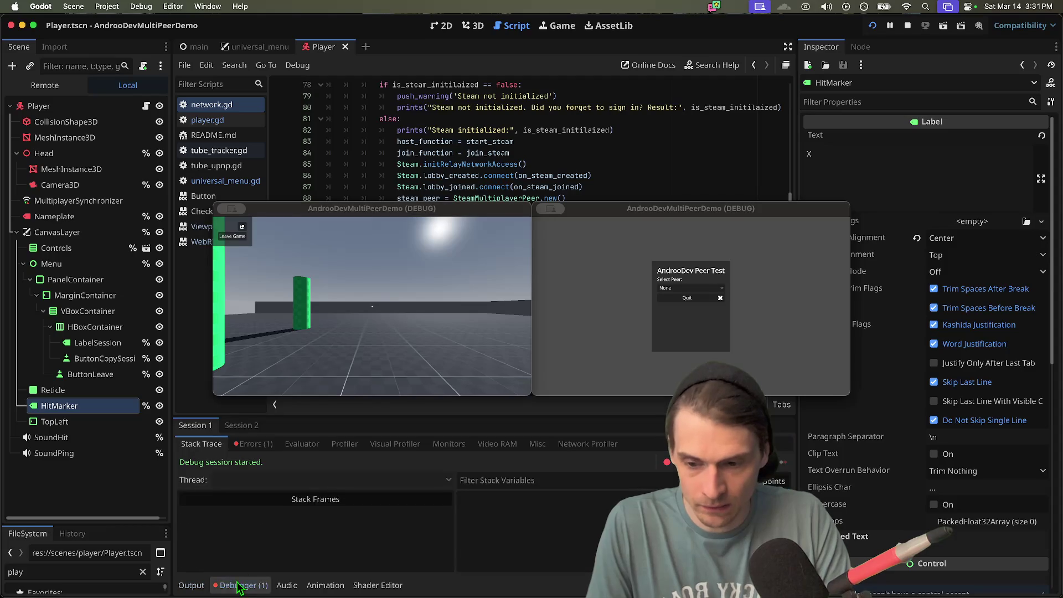
click(251, 443)
click(319, 491)
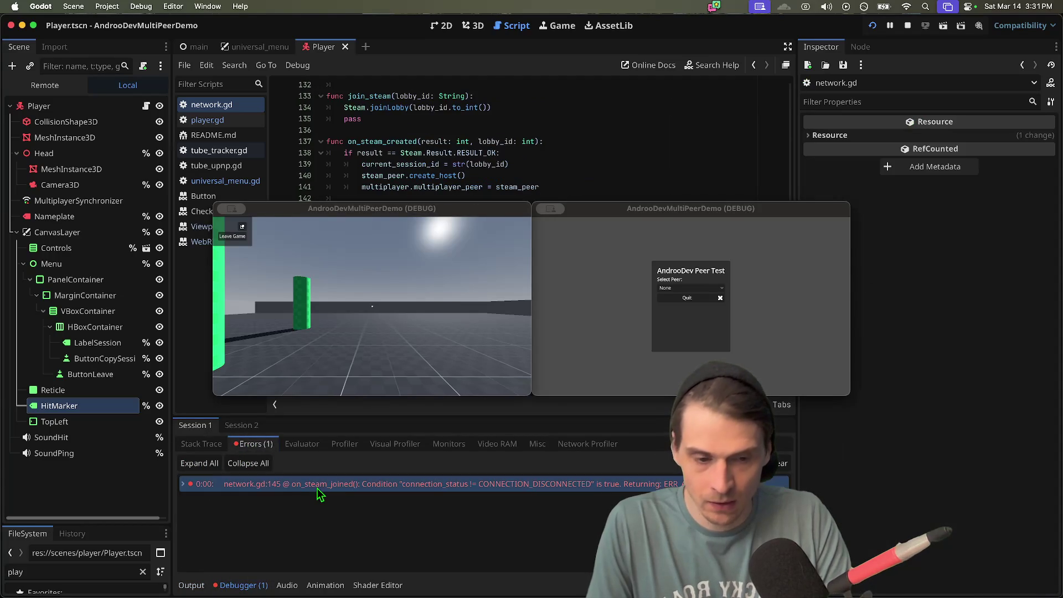
click(651, 177)
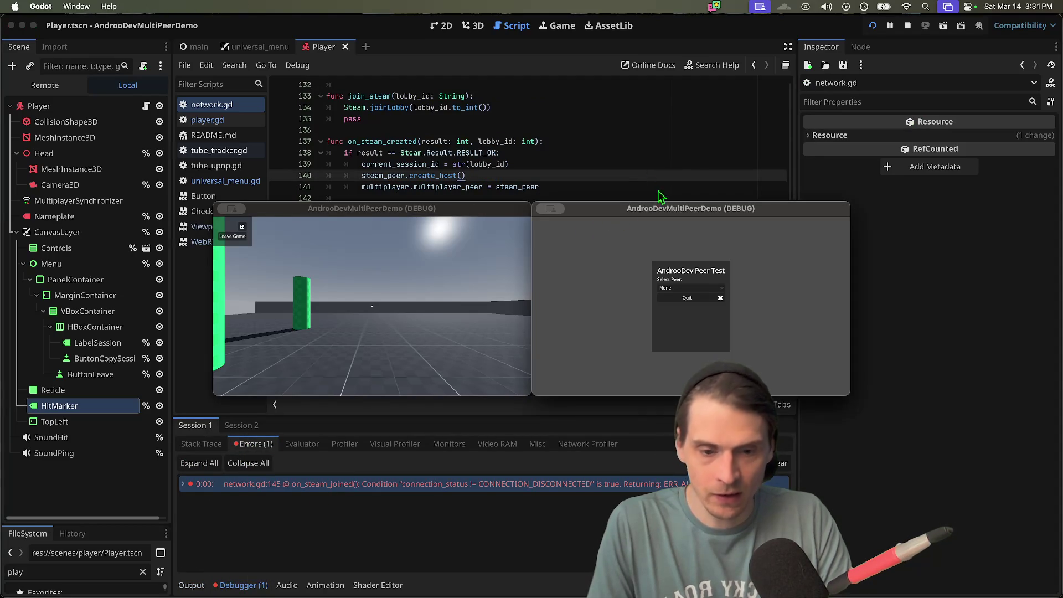
click(451, 342)
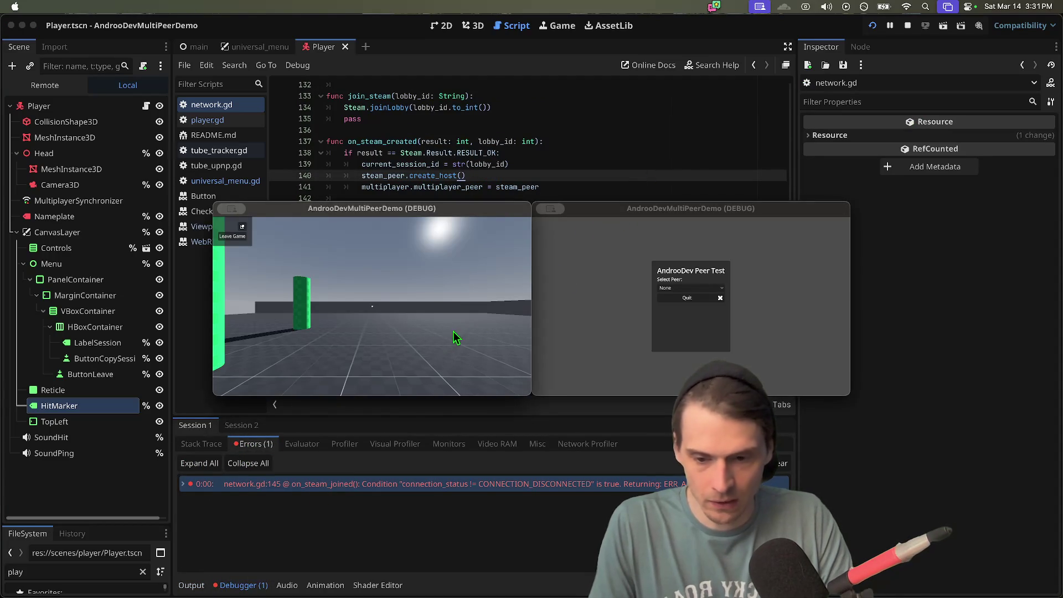
key(super+period)
scroll(636, 208, up, 2)
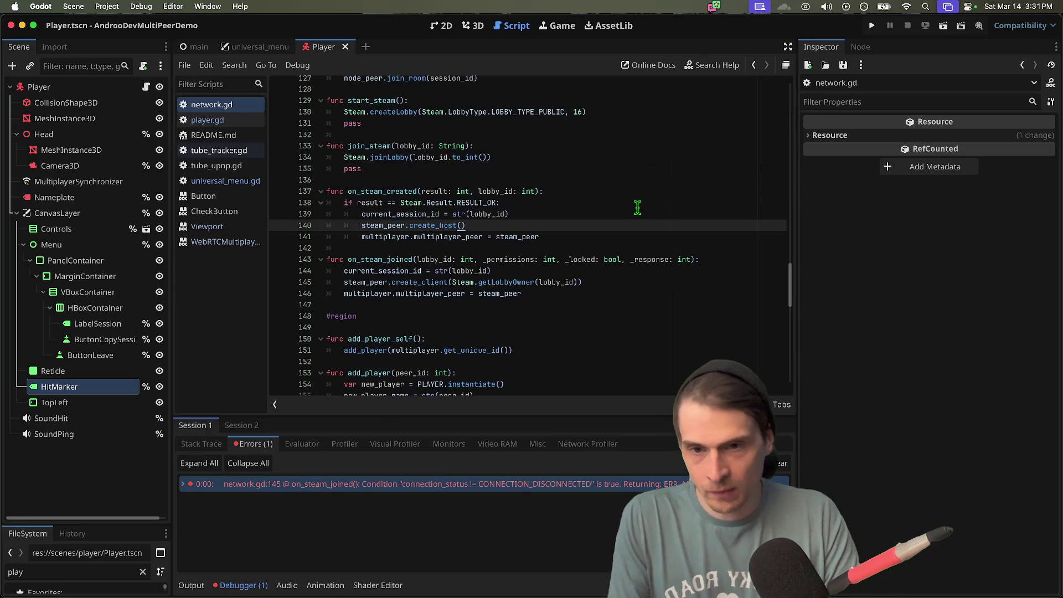
scroll(633, 213, down, 5)
scroll(633, 215, down, 12)
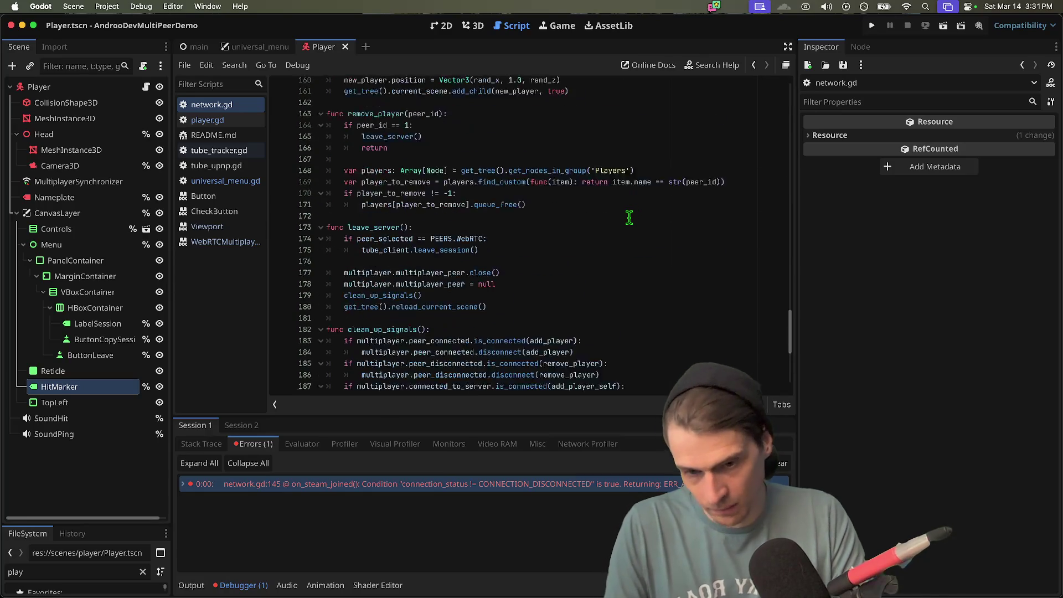
- Cut the lobby_created and lobby_joined connect lines out of the Steam setup code
scroll(621, 224, up, 10)
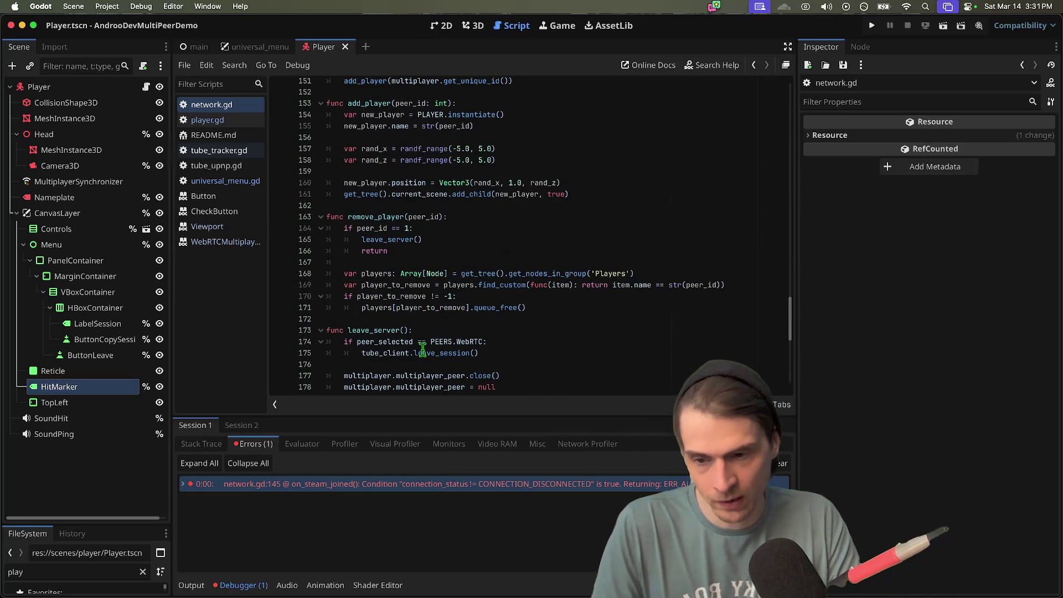
scroll(659, 301, up, 20)
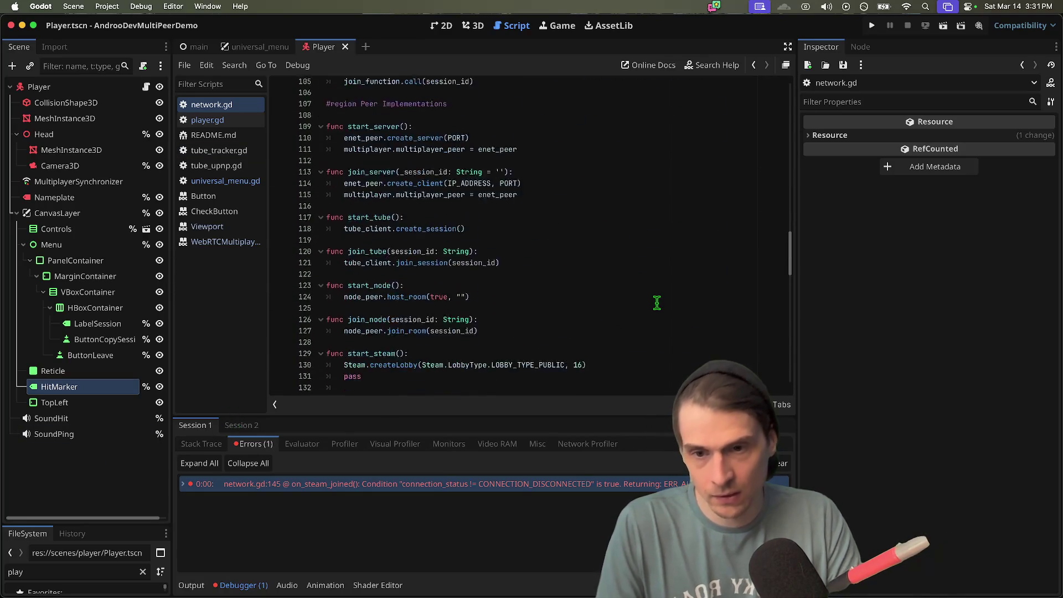
scroll(659, 306, up, 6)
click(636, 266)
click(634, 289)
triple_click(634, 289)
key(shift+Down)
key(super+c)
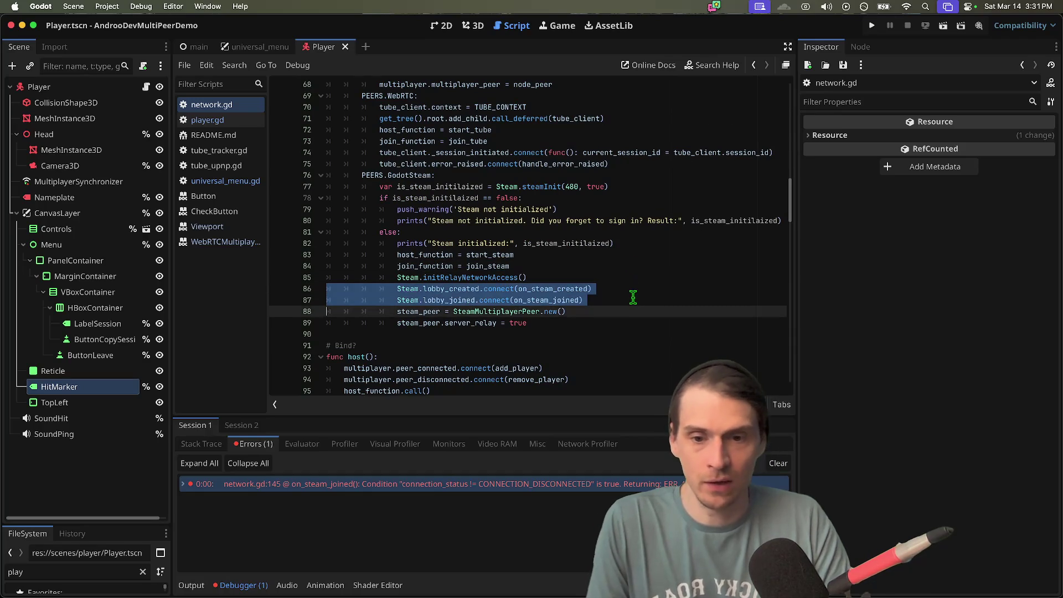
key(BackSpace)
- Paste both connect lines into join_steam above pass and fix their indentation
scroll(633, 299, down, 5)
scroll(632, 299, down, 13)
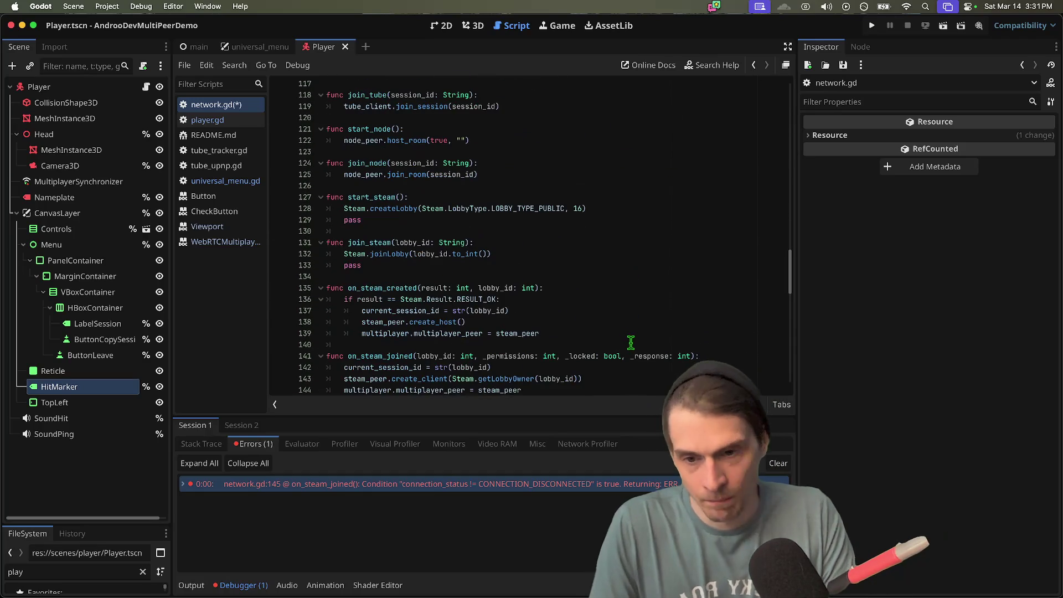
scroll(626, 329, down, 2)
click(725, 223)
scroll(725, 223, up, 1)
key(Up)
key(Up)
key(Up)
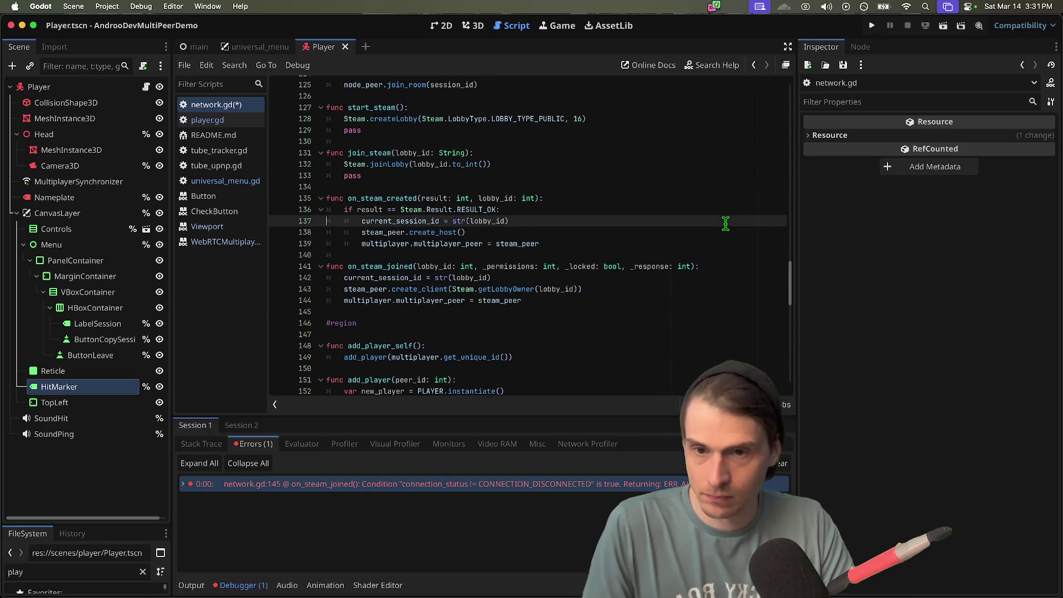
key(Return)
key(Return)
key(Up)
key(Up)
key(super+v)
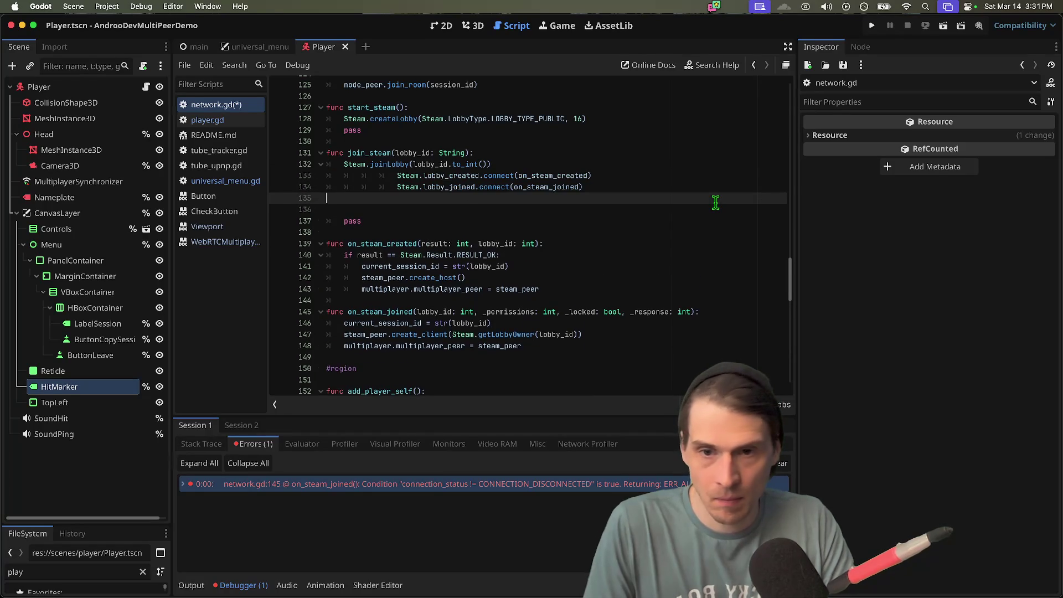
key(shift+Up)
key(shift+Up)
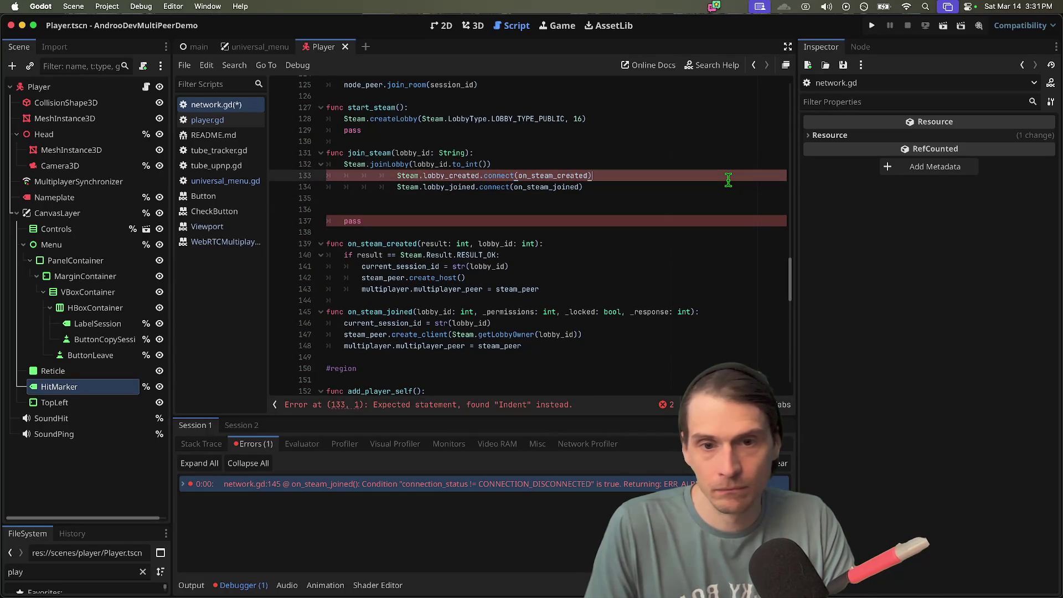
key(shift+Tab)
key(shift+Tab)
key(shift+Tab)
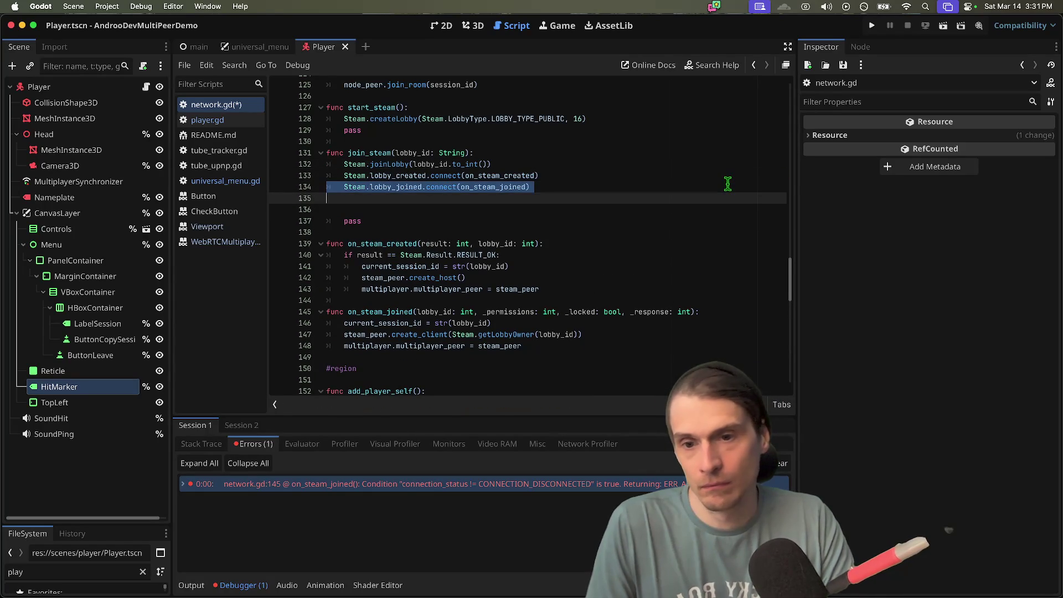
- Move the lobby_created connect into start_steam, delete the leftover pass lines, and save
key(super+x)
key(Up)
key(Up)
key(Up)
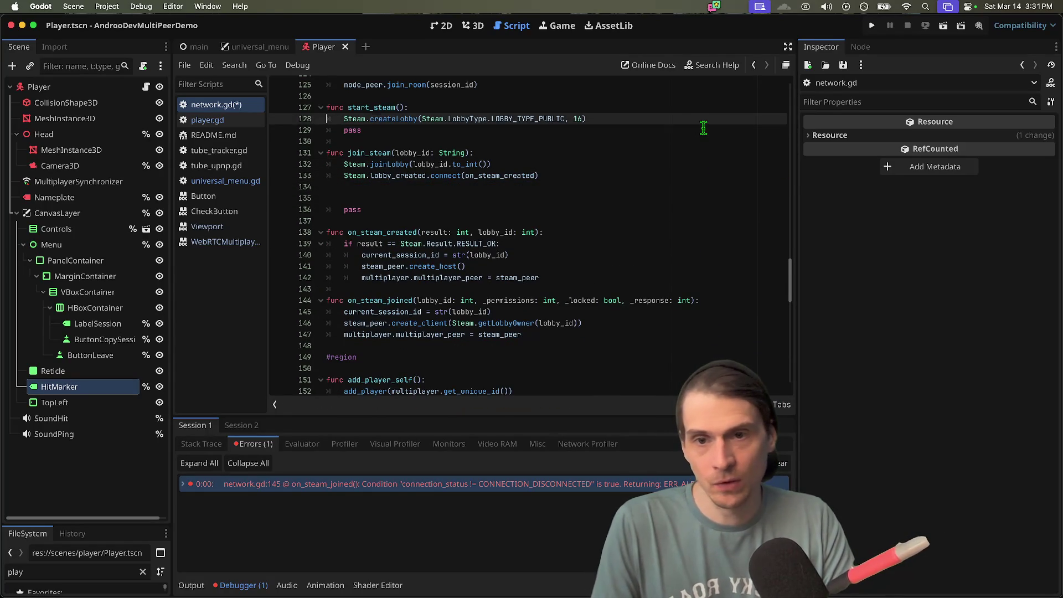
key(Return)
key(super+z)
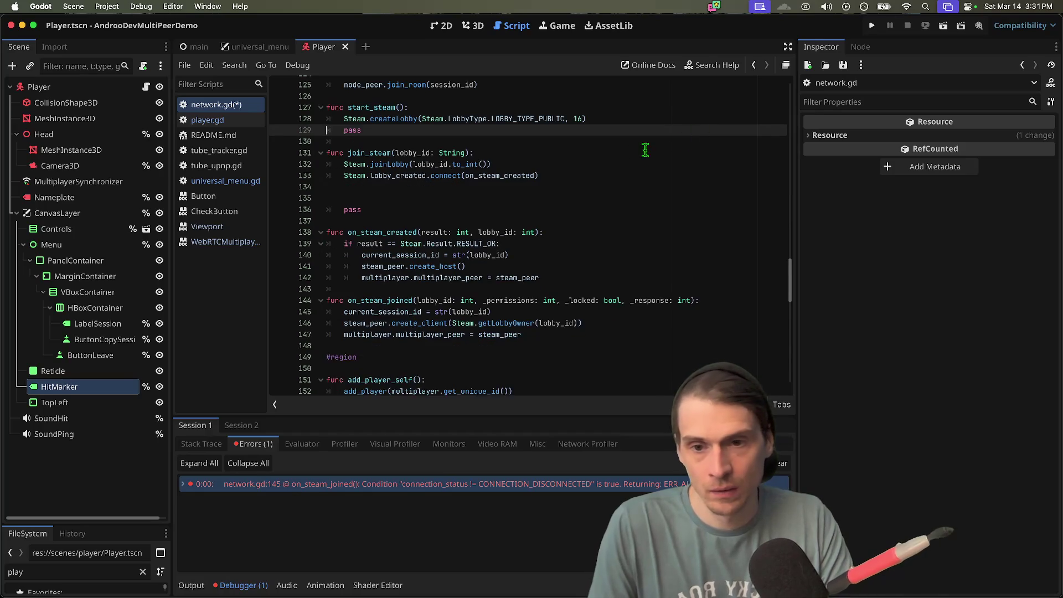
key(super+z)
key(Up)
key(super+x)
click(641, 133)
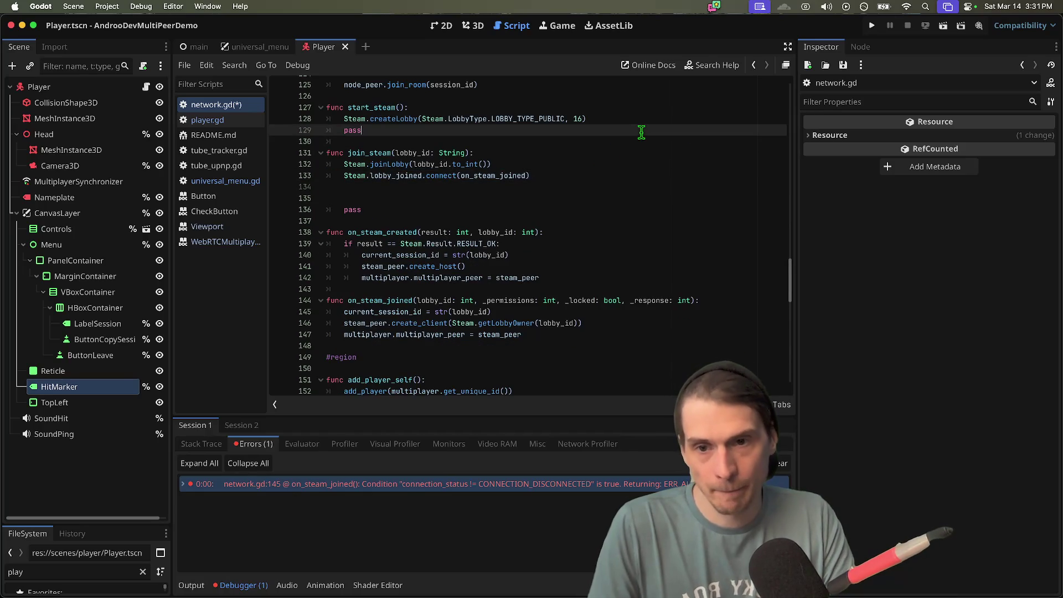
key(super+v)
key(super+x)
key(Down)
key(Down)
key(Down)
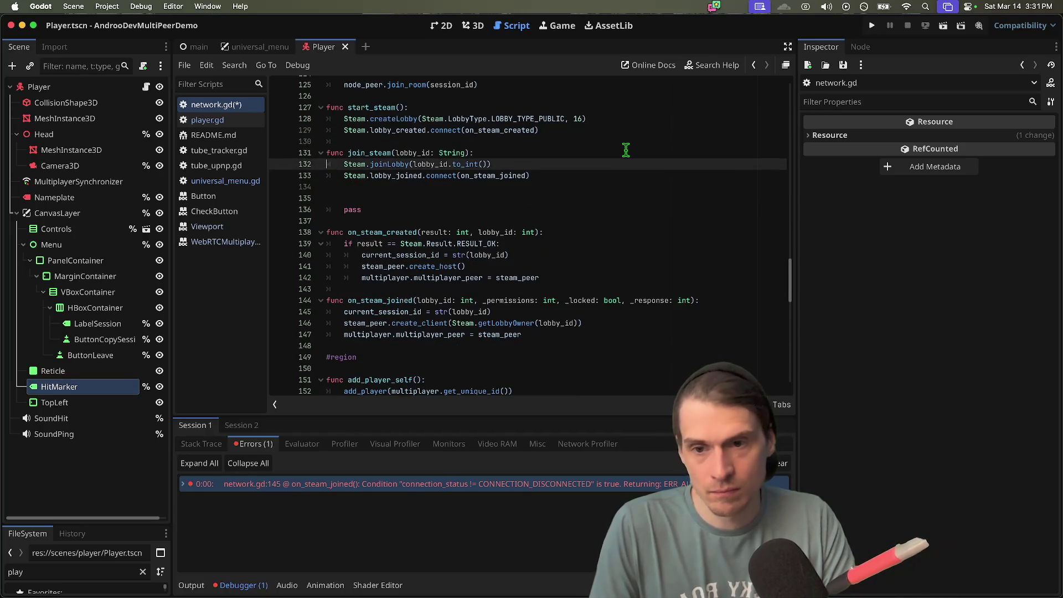
key(super+x)
key(super+x)
key(super+x)
key(super+s)
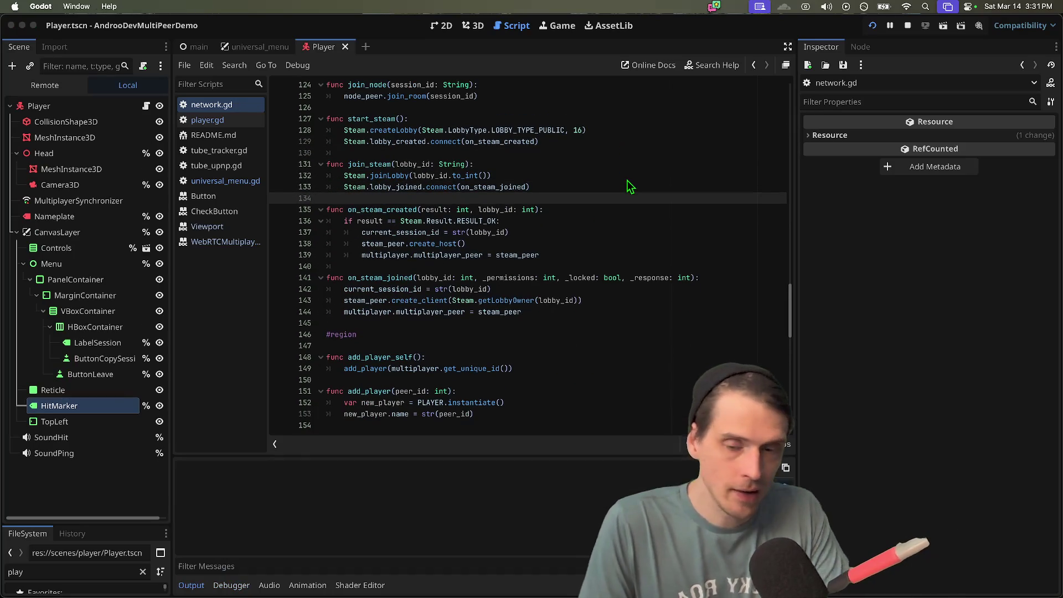
- Allow microphone access for both games and create a GodotSteam host session
click(575, 232)
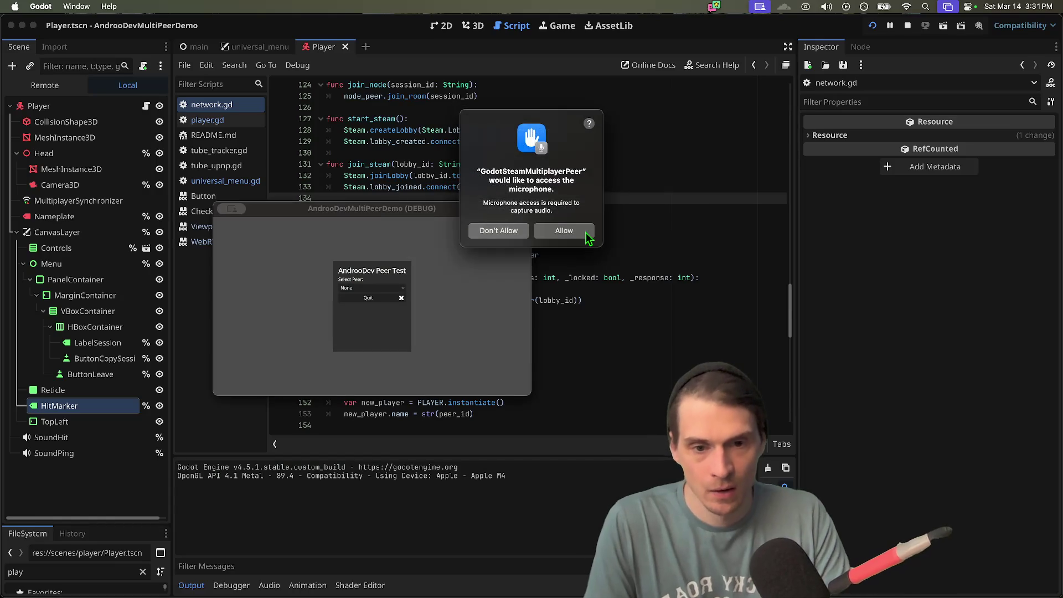
click(581, 232)
click(372, 288)
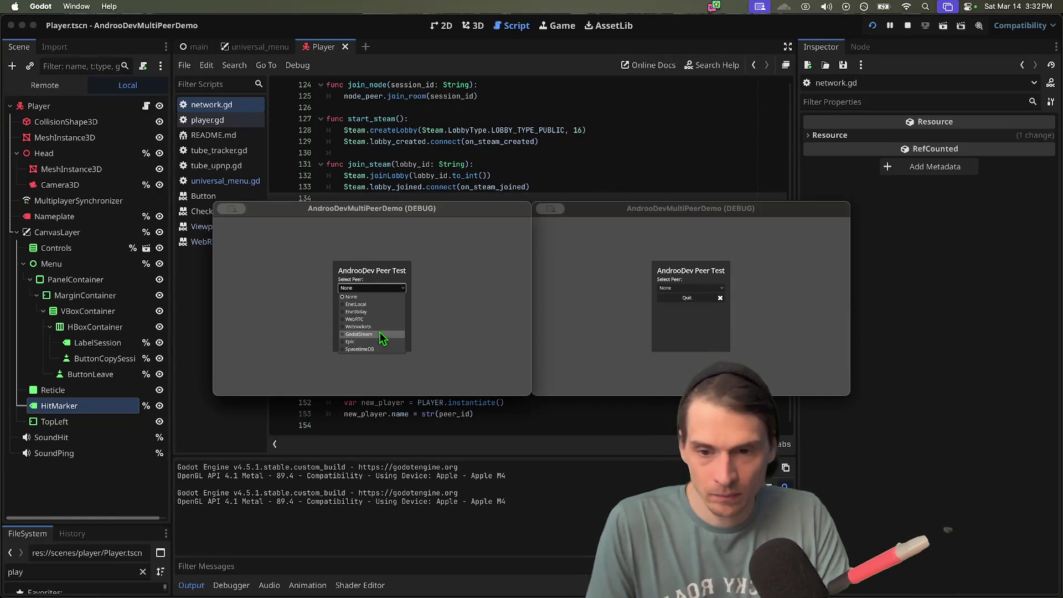
click(380, 333)
click(401, 345)
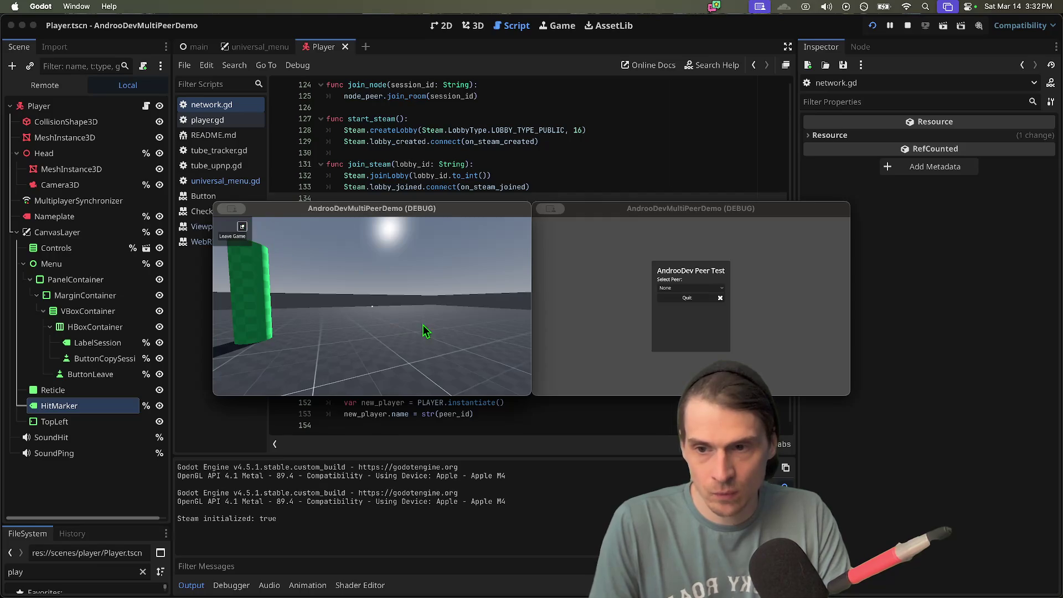
- Stop the running game instances and switch to the player.gd script
click(518, 189)
key(super+period)
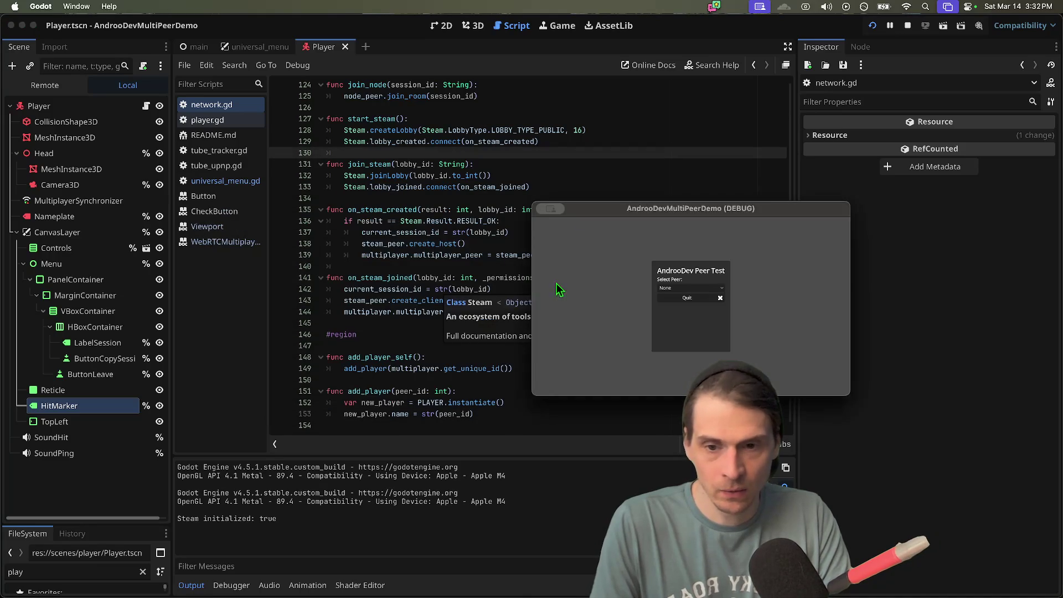
click(549, 331)
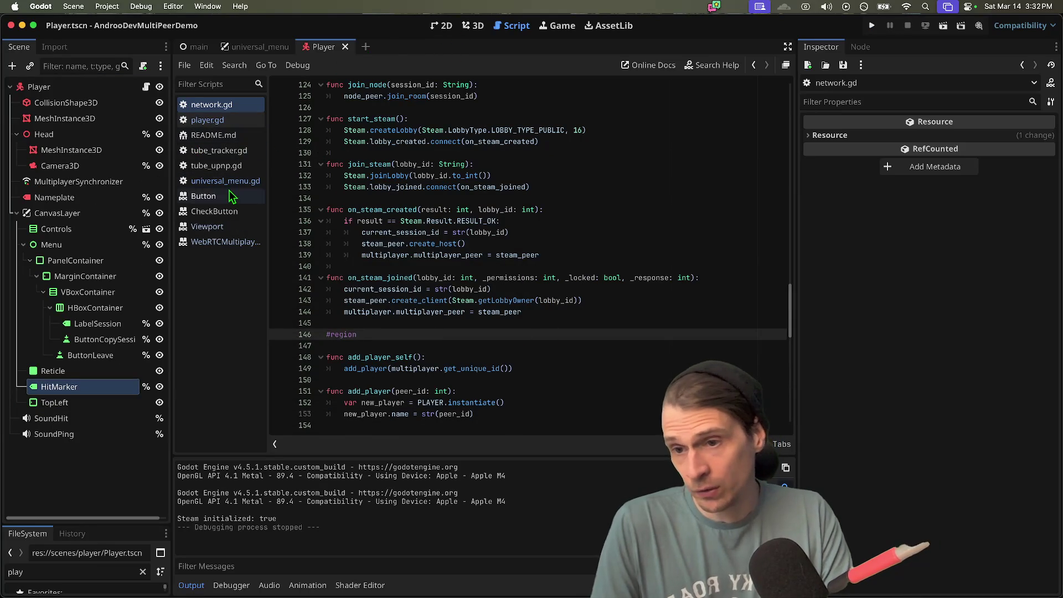
click(207, 119)
- Select the LabelSession node, open the Player script, and search it for 'session'
click(445, 25)
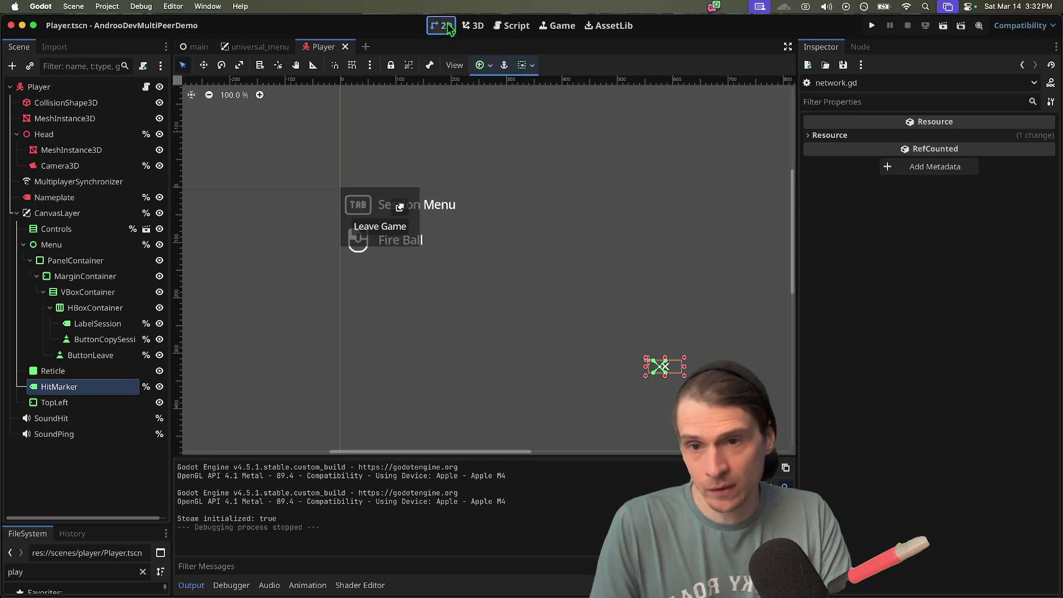
scroll(354, 183, up, 3)
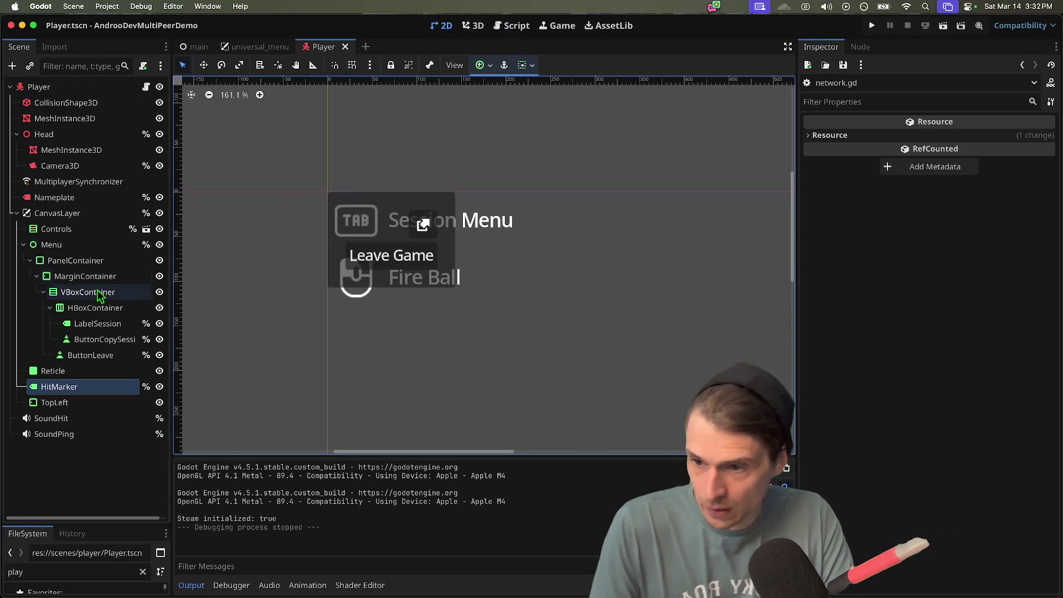
click(97, 323)
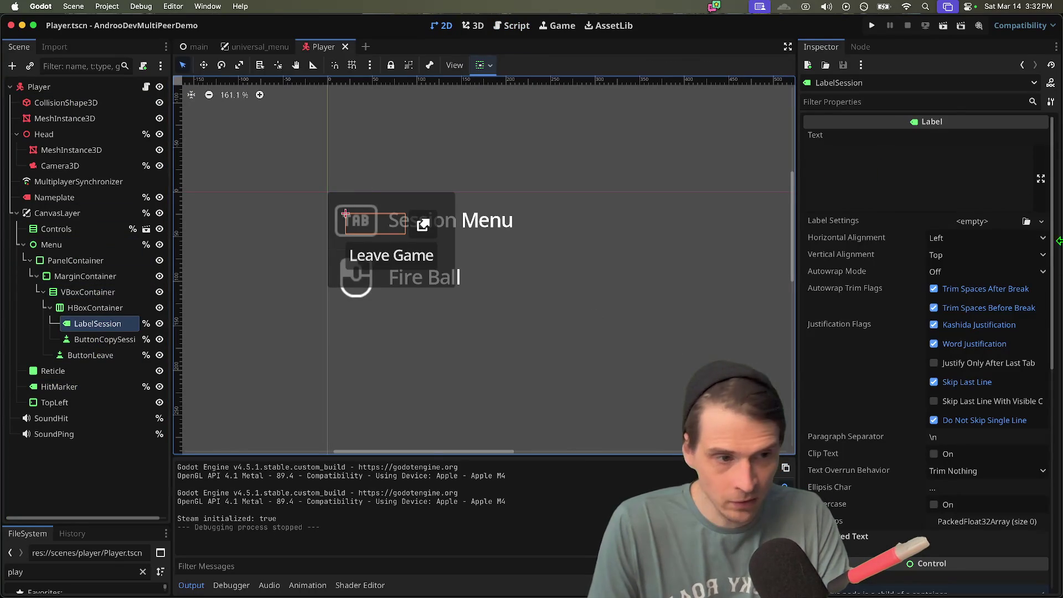
click(147, 87)
click(566, 162)
key(super+f)
text(session)
key(Return)
key(Escape)
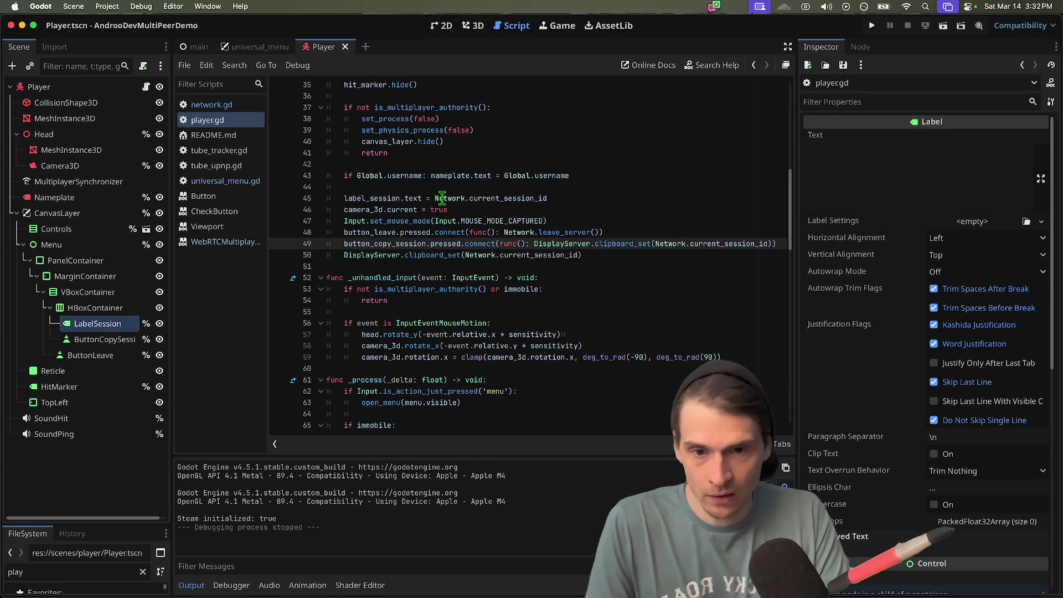
- Wrap Network.current_session_id in str() on line 45 and in the line 50 clipboard call
click(442, 198)
text(st)
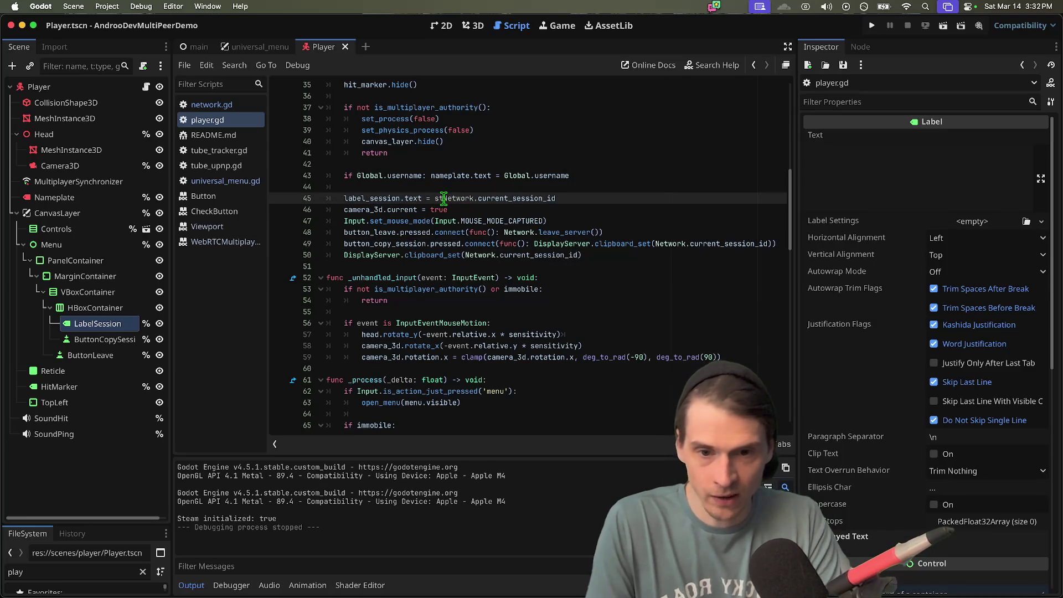
text(r)
key(End)
text())
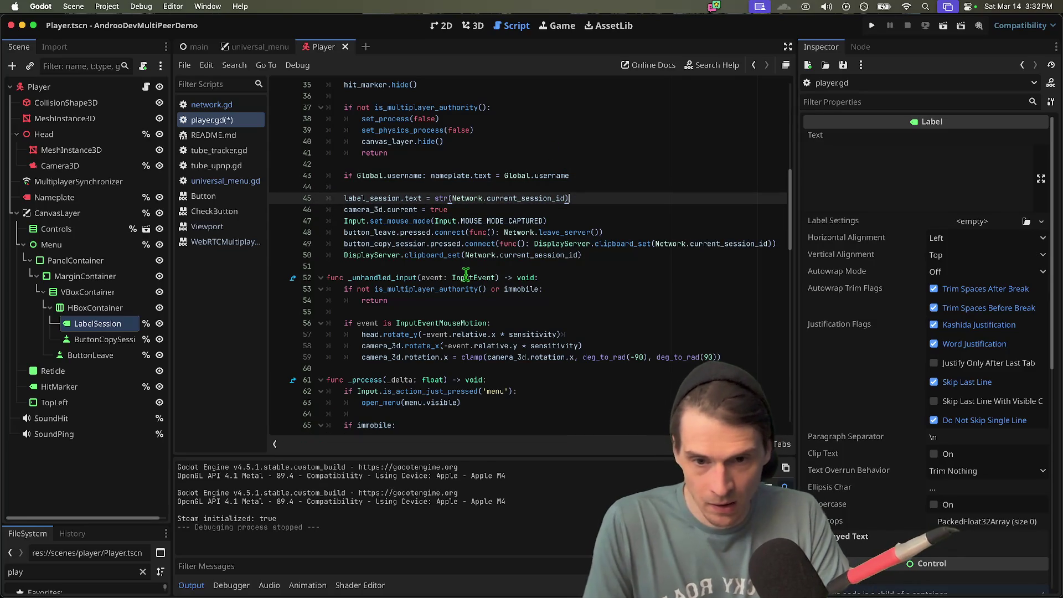
click(480, 255)
text(str()
key(Down)
key(Down)
key(Up)
key(Up)
key(End)
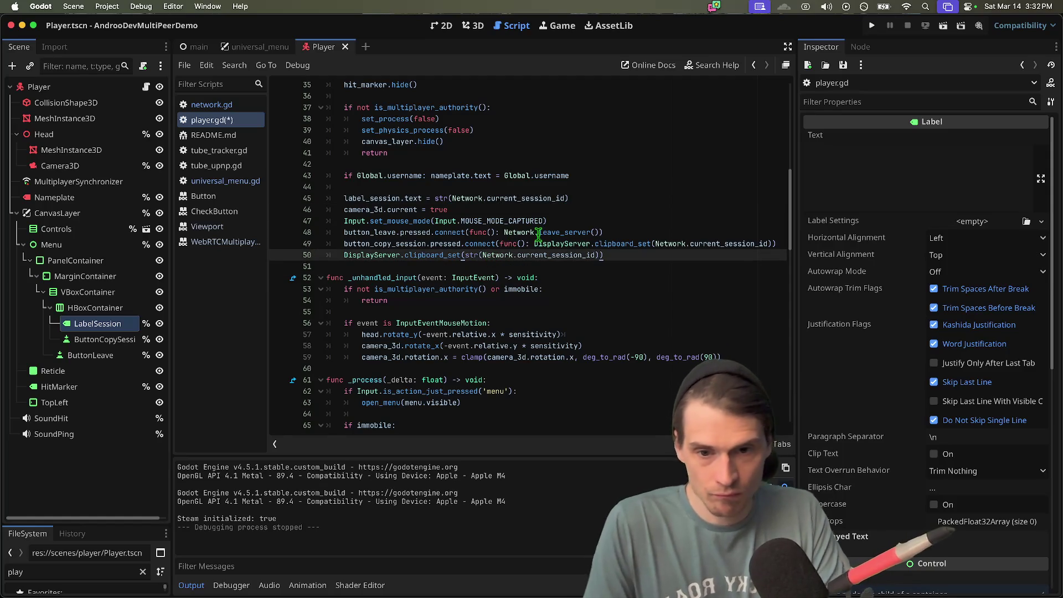
- Wrap the line 49 clipboard_set argument in str() as well, then save and run
click(654, 243)
text(str()
key(Down)
key(Down)
key(Up)
key(Up)
key(End)
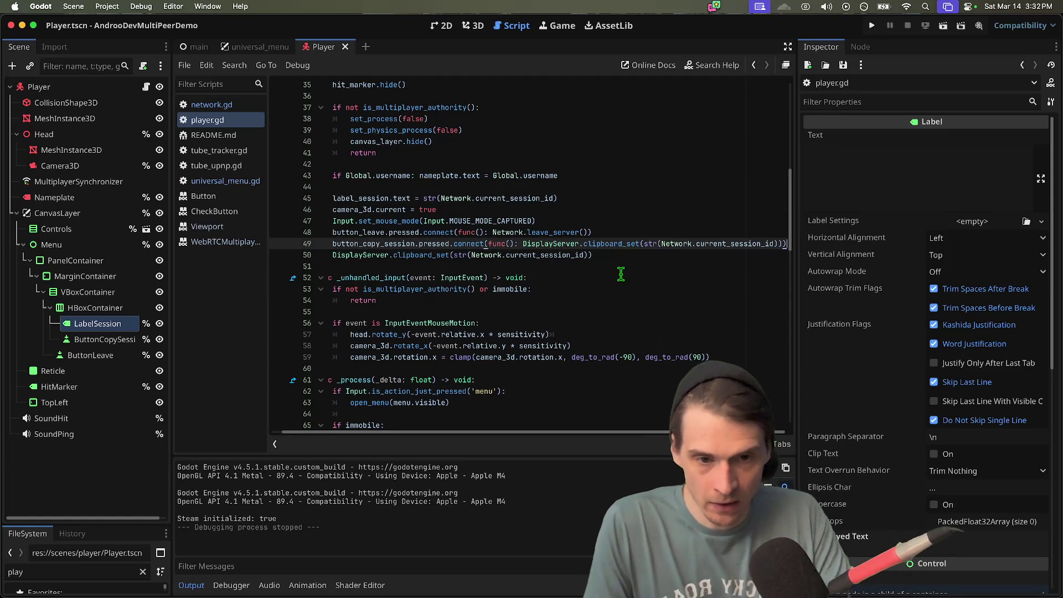
key(super+b)
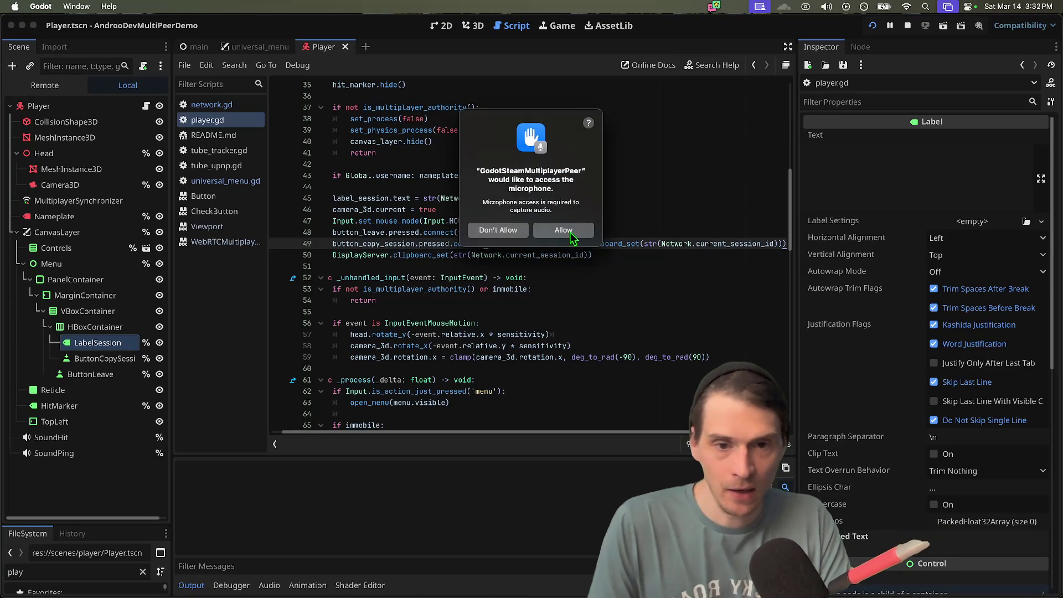
- Grant microphone access and host another GodotSteam session from the left game
click(570, 234)
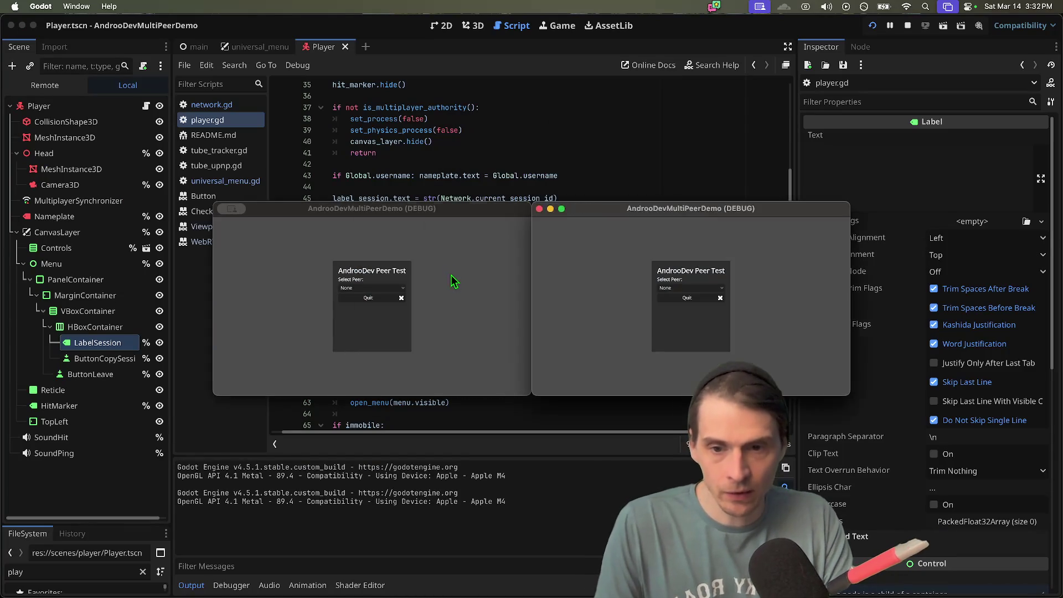
click(403, 289)
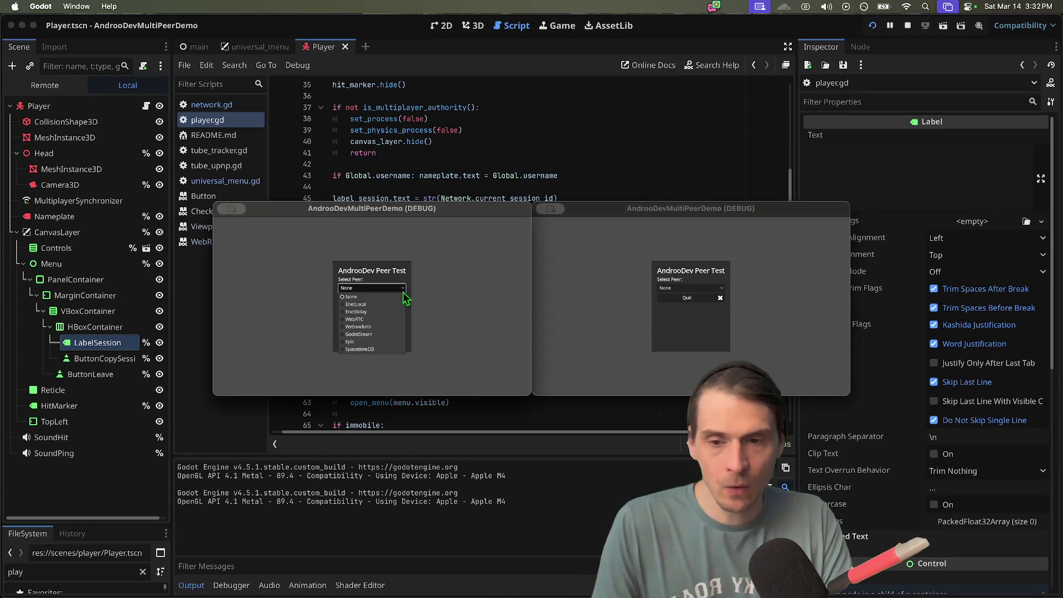
click(382, 335)
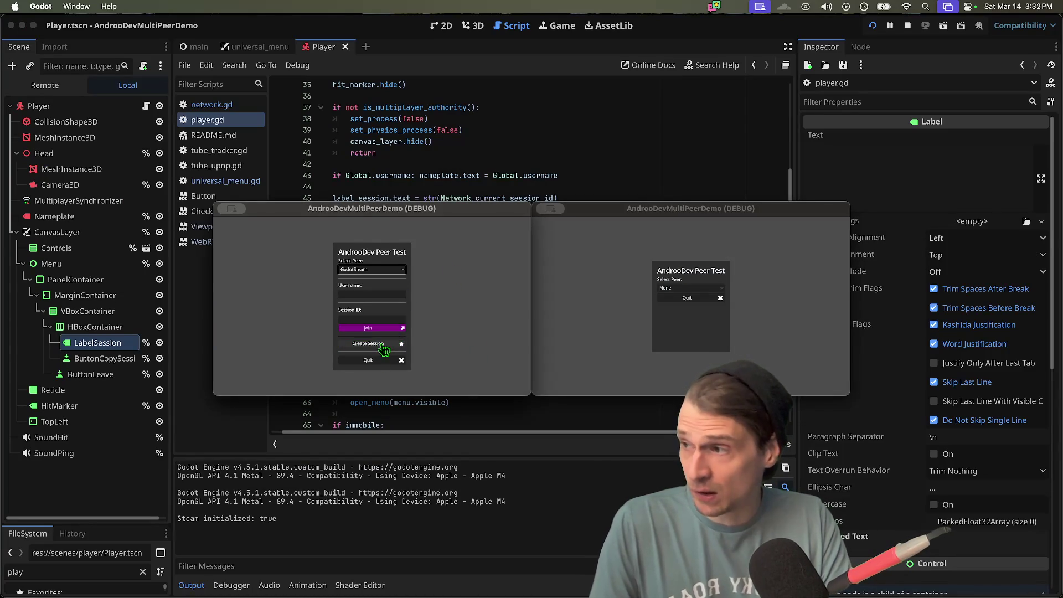
click(383, 347)
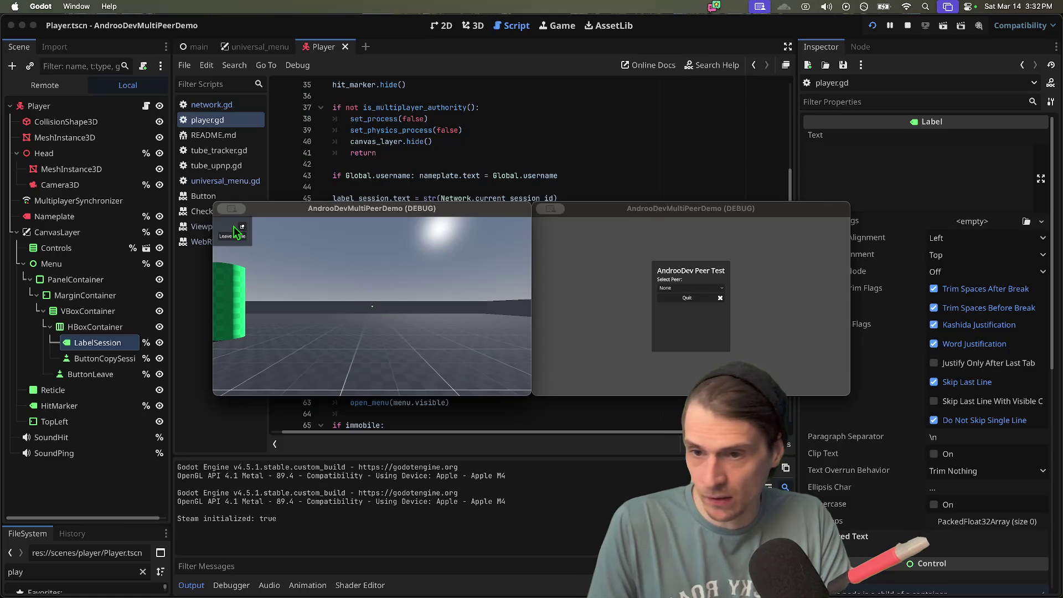
- Return to the editor, undo a paste into the output filter, and bring player.gd back
click(532, 116)
click(483, 561)
key(super+v)
key(super+z)
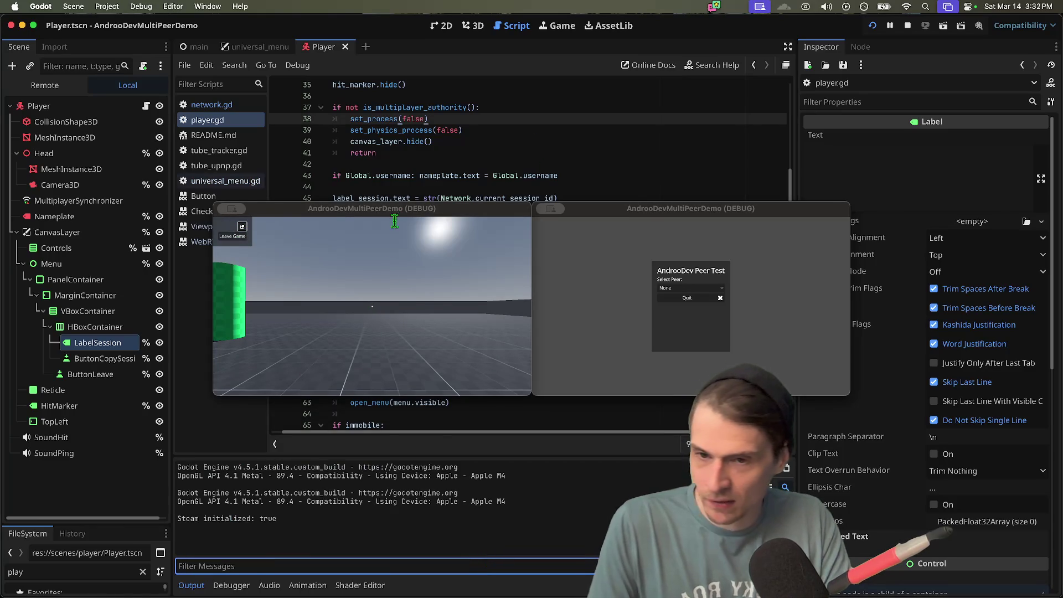
drag(332, 175, 573, 323)
click(515, 198)
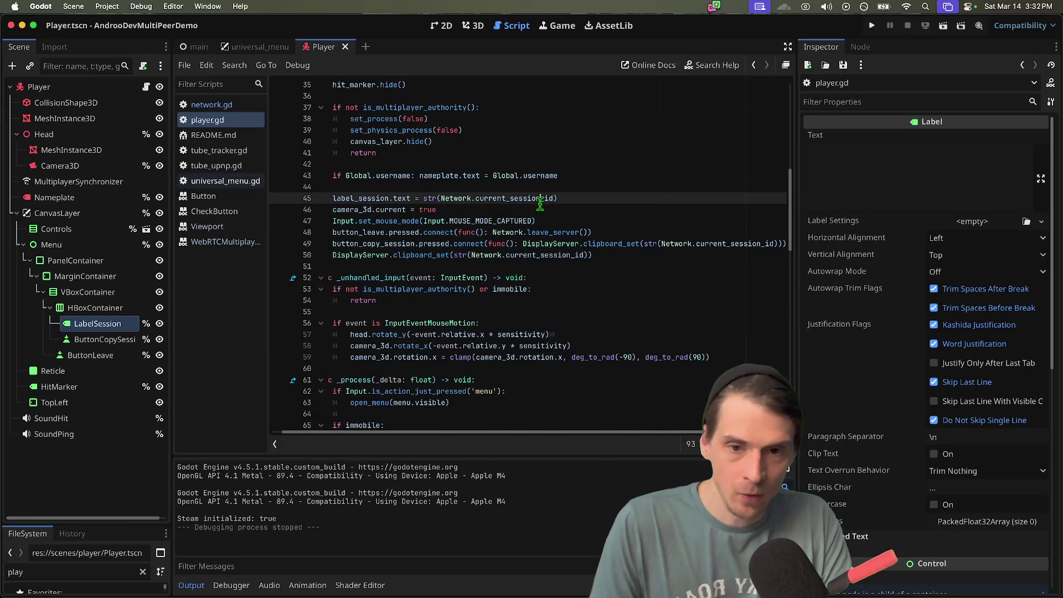
- Open network.gd and locate the current_session_id assignment inside on_steam_created
double_click(515, 199)
click(248, 105)
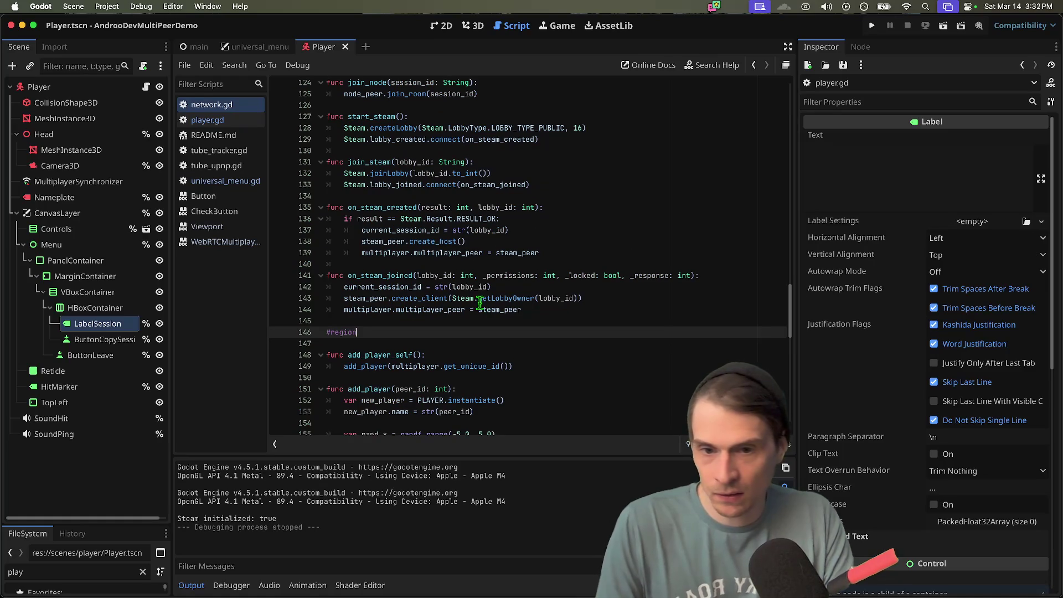
key(super+f)
key(Escape)
click(412, 223)
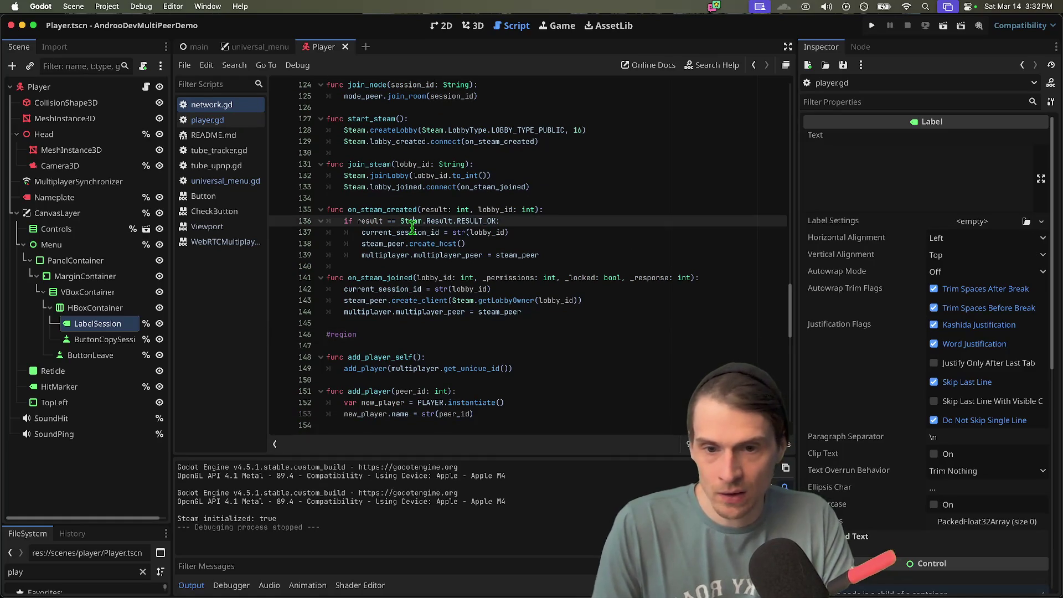
double_click(384, 209)
click(508, 232)
drag(361, 232, 509, 232)
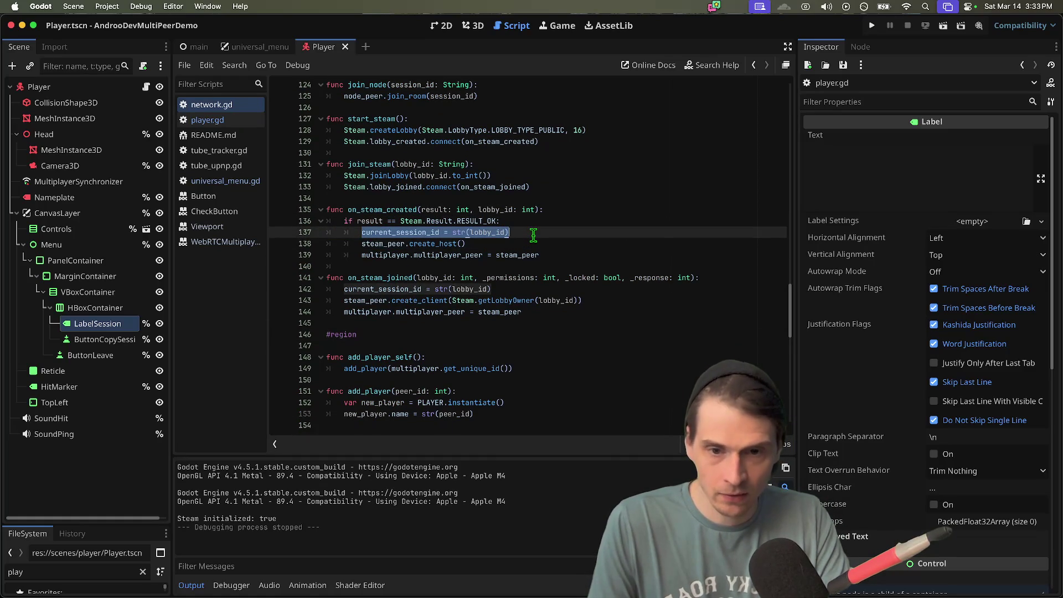
click(533, 235)
double_click(495, 232)
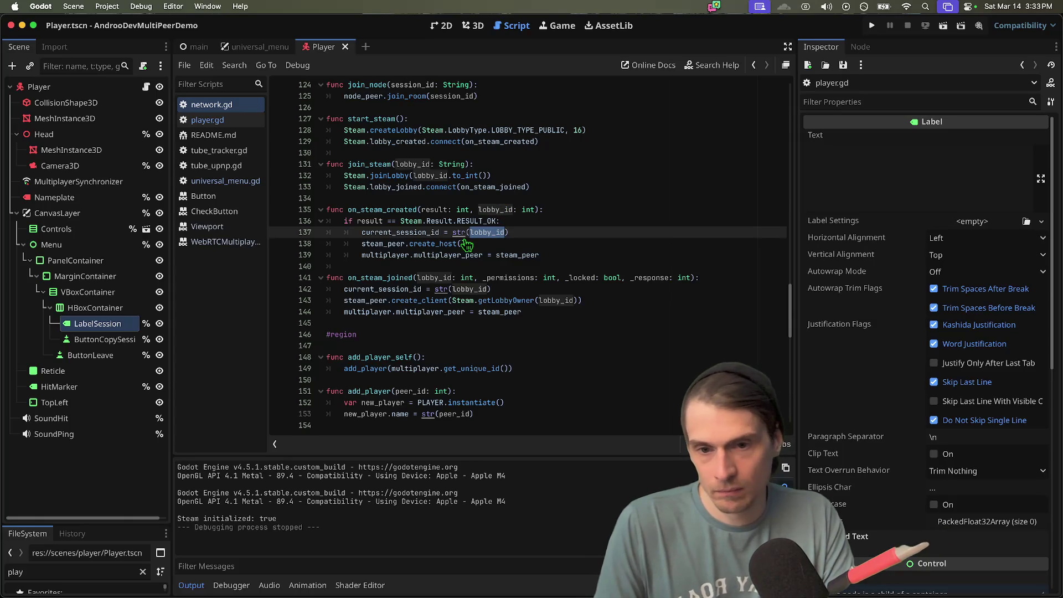
- Add prints("DEBUG:", lobby_id) at the start of the success branch, then save and run
click(536, 220)
key(Return)
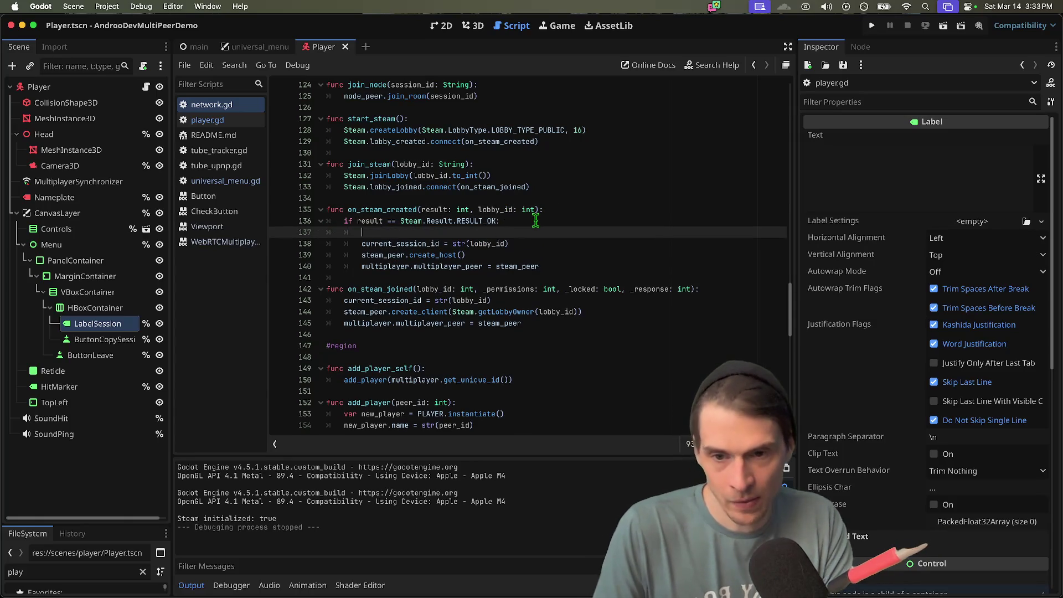
text(print(lobby_id)
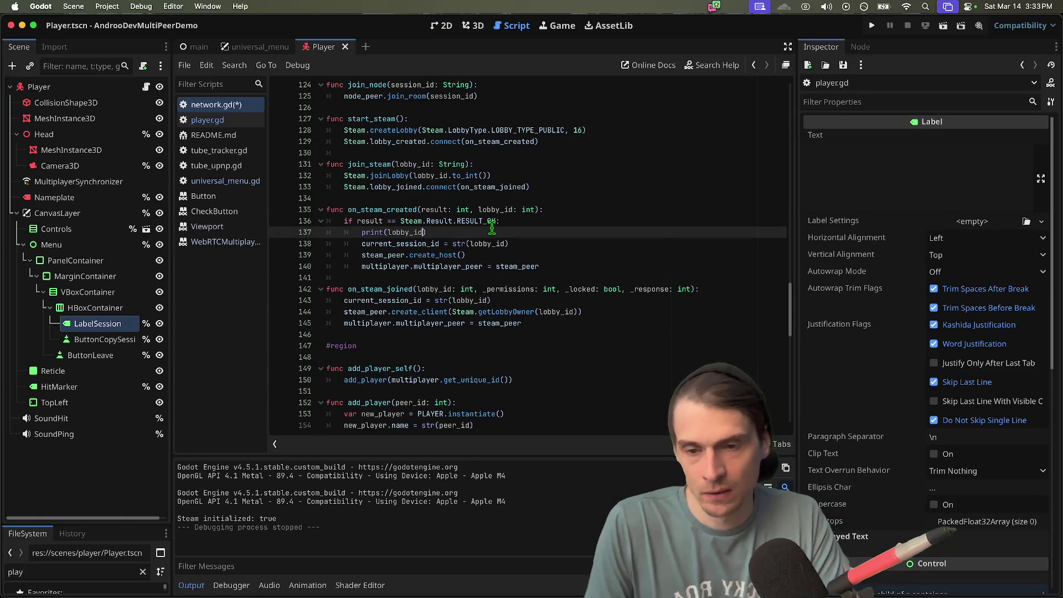
text(s)
key(Right)
text(")
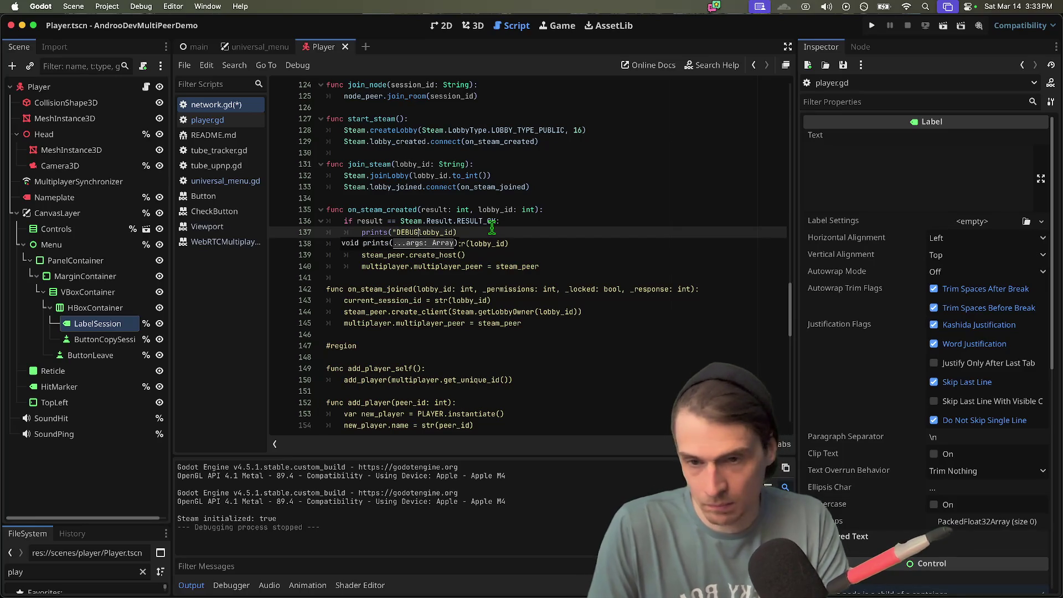
text(",)
key(super+b)
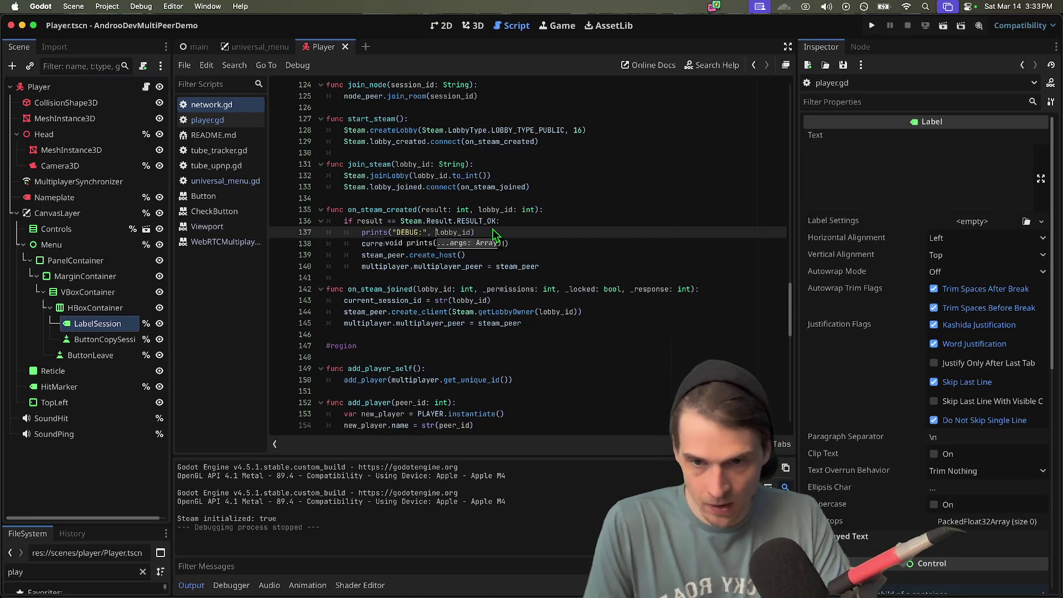
- Dismiss both microphone prompts and create a GodotSteam host session
click(575, 231)
click(577, 233)
click(371, 288)
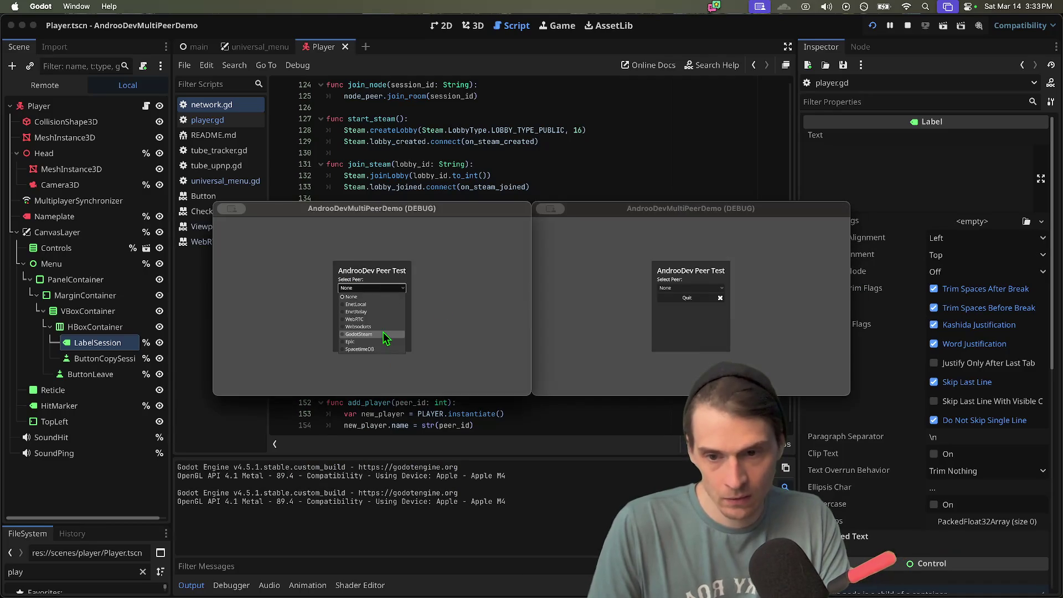
click(387, 338)
click(408, 345)
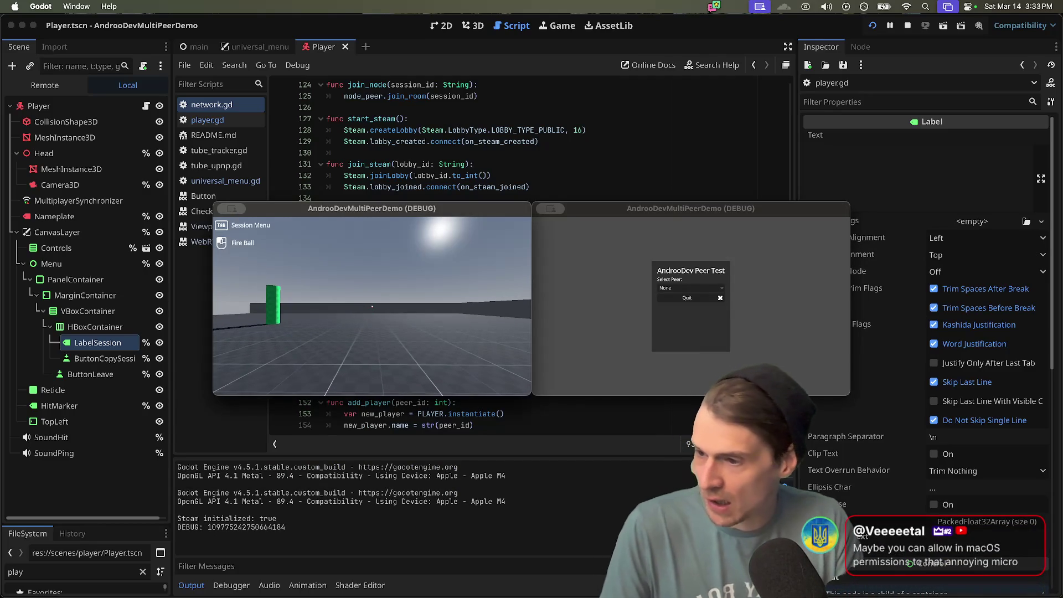
- Close both game windows after the DEBUG lobby ID prints, and dismiss the prints hint
key(super+q)
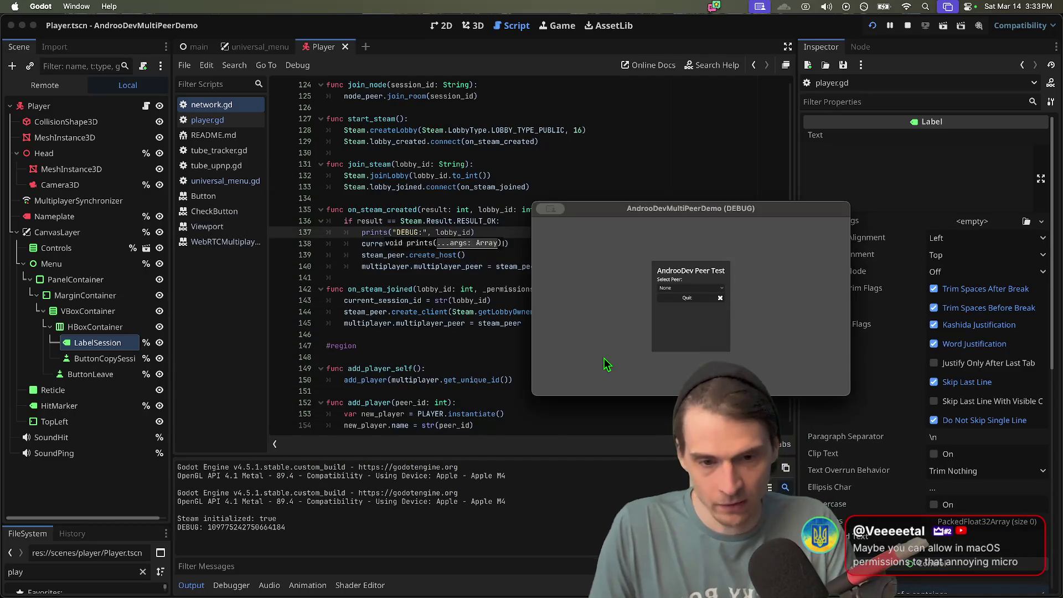
key(super+q)
key(Escape)
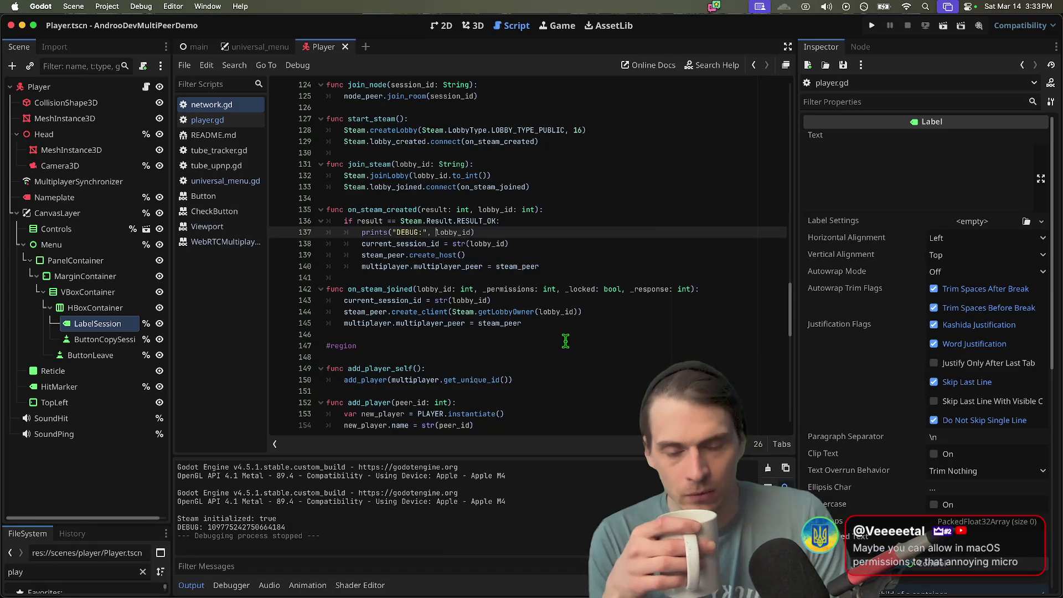
mouse_move(498, 595)
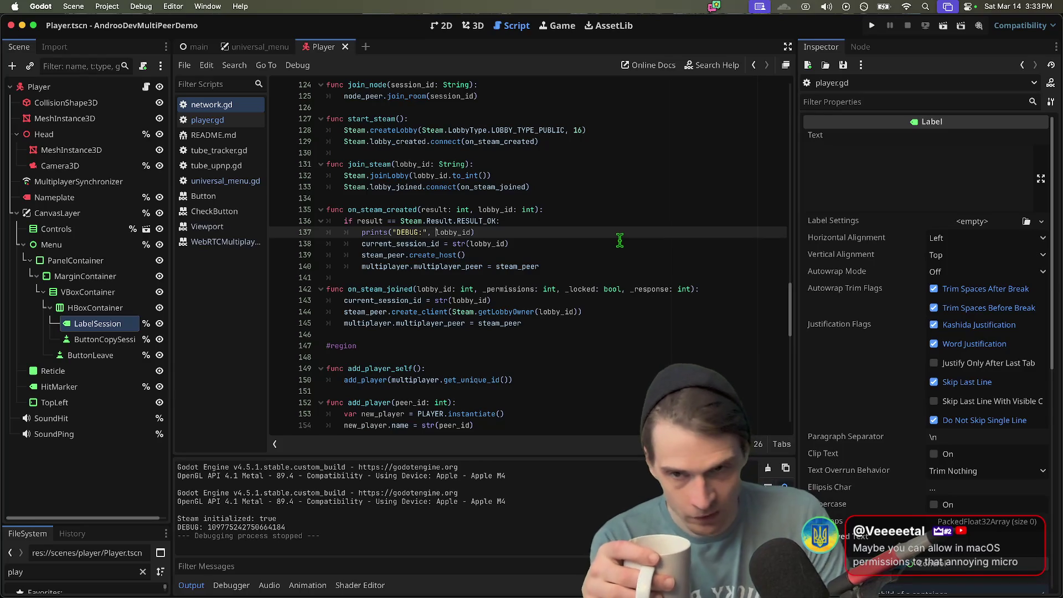
click(225, 581)
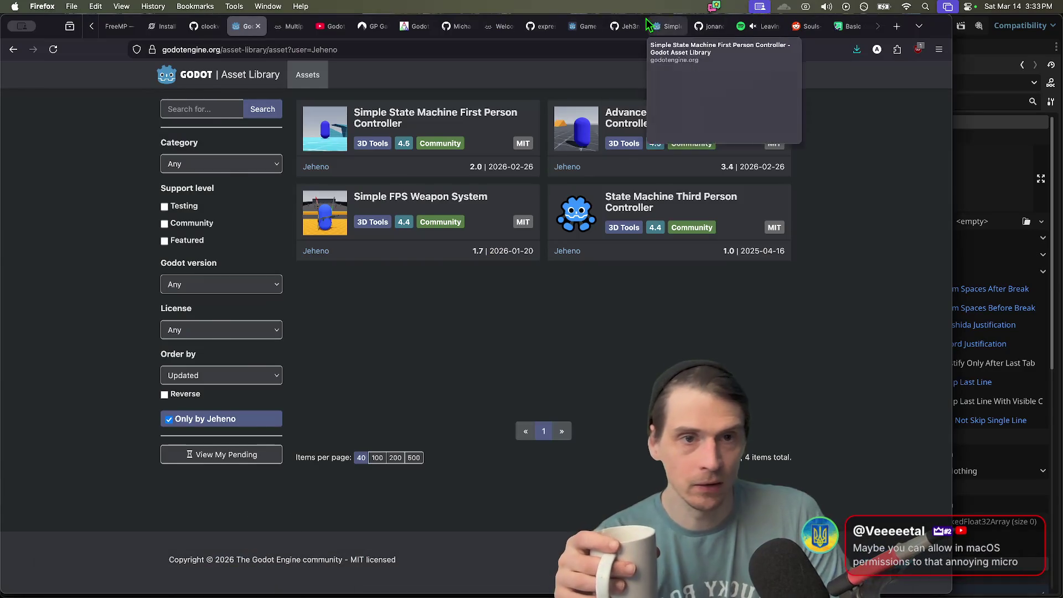
click(650, 25)
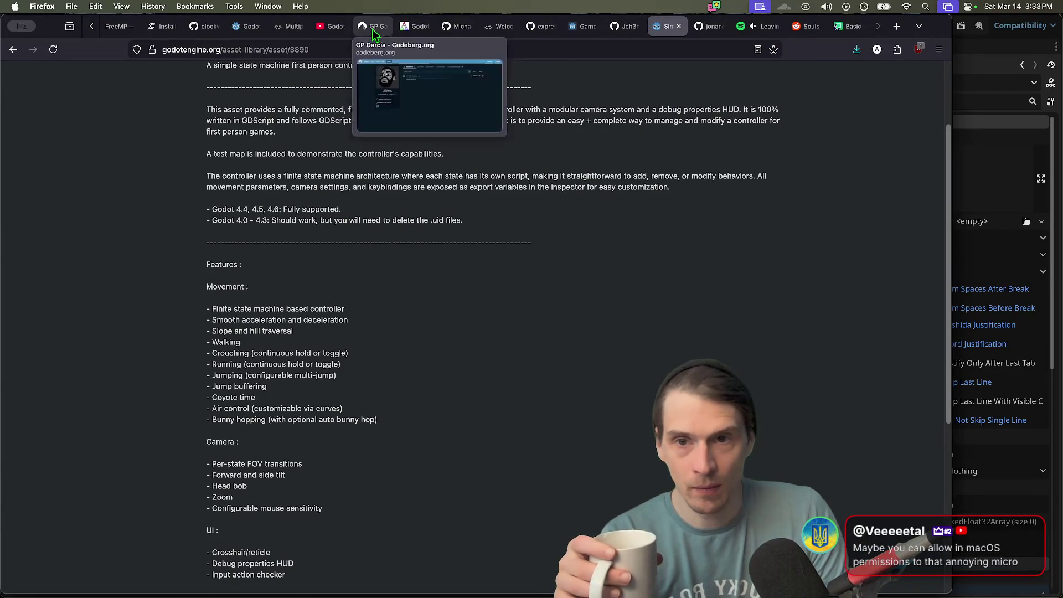
click(372, 26)
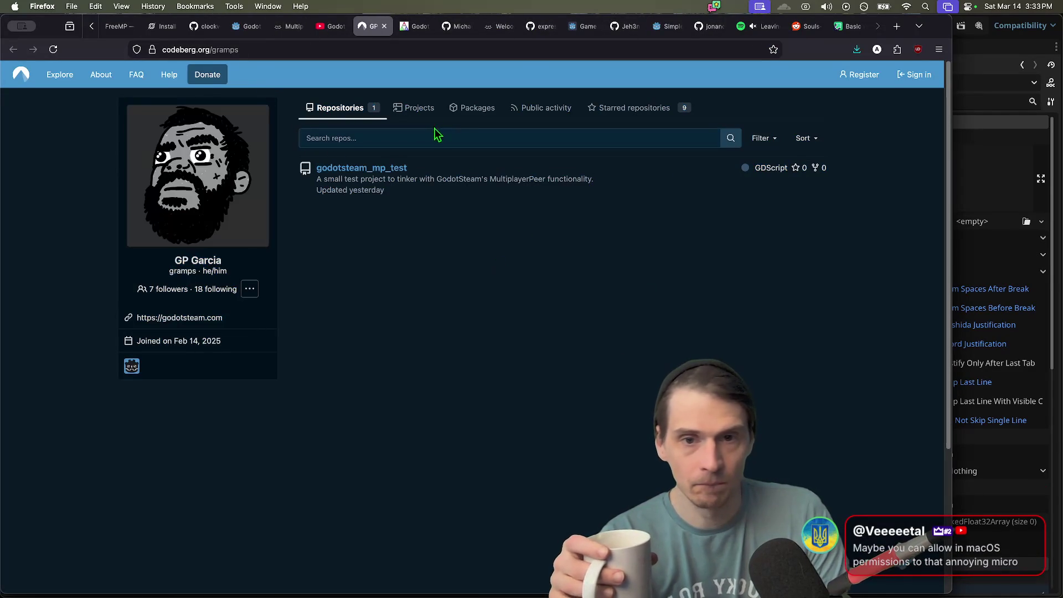
click(419, 108)
key(super+Left)
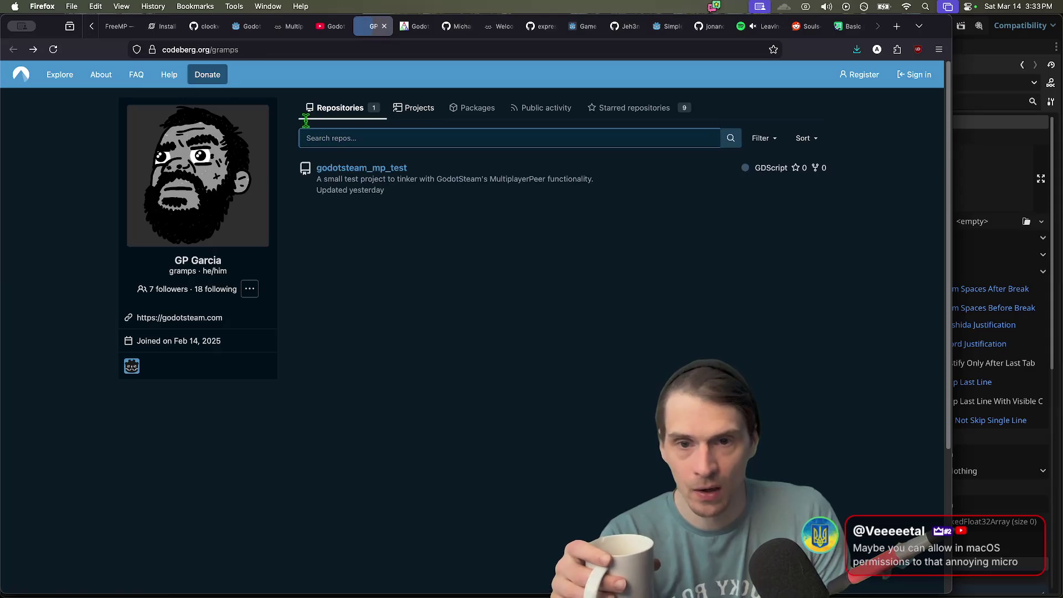
click(482, 105)
scroll(605, 159, down, 5)
key(super+Left)
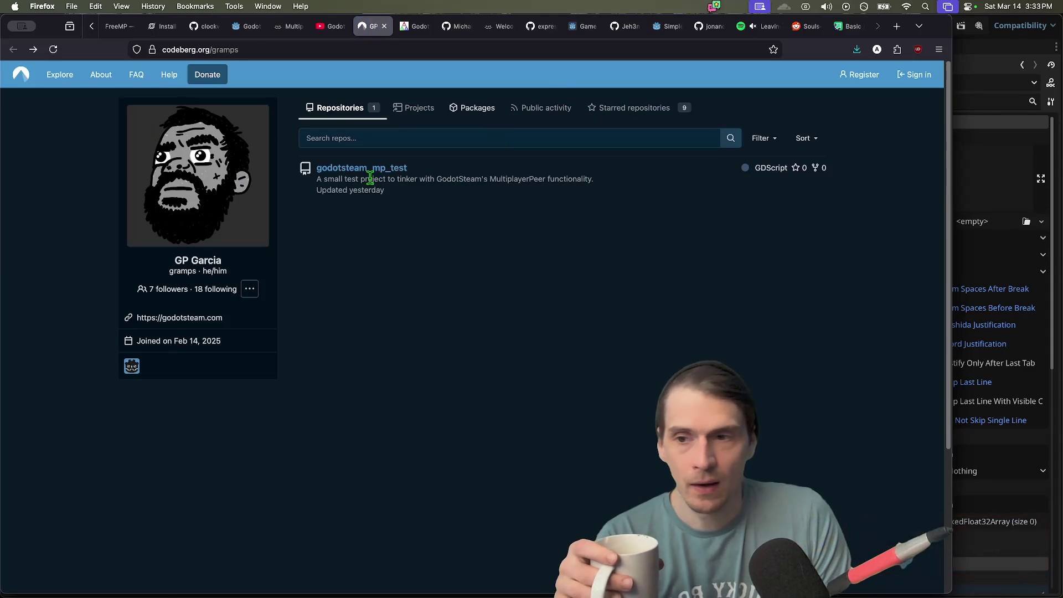
click(292, 26)
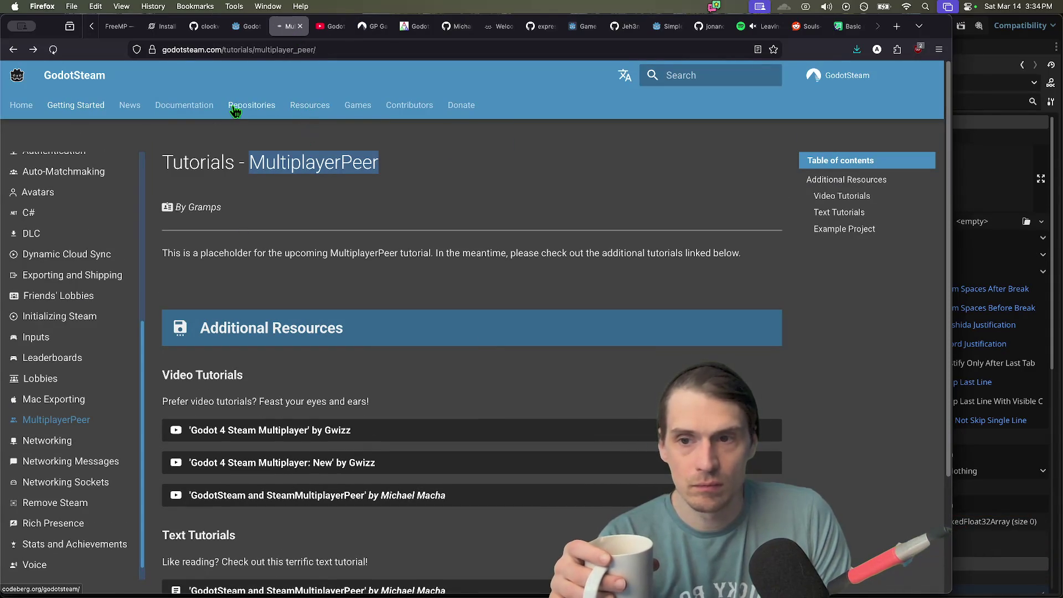
click(251, 105)
scroll(543, 298, down, 5)
scroll(543, 298, up, 5)
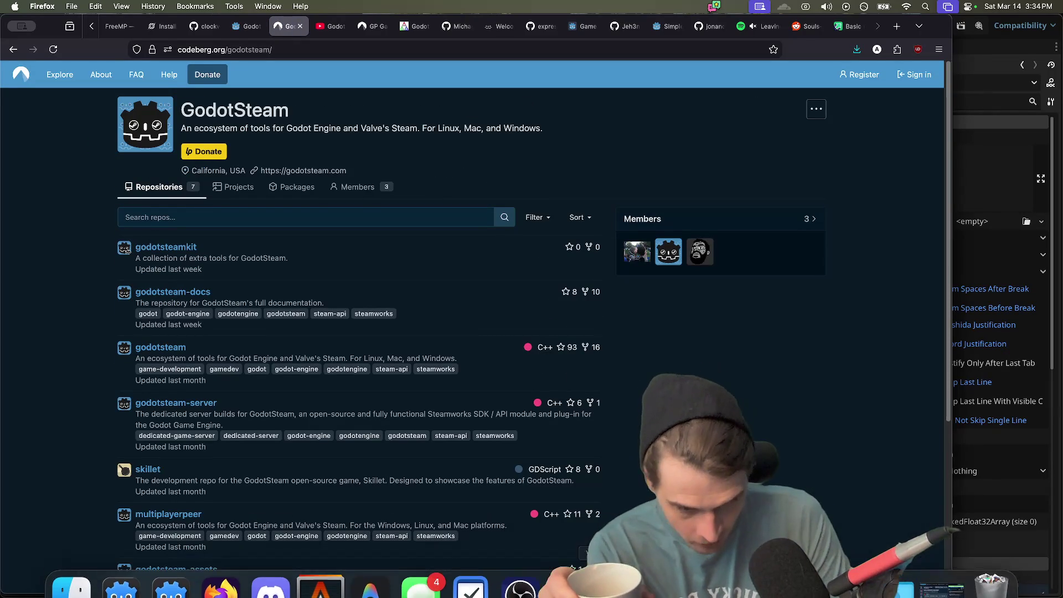
key(super+Tab)
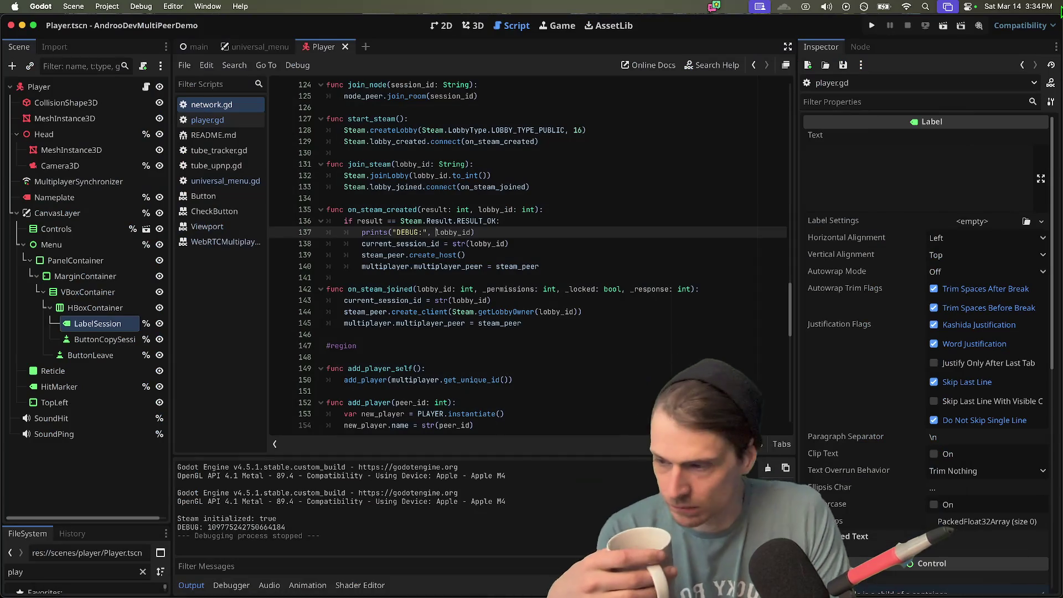
drag(645, 266, 637, 254)
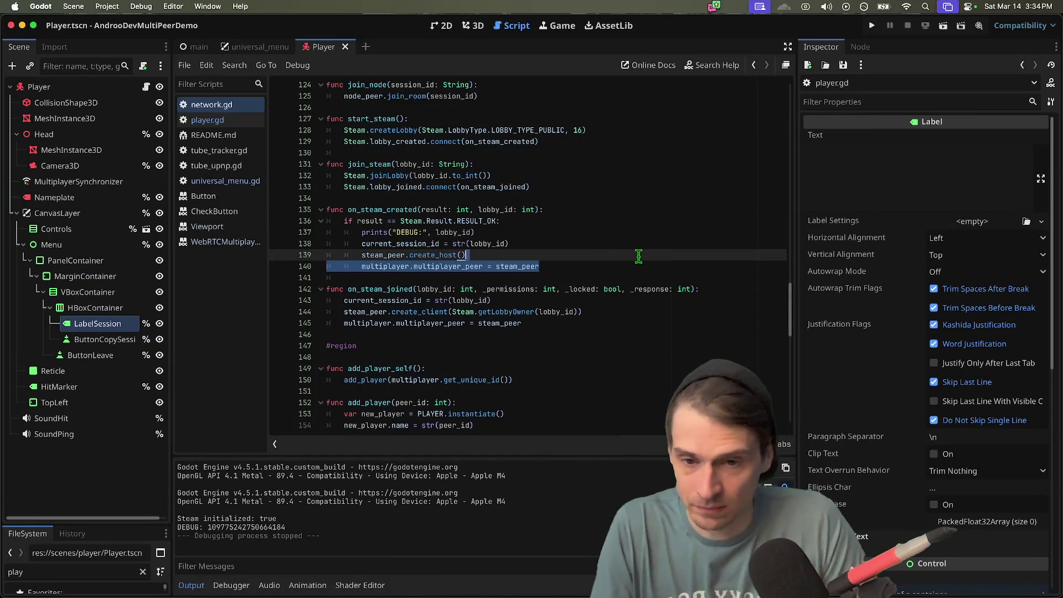
key(super+b)
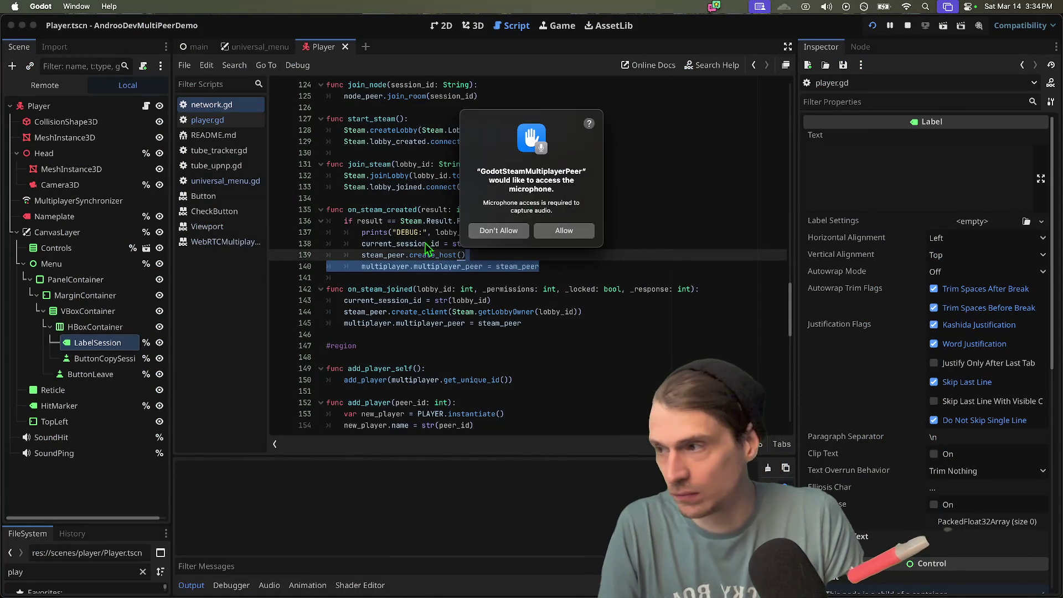
click(582, 231)
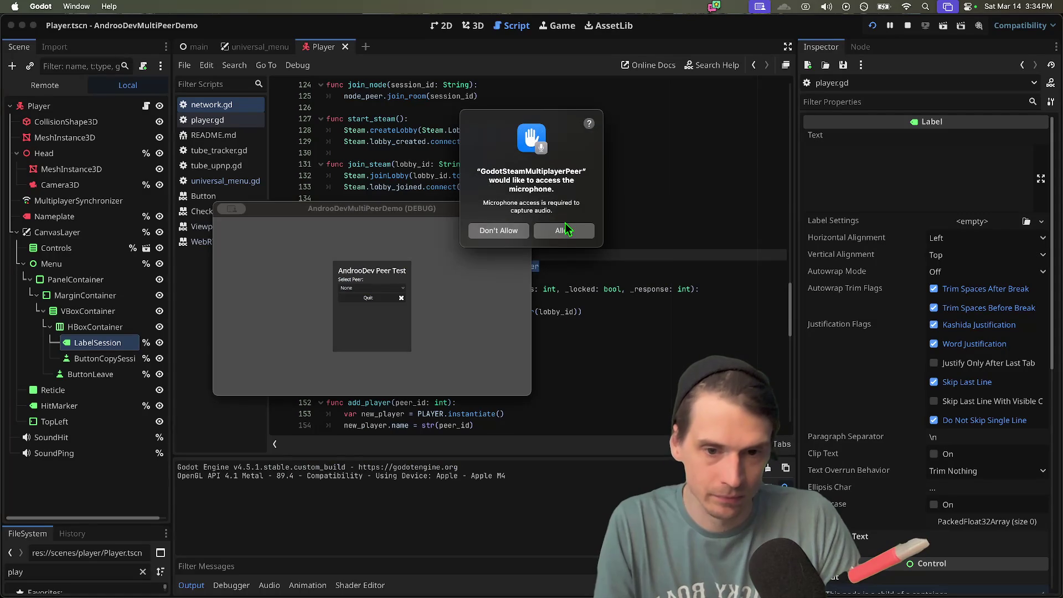
click(581, 231)
click(481, 267)
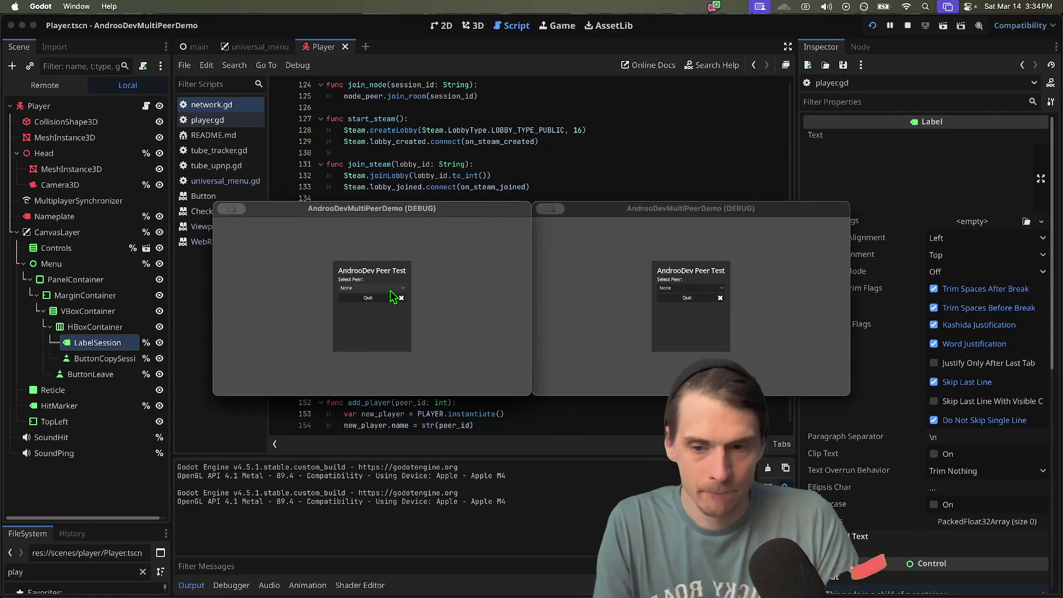
click(718, 130)
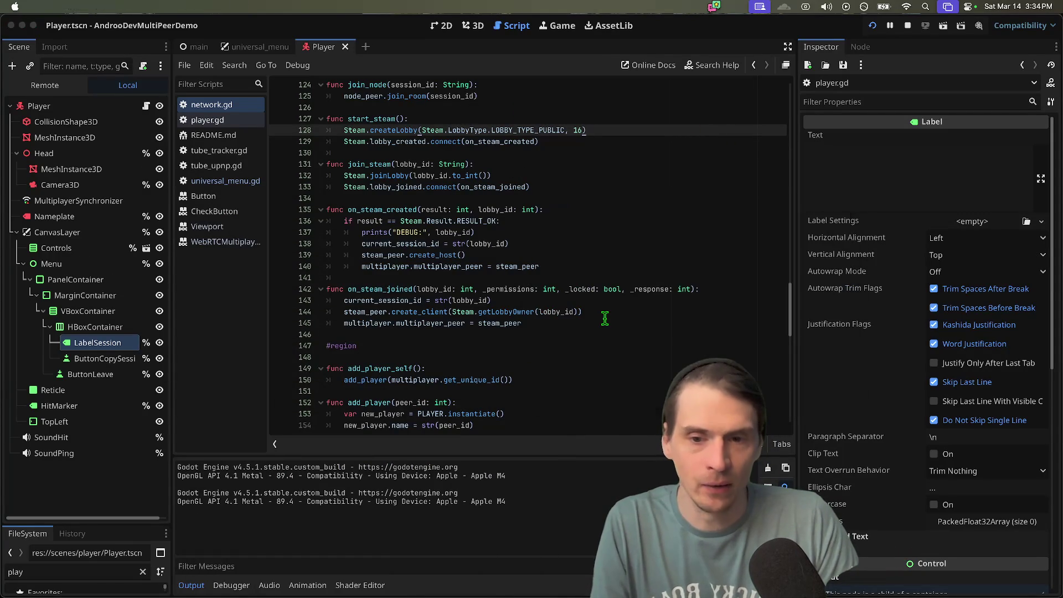
double_click(414, 246)
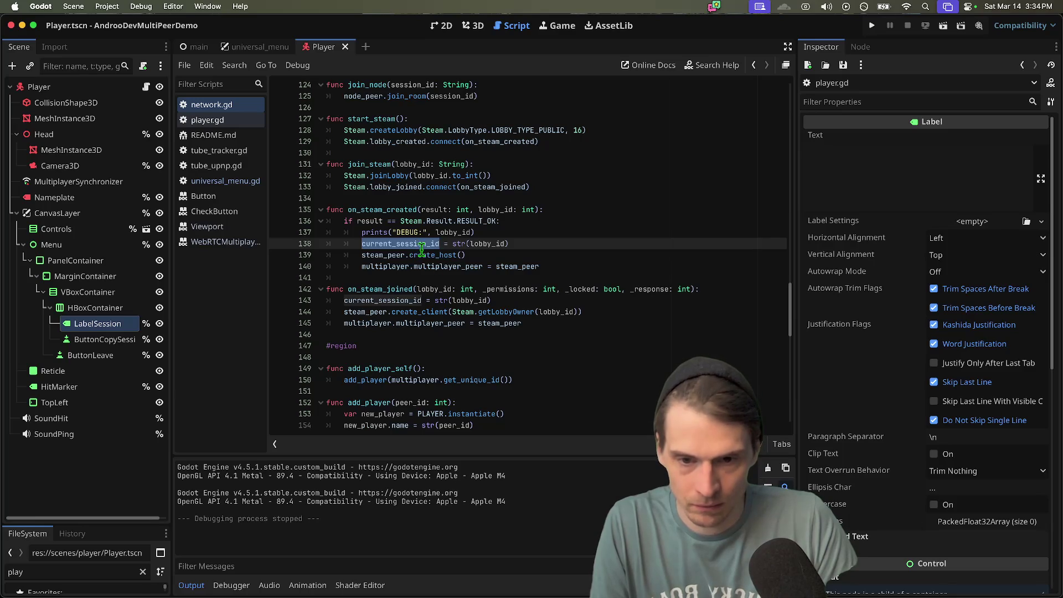
- Remove the := '' default from current_session_id on line 44, save, and run the game
scroll(422, 250, up, 20)
scroll(440, 273, up, 5)
scroll(392, 339, down, 3)
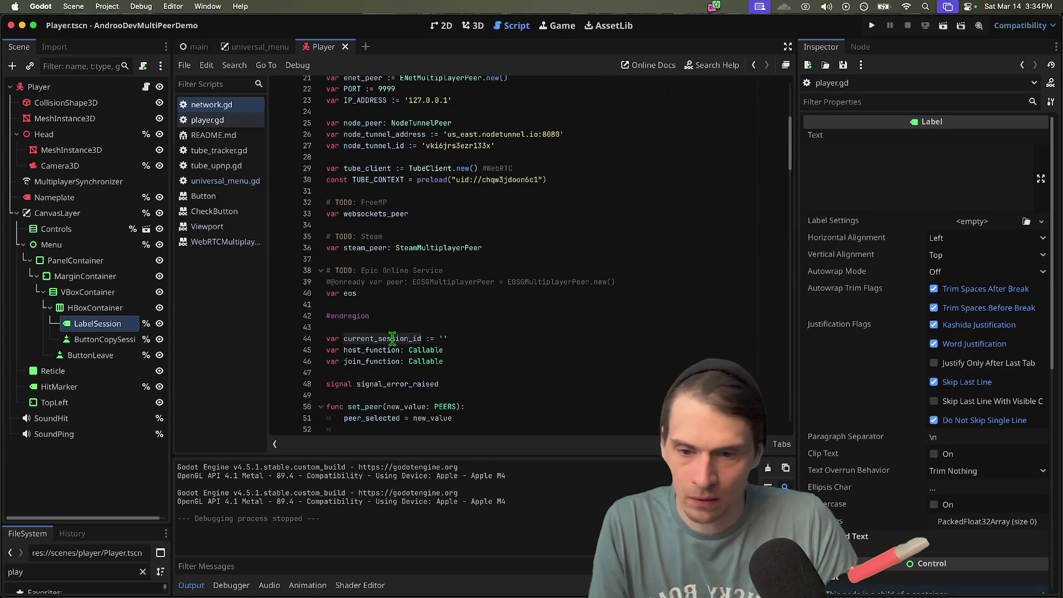
double_click(392, 338)
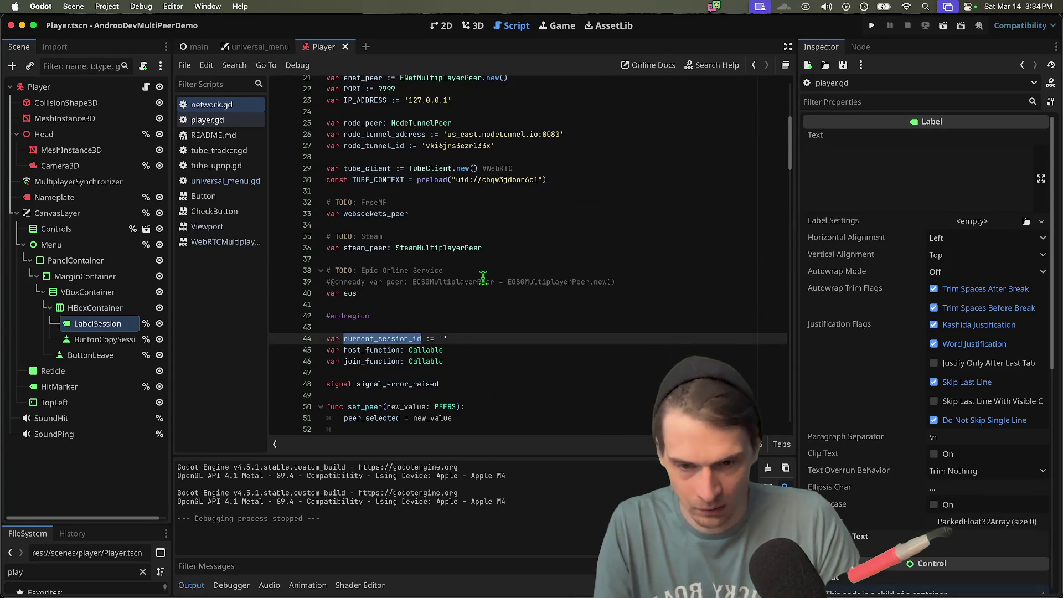
key(Right)
key(Right)
key(Right)
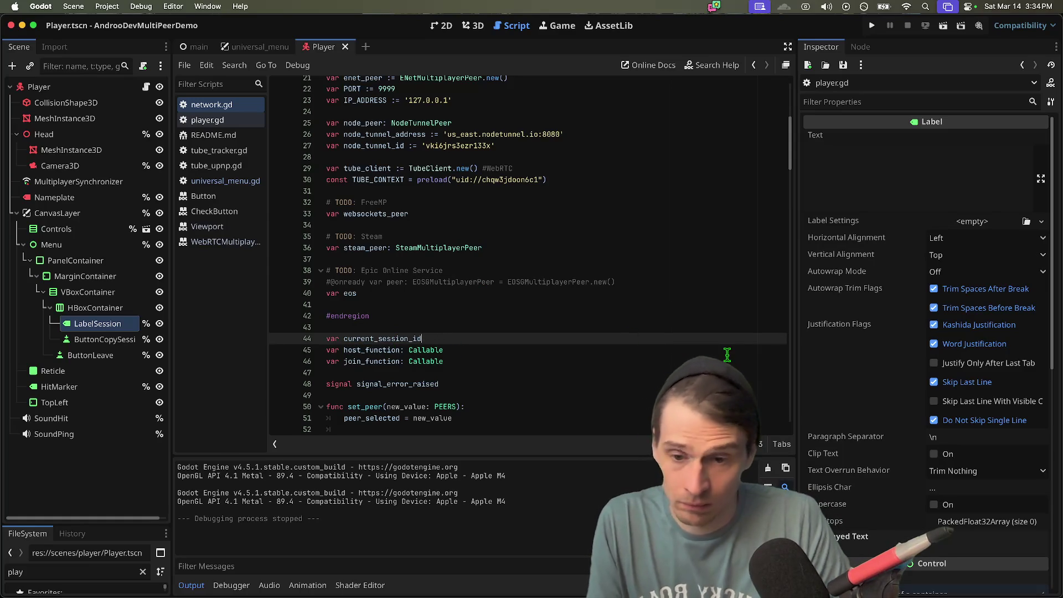
key(super+s)
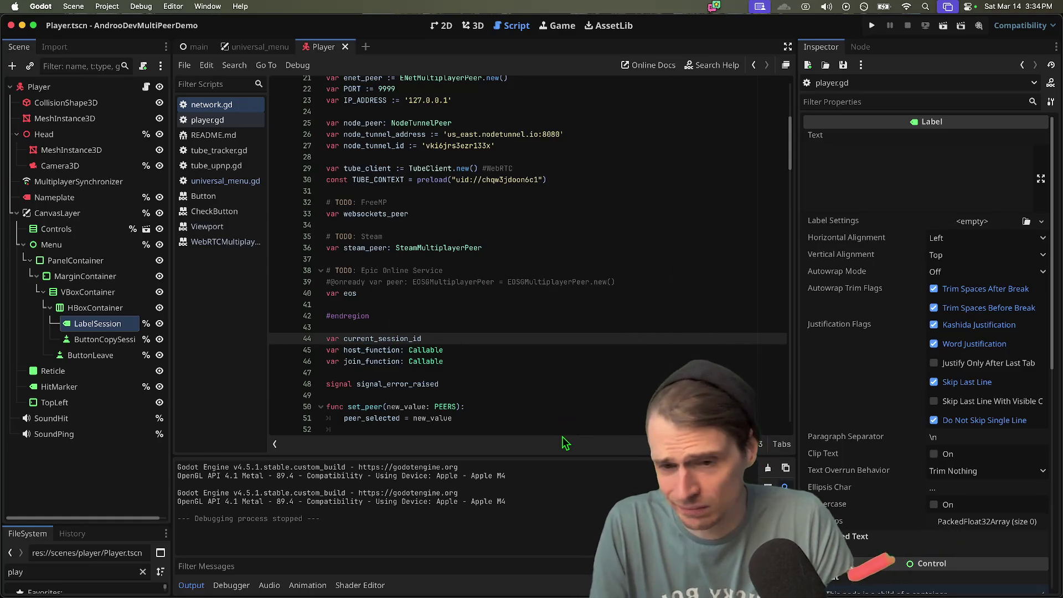
key(super+b)
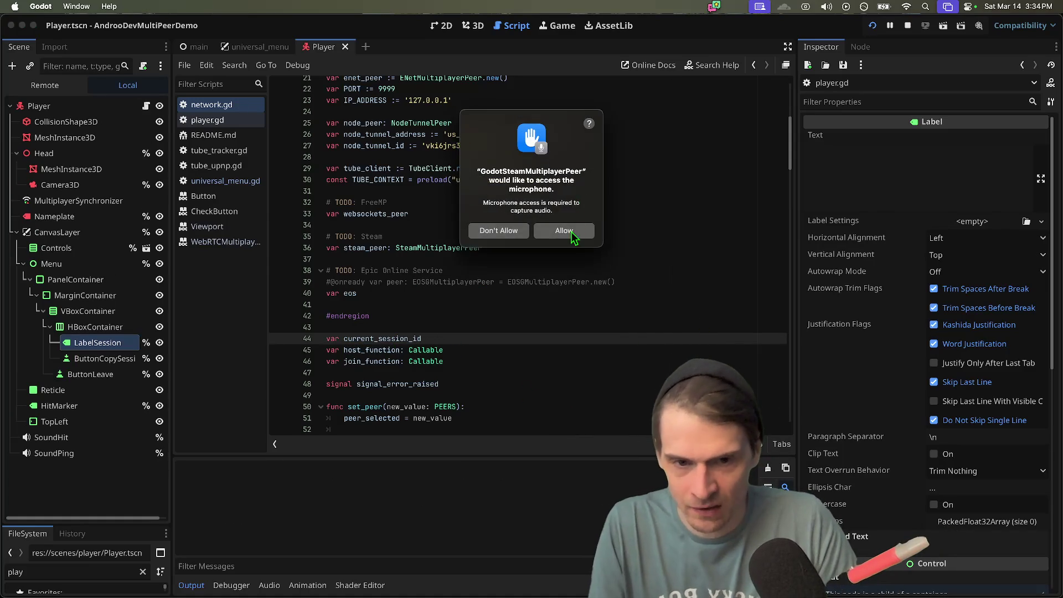
- Grant microphone access to both games and host a GodotSteam session to check the DEBUG print
click(552, 212)
click(562, 232)
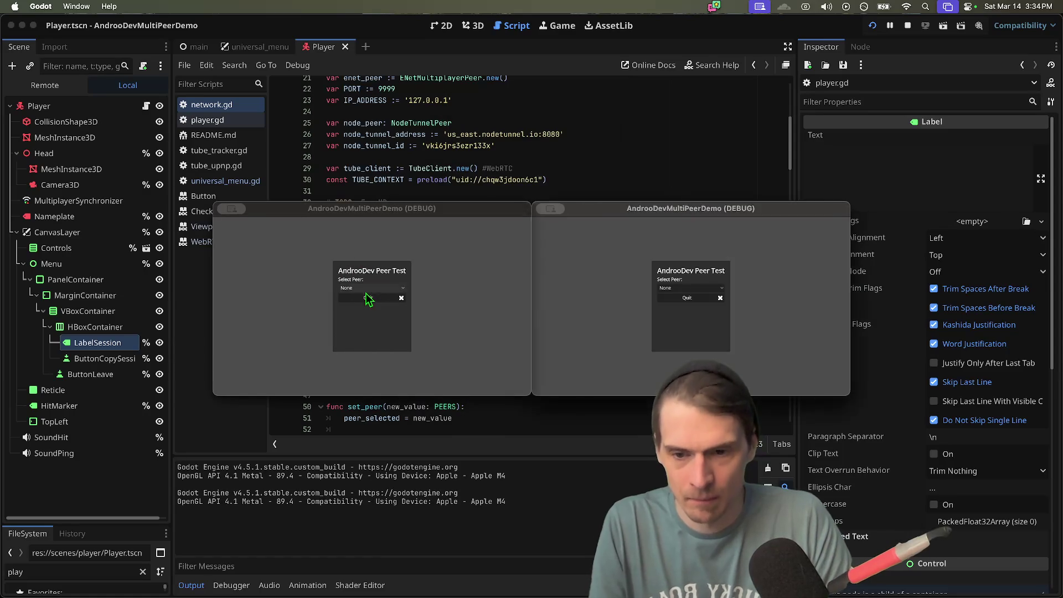
click(369, 289)
click(364, 341)
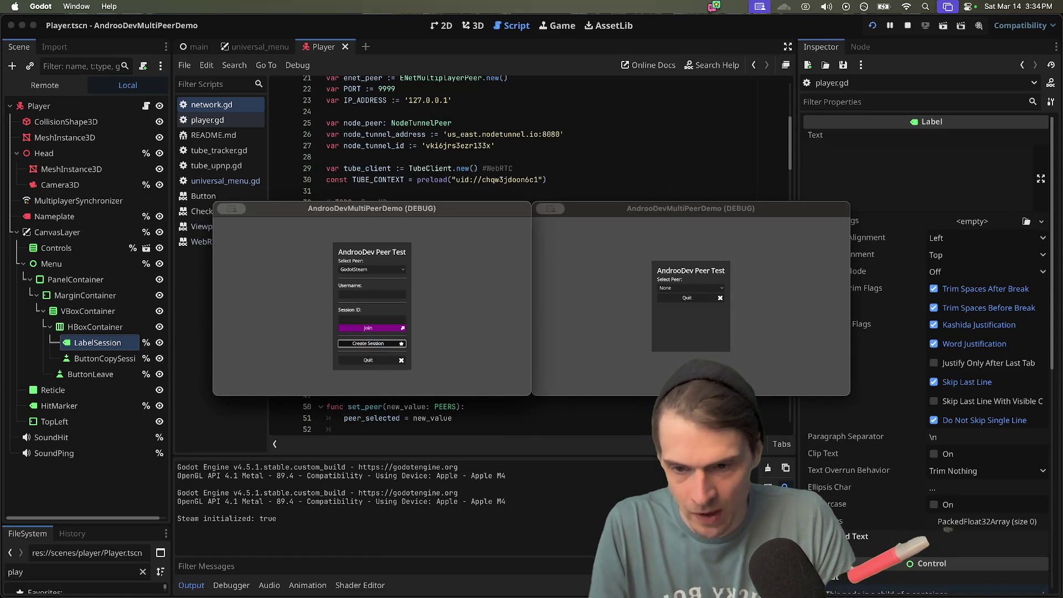
click(374, 313)
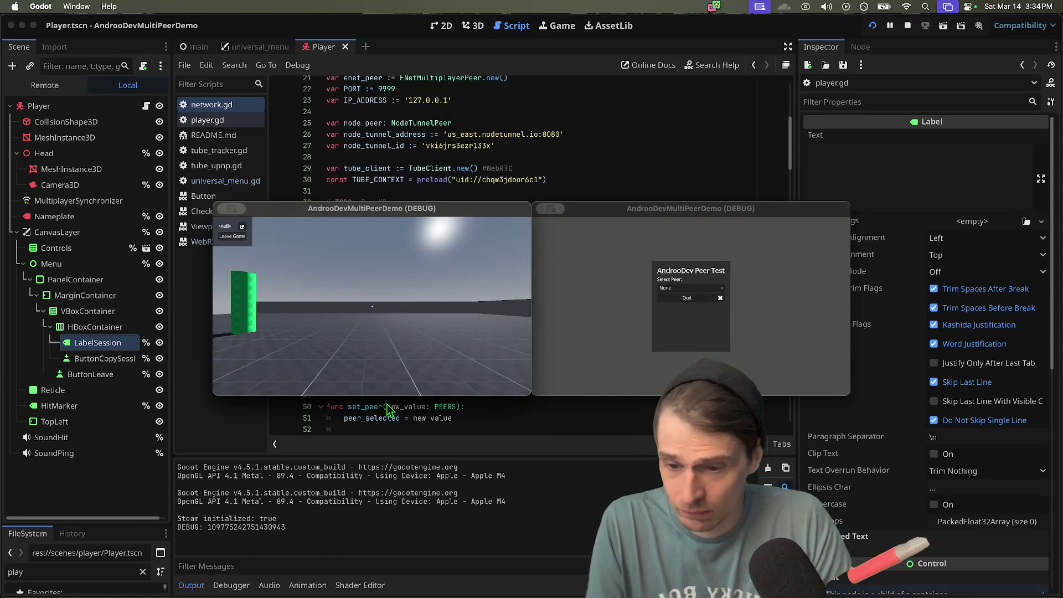
- Stop the game and select current_session_id in the script to find its uses
click(908, 25)
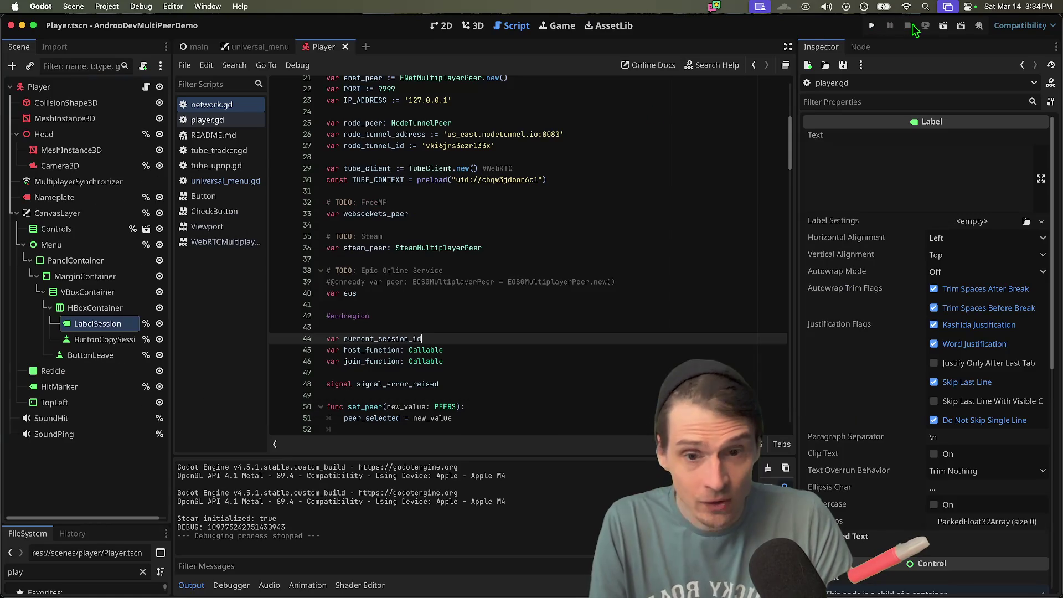
double_click(390, 334)
scroll(709, 353, down, 10)
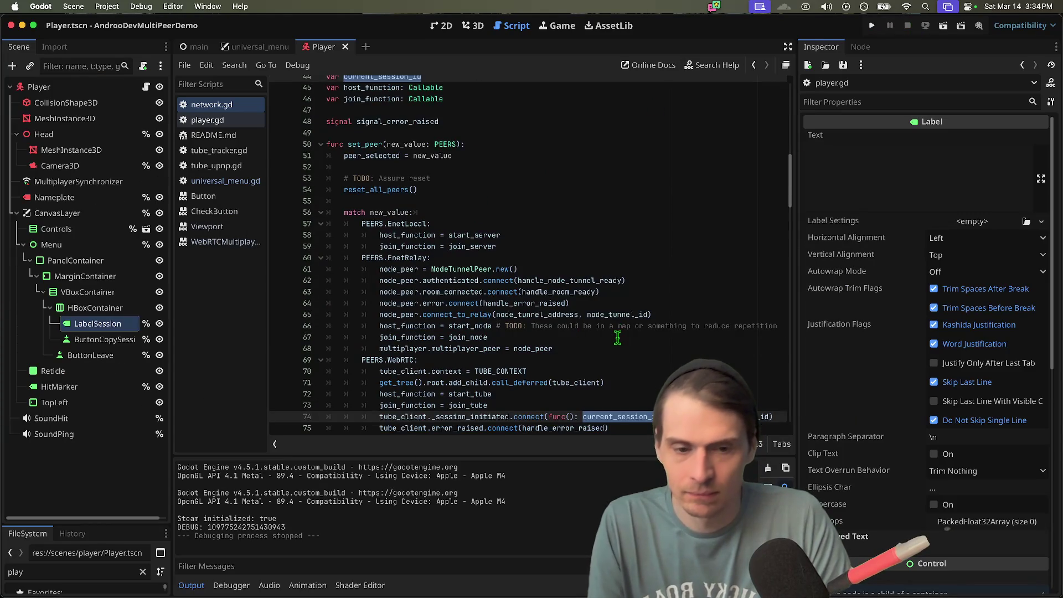
- Jump to the next use of current_session_id, on line 138 in on_steam_created
key(super+g)
key(super+g)
key(super+g)
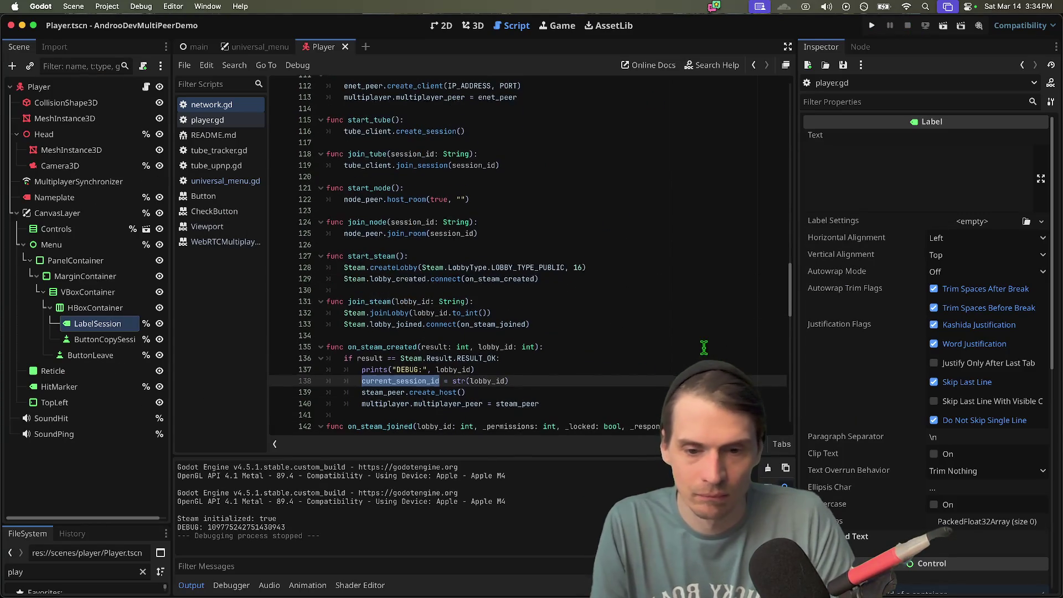
scroll(470, 352, down, 3)
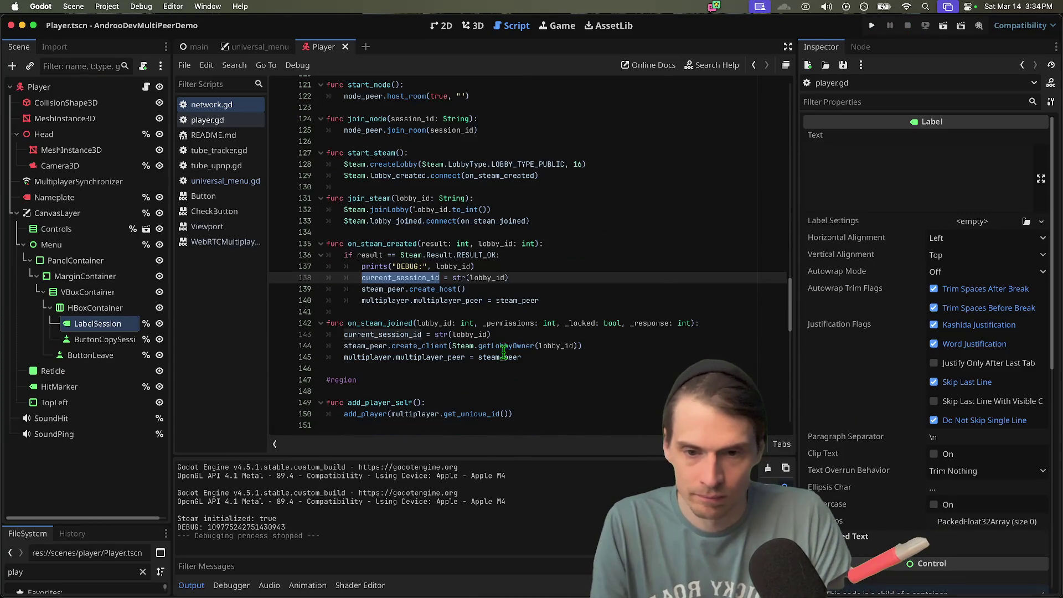
mouse_move(414, 277)
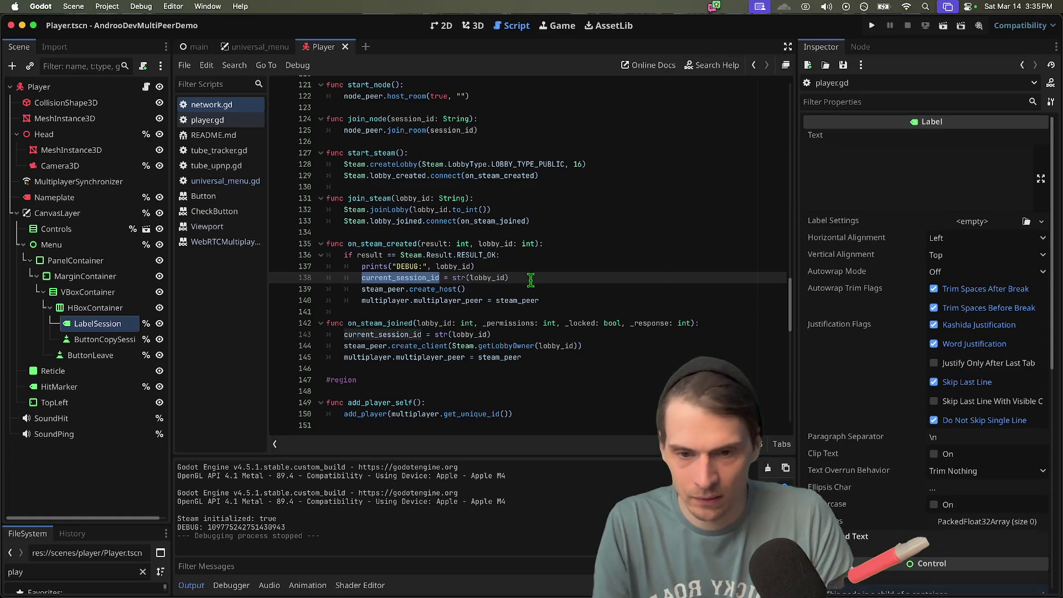
- Delete the DEBUG print and current_session_id lines (137–138), then undo to restore them
key(Up)
key(End)
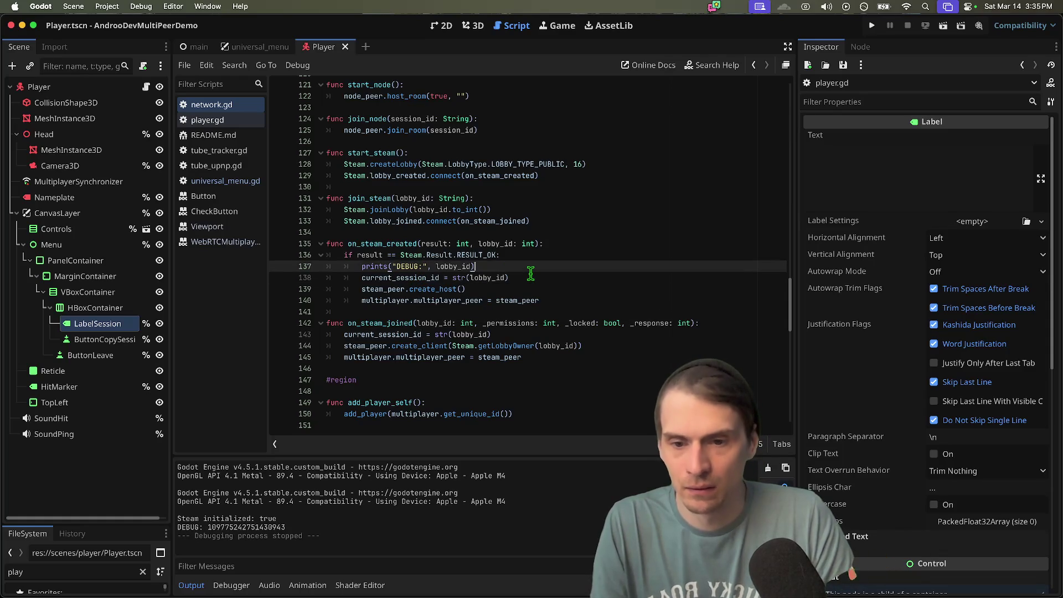
shift+click(529, 280)
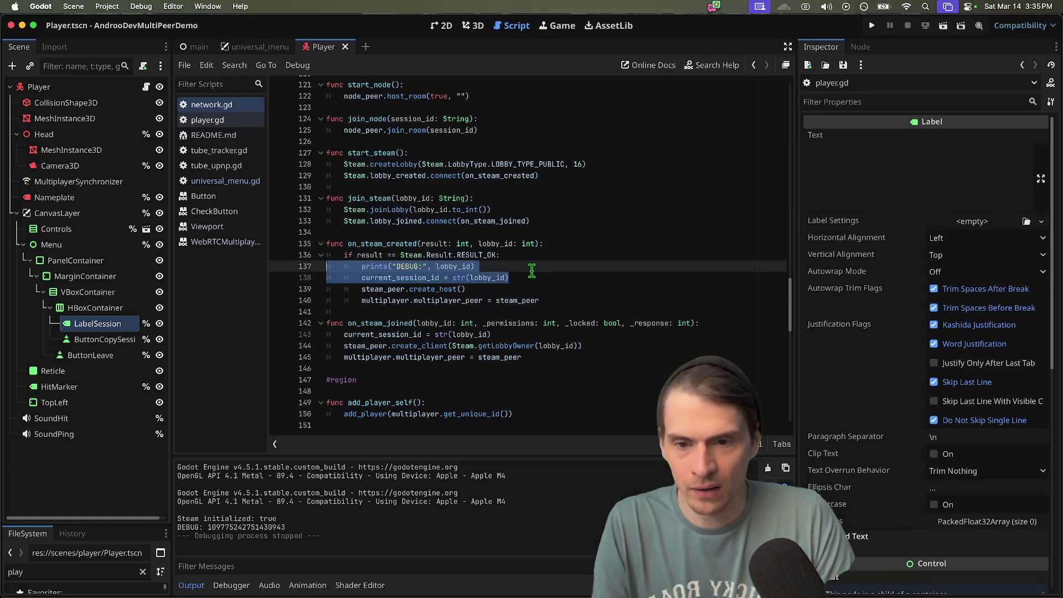
key(BackSpace)
key(BackSpace)
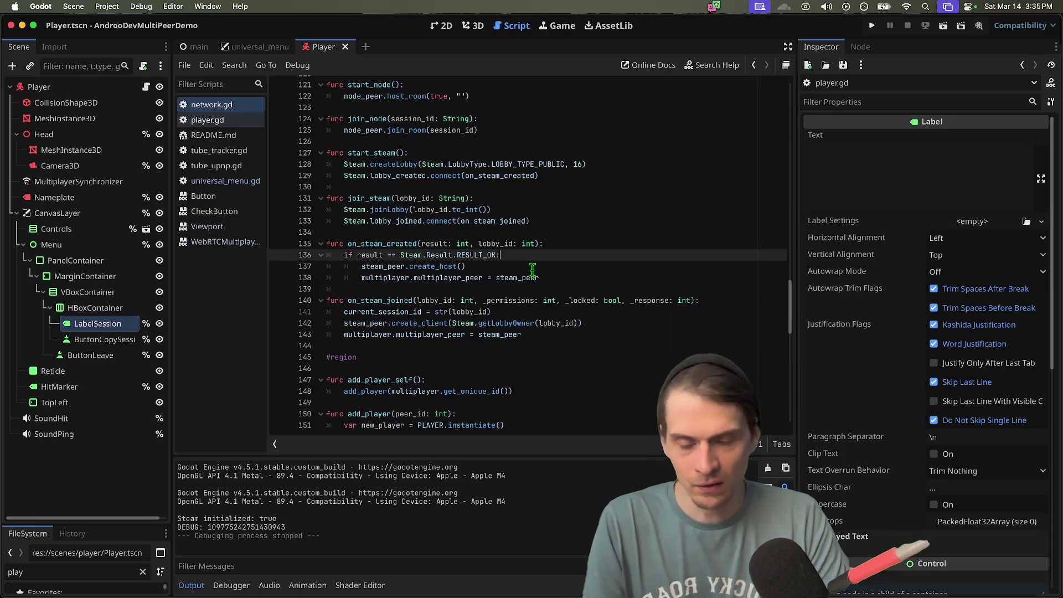
click(405, 303)
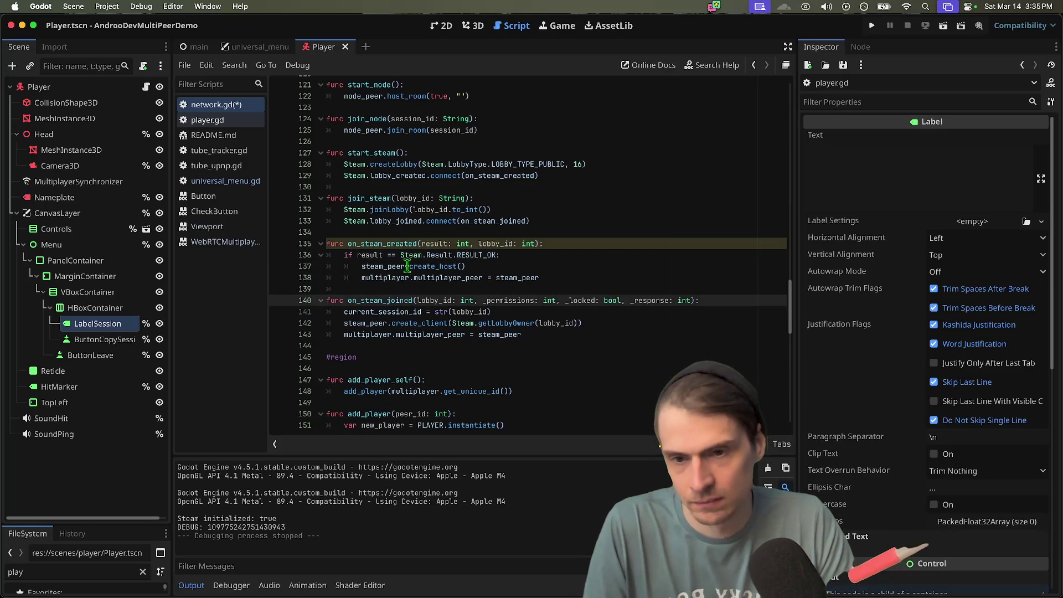
key(cmd+z)
key(cmd+z)
- Save network.gd and select the DEBUG print line
click(559, 259)
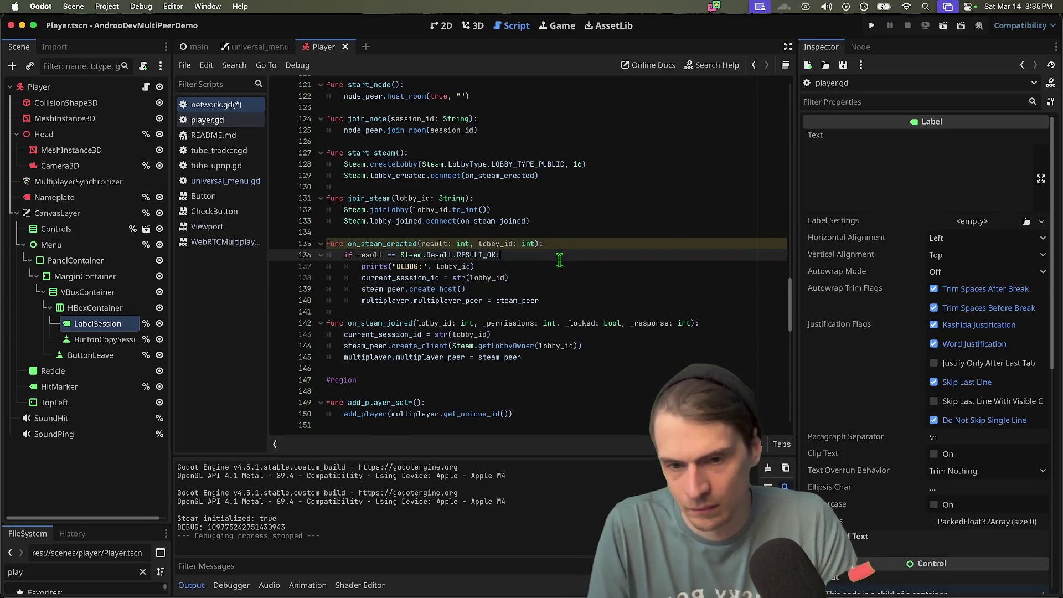
key(super+s)
key(Down)
key(Home)
key(Home)
key(shift+Down)
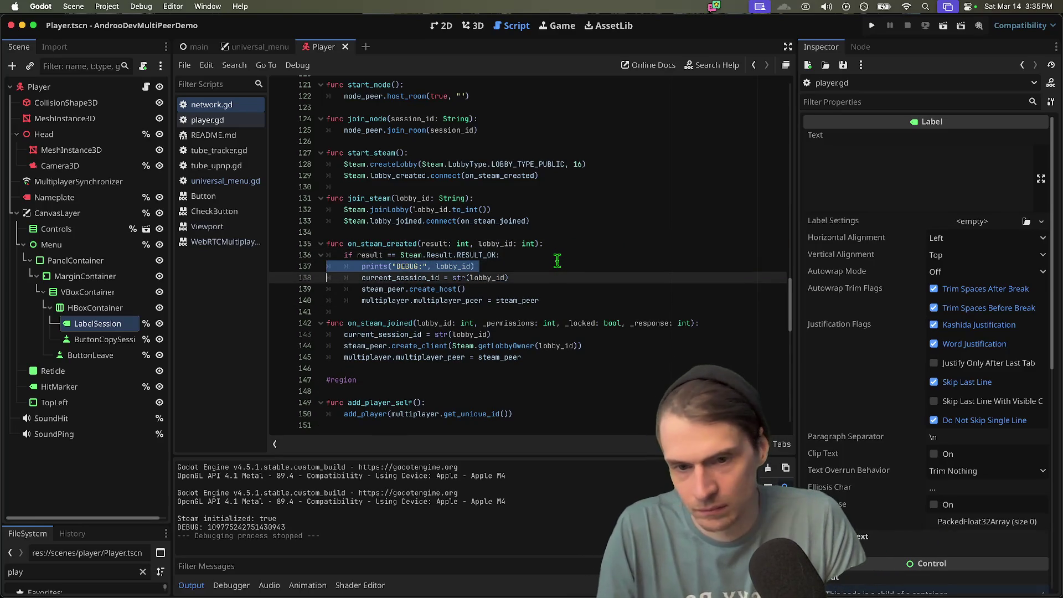
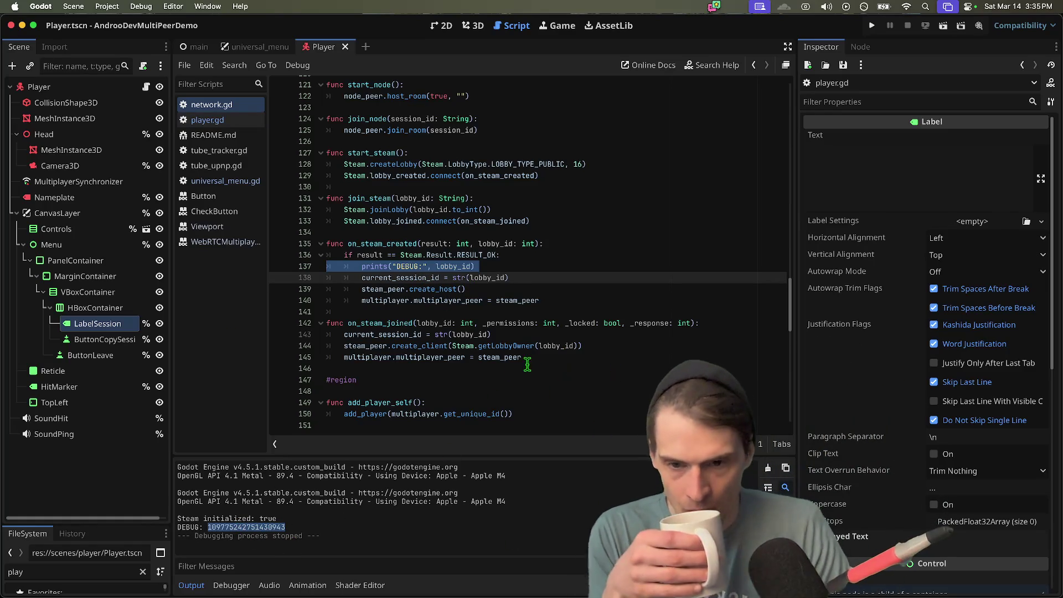
- Add print(Network.current_session_id) above the label_session line in player.gd and run the project
click(417, 274)
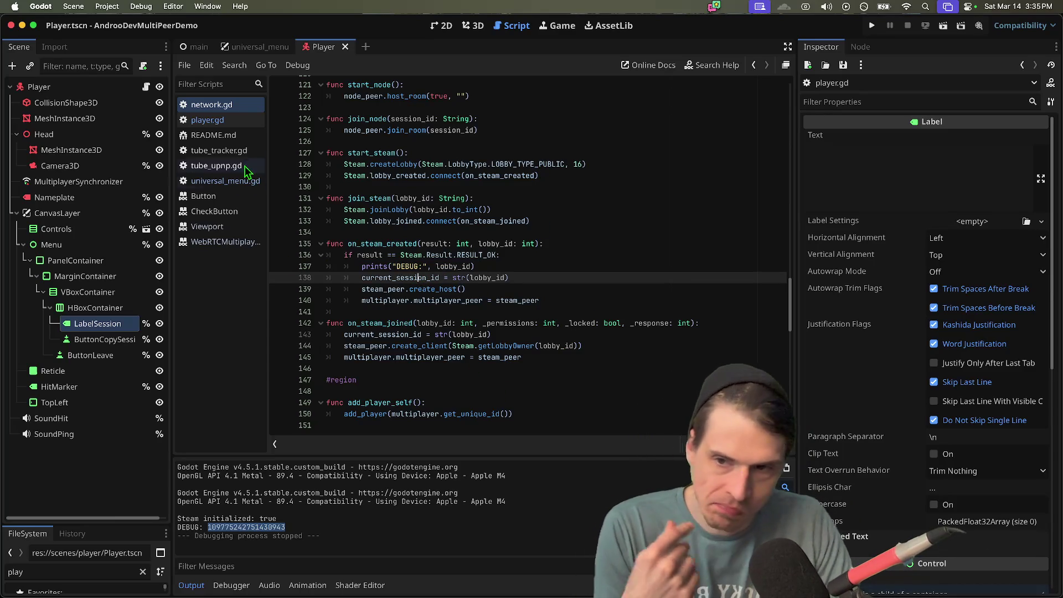
click(231, 120)
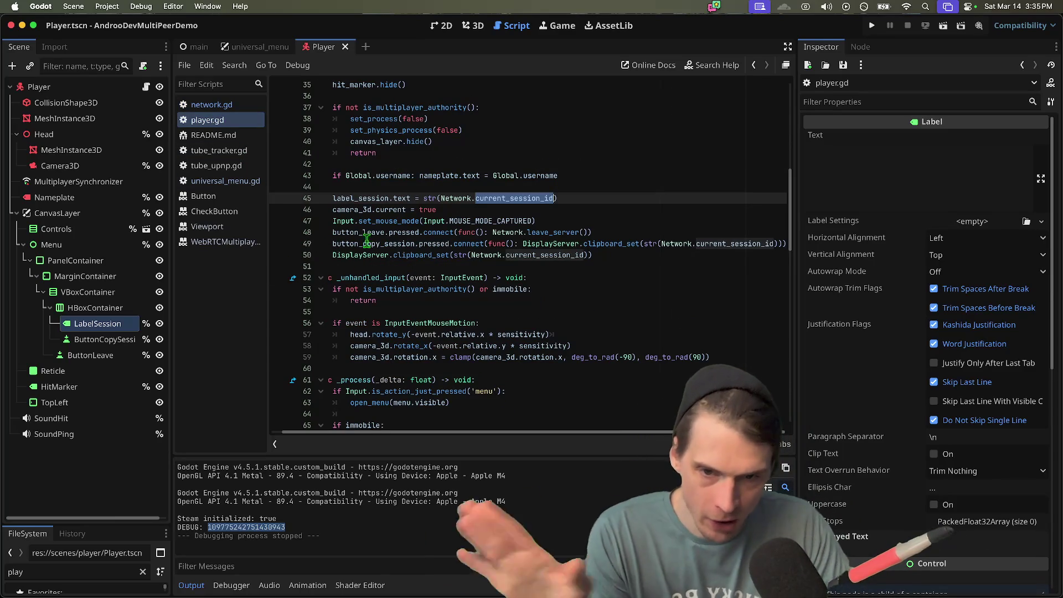
click(464, 198)
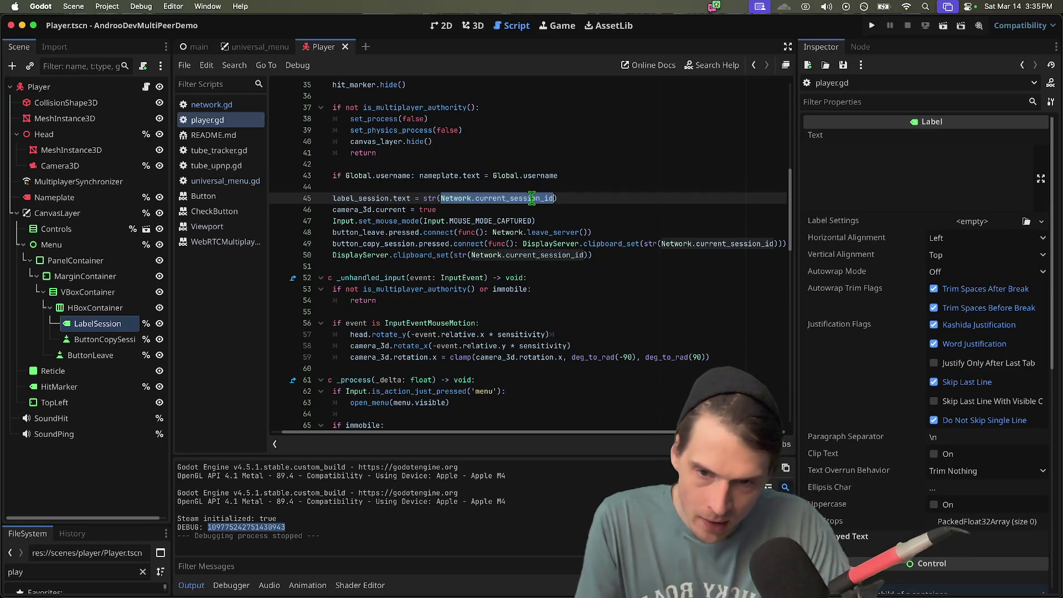
click(585, 178)
key(Down)
key(Return)
text(print()
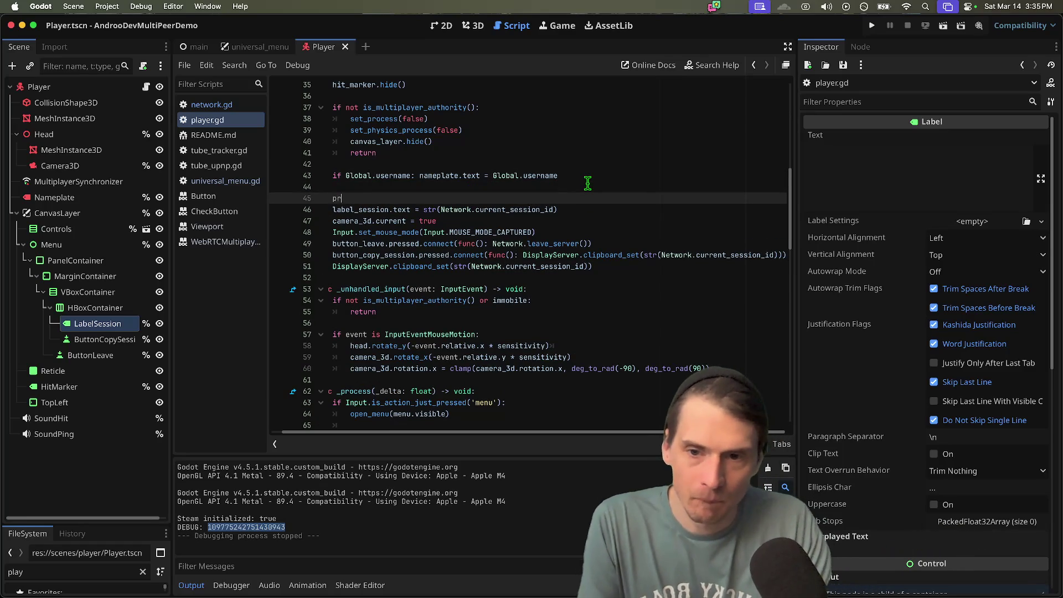
text(Network.current_session_id)
key(super+b)
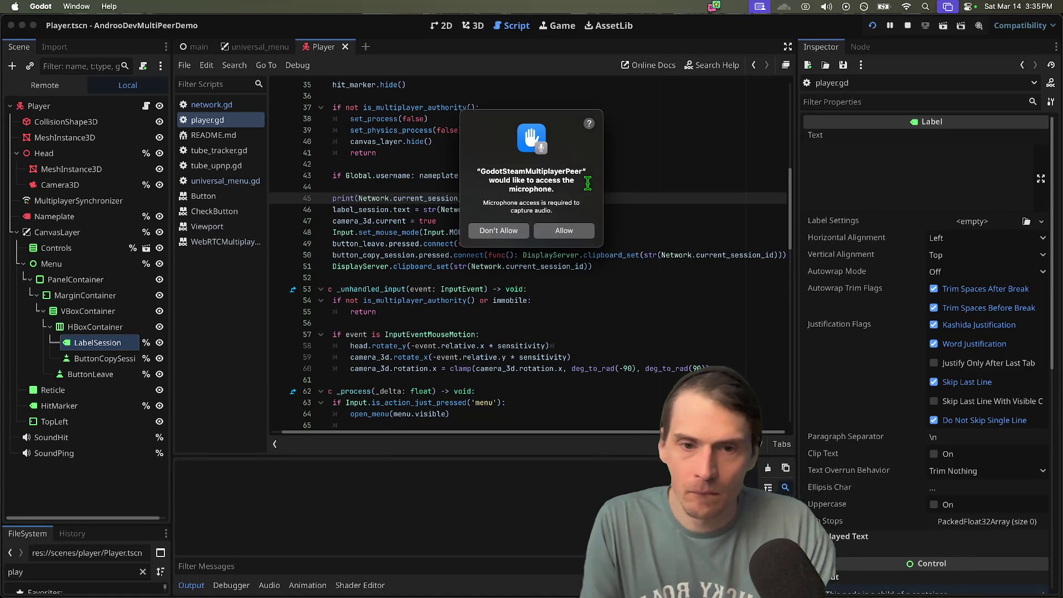
- Allow microphone access, pick GodotSteam as the peer, then delete the temporary print line
click(588, 223)
click(371, 288)
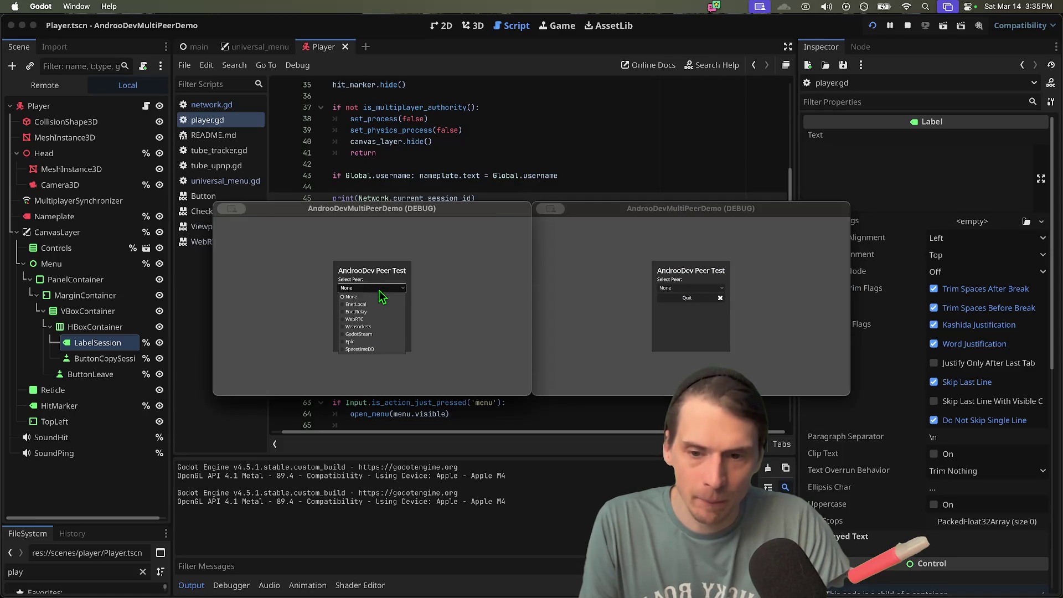
click(371, 334)
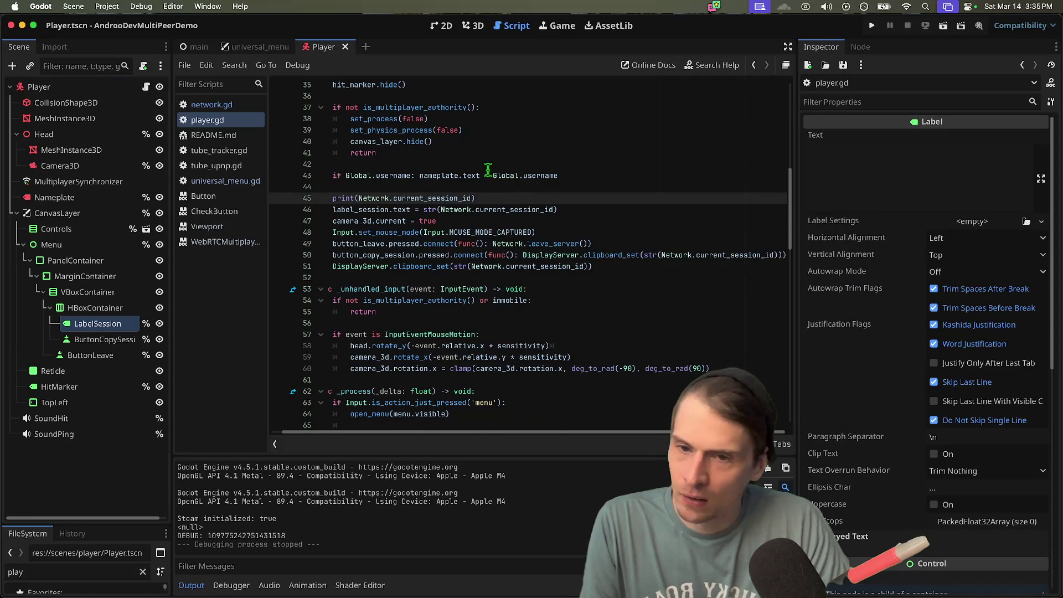
key(super+shift+k)
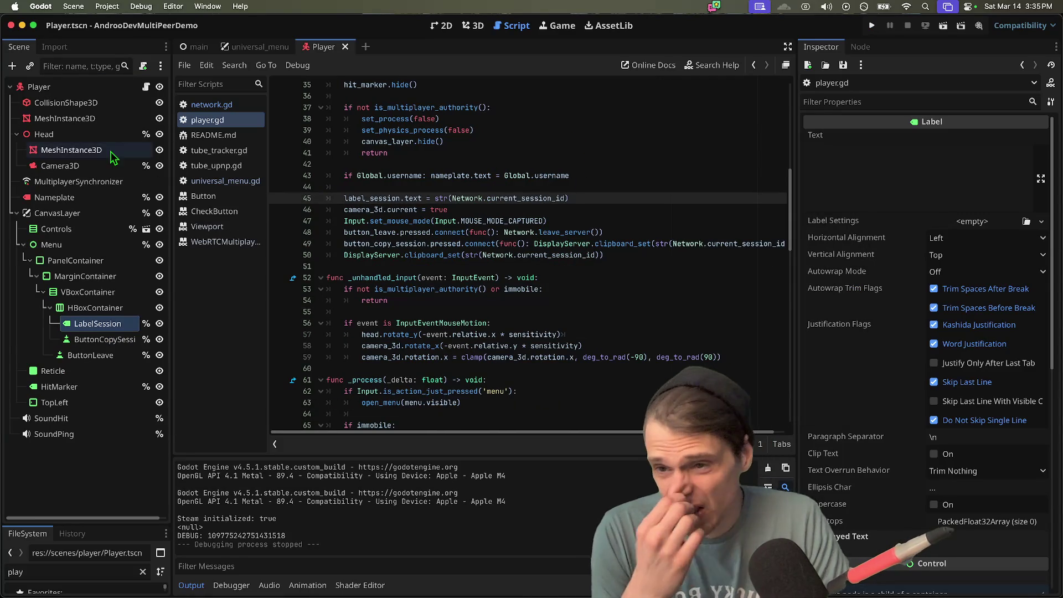
- Open network.gd and inspect on_steam_created and the EnetRelay add_player branch in host()
click(212, 105)
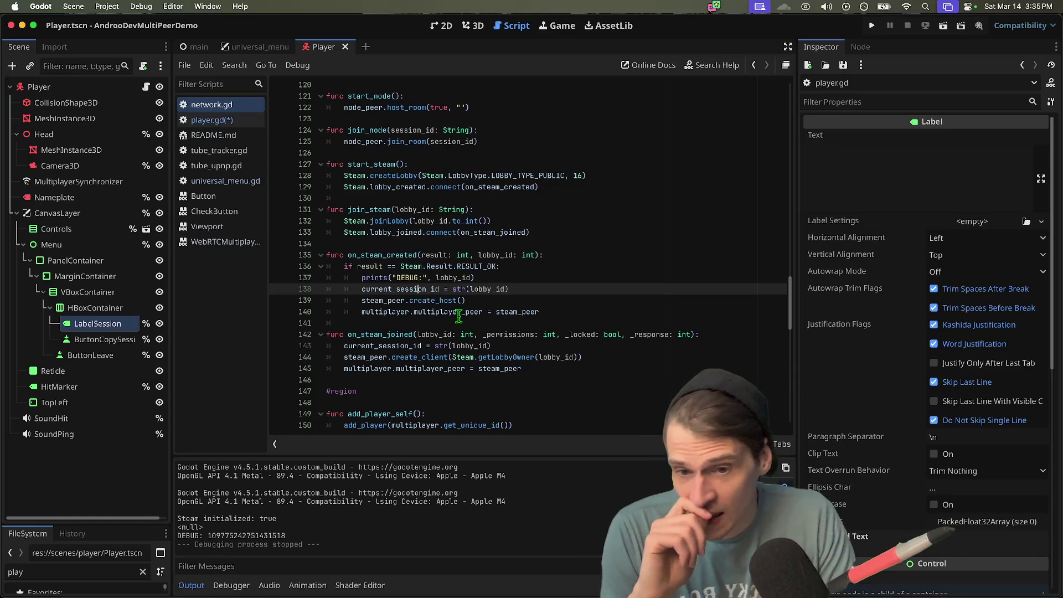
click(388, 255)
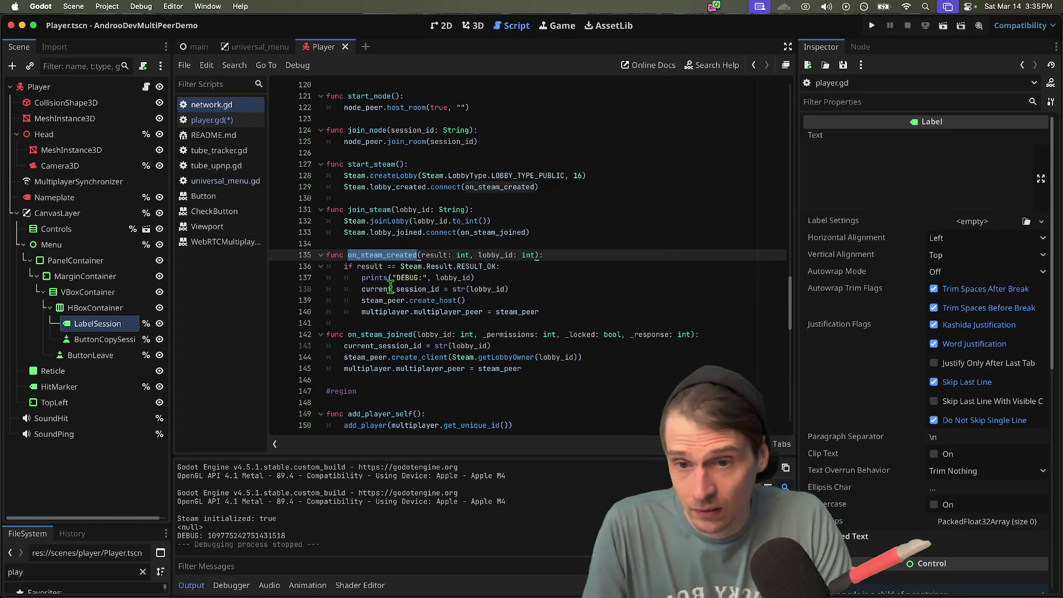
drag(577, 311, 153, 308)
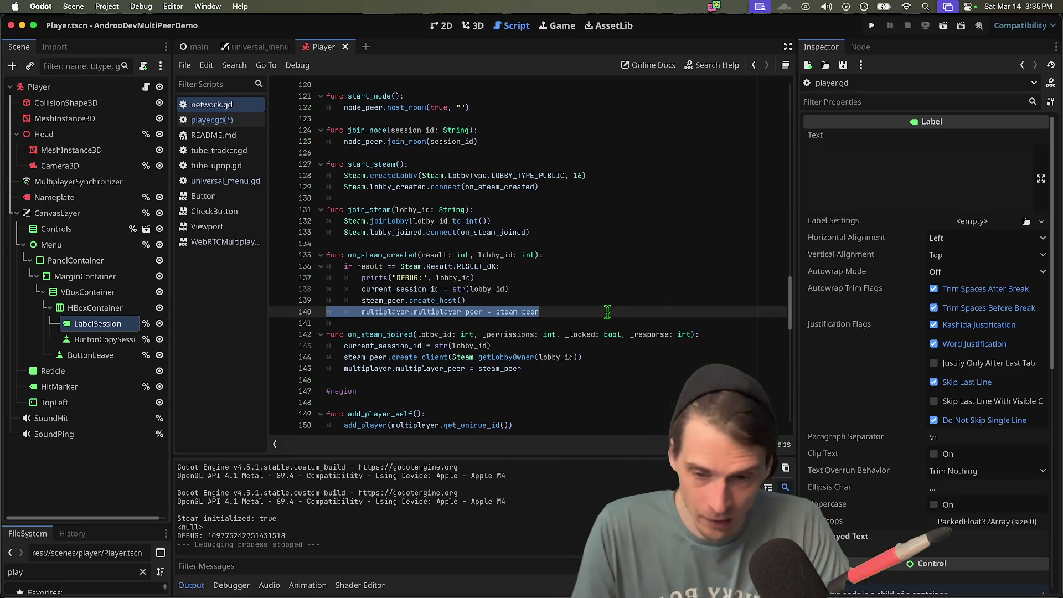
scroll(607, 312, down, 1)
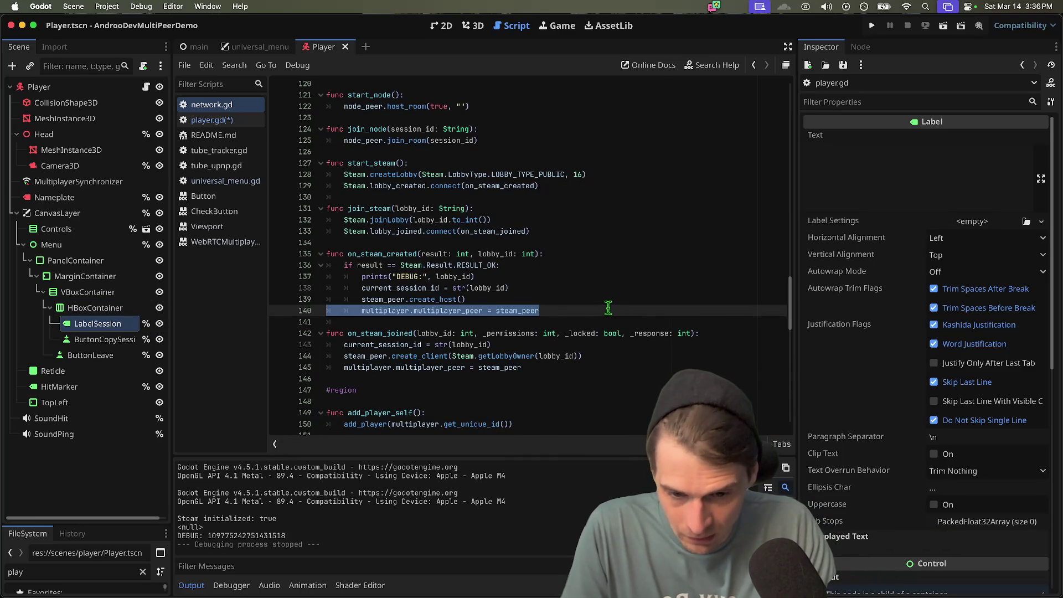
scroll(607, 308, down, 1)
scroll(607, 307, up, 10)
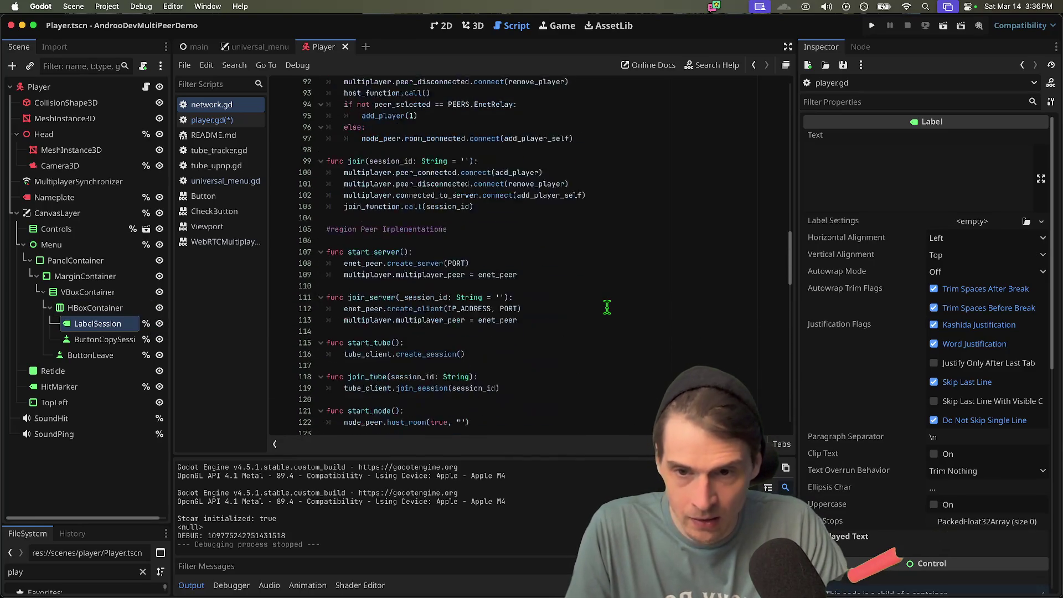
scroll(606, 315, up, 5)
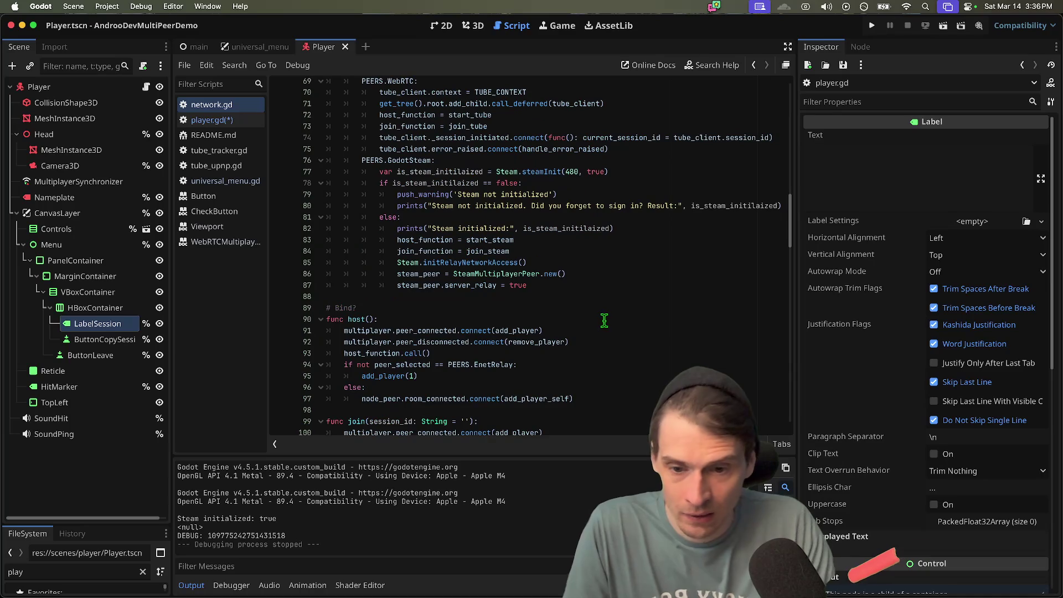
drag(390, 364, 380, 376)
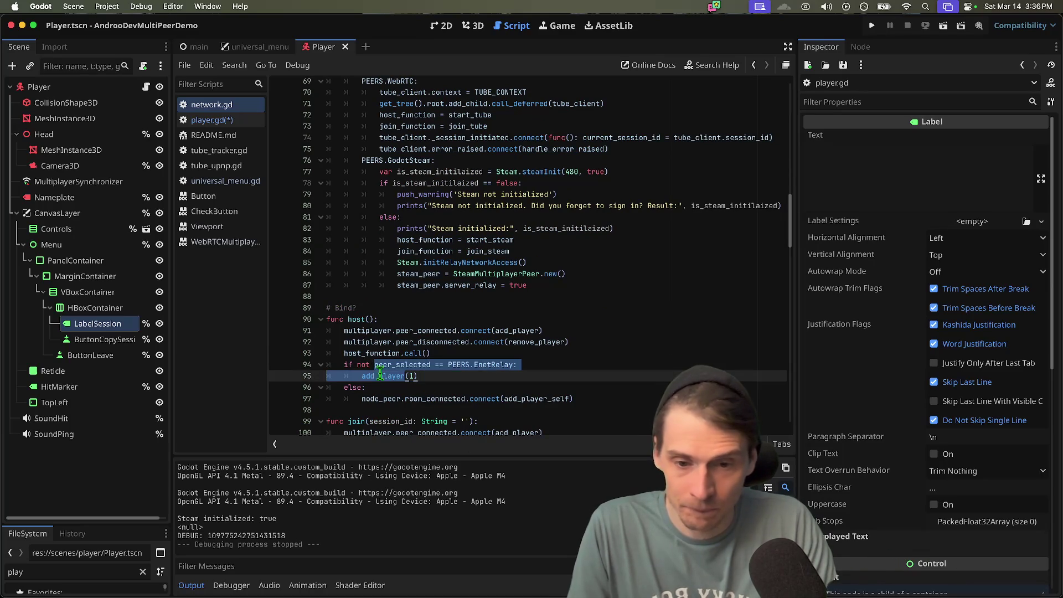
click(382, 376)
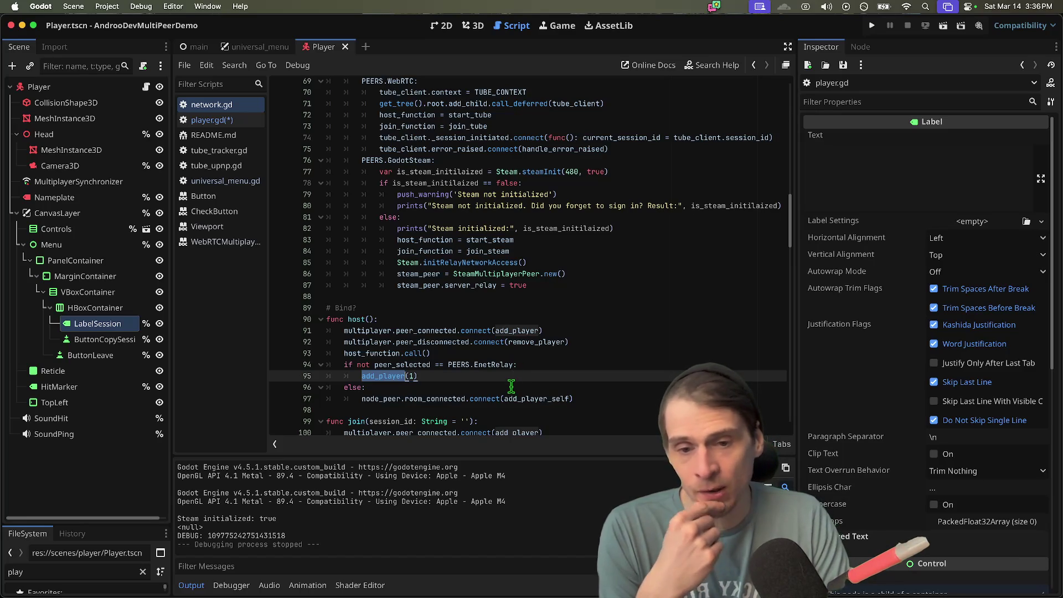
- Review the host_function call and node_peer usage, then select the add_player(1) line
scroll(512, 387, down, 3)
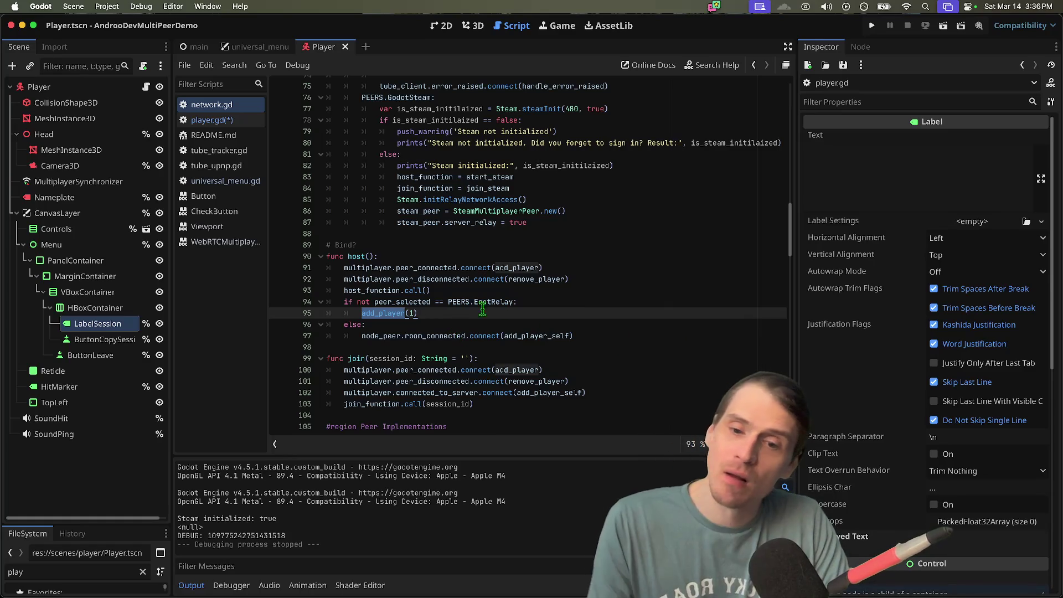
key(Up)
key(Up)
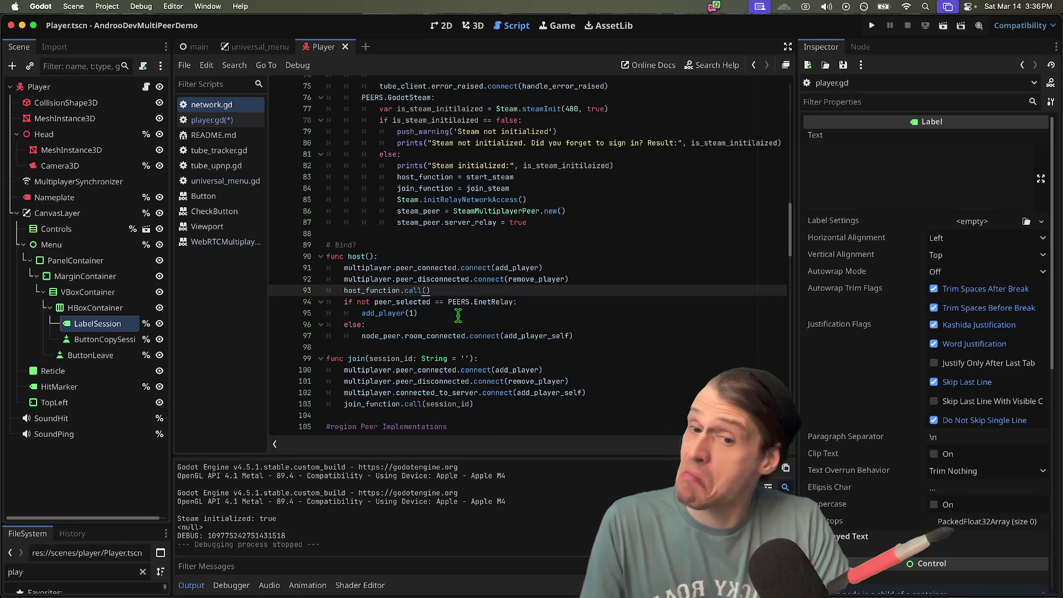
scroll(488, 286, down, 3)
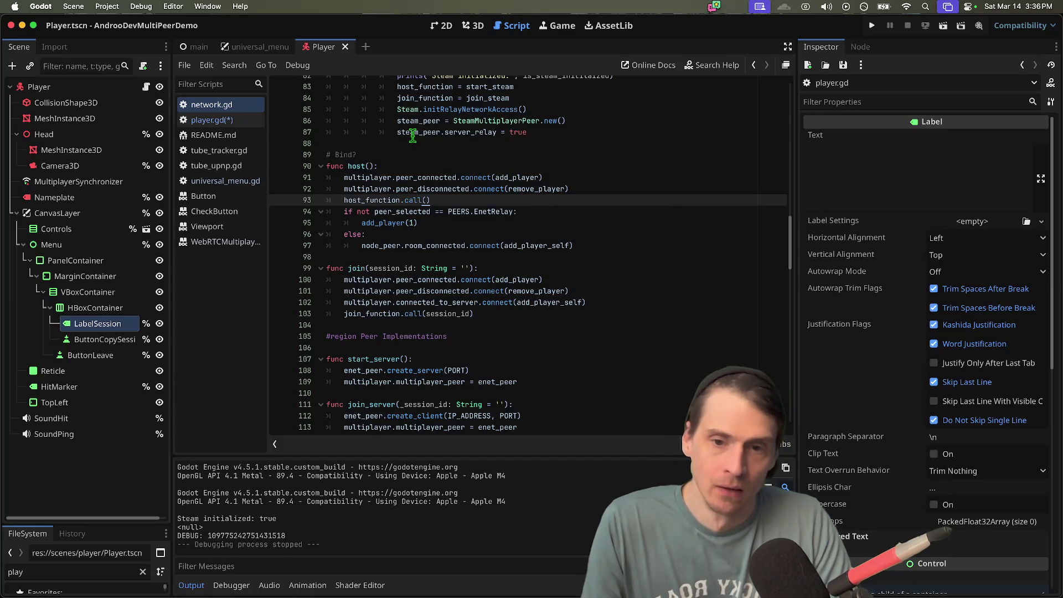
double_click(382, 245)
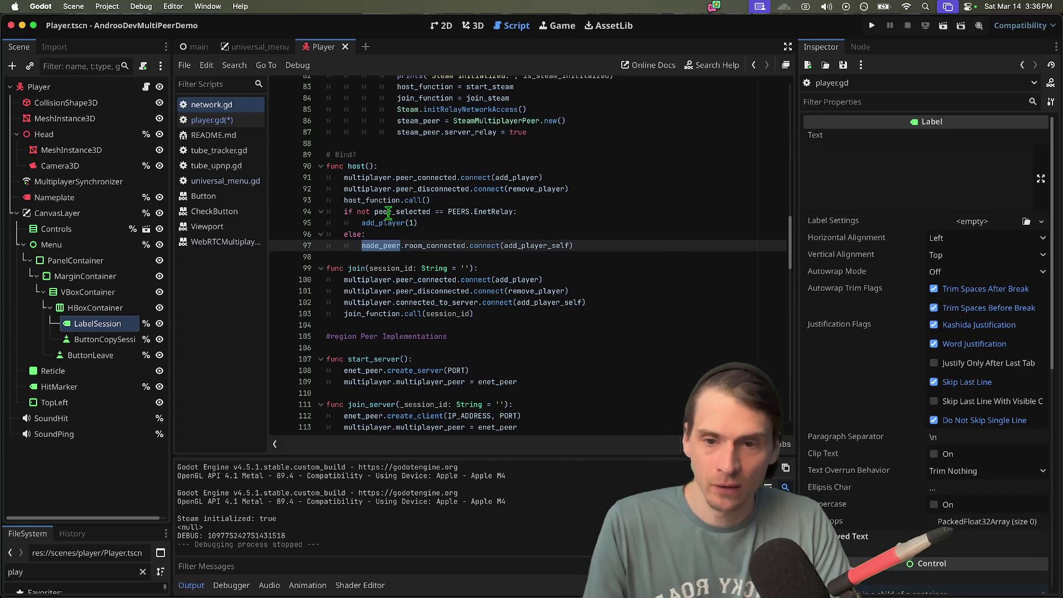
mouse_move(388, 212)
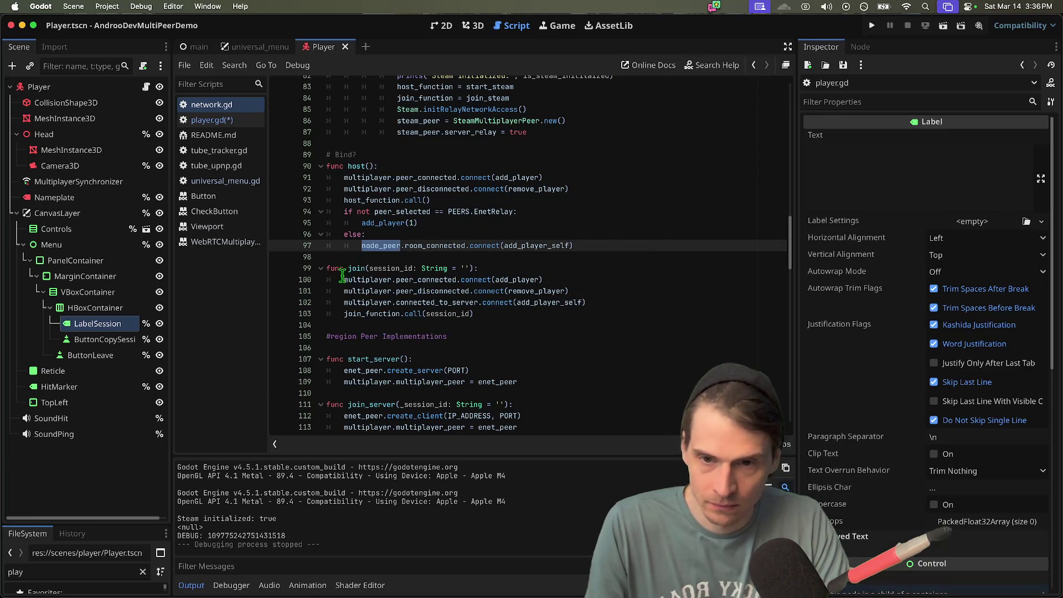
click(488, 197)
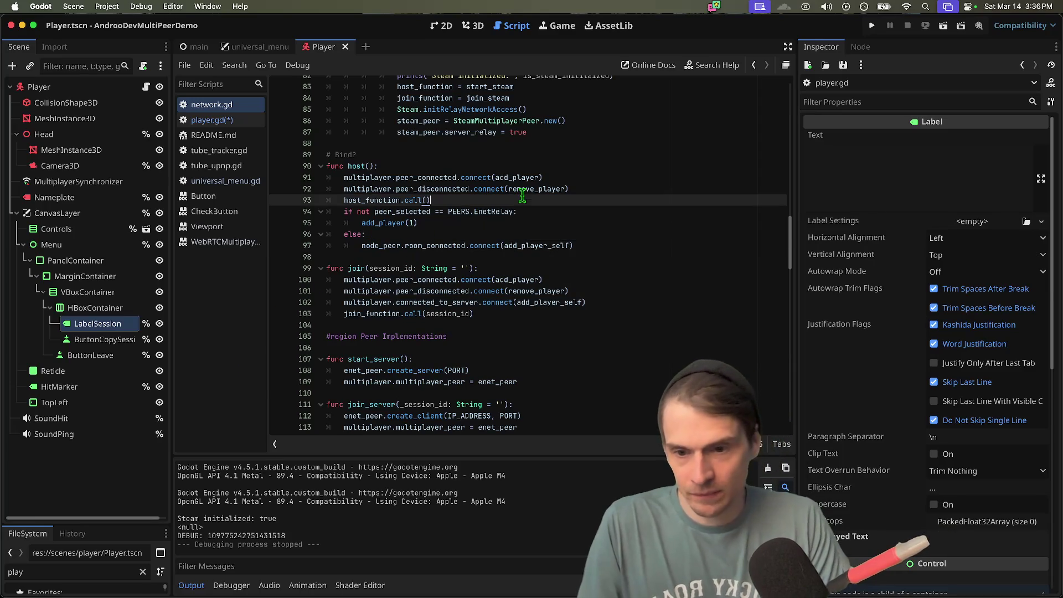
mouse_move(522, 195)
triple_click(612, 223)
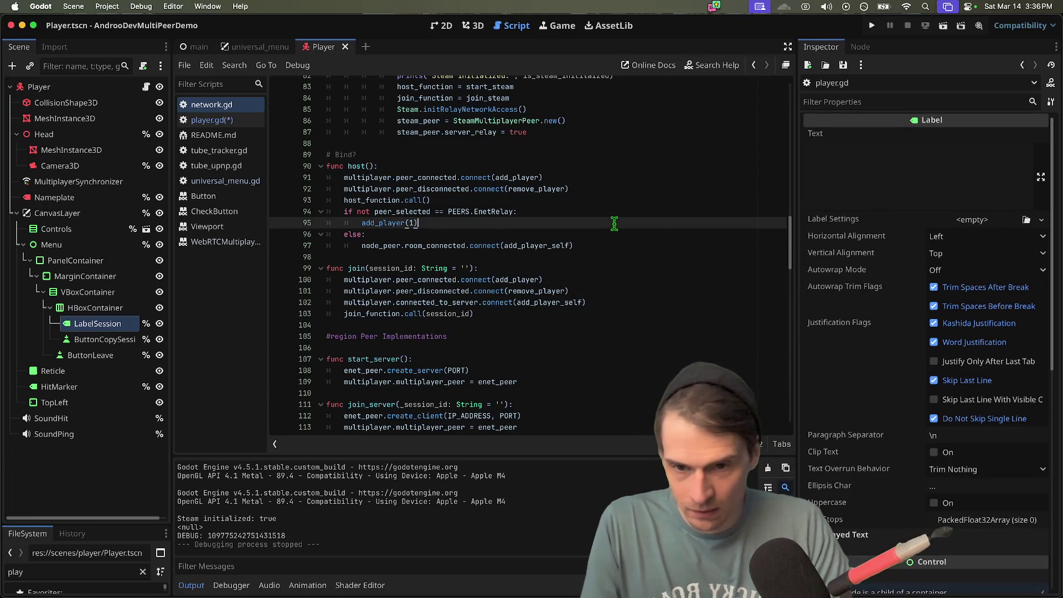
- Paste the add_player(1) call at the end of start_server and start_tube
scroll(613, 347, down, 1)
key(ctrl+c)
click(635, 364)
key(ctrl+v)
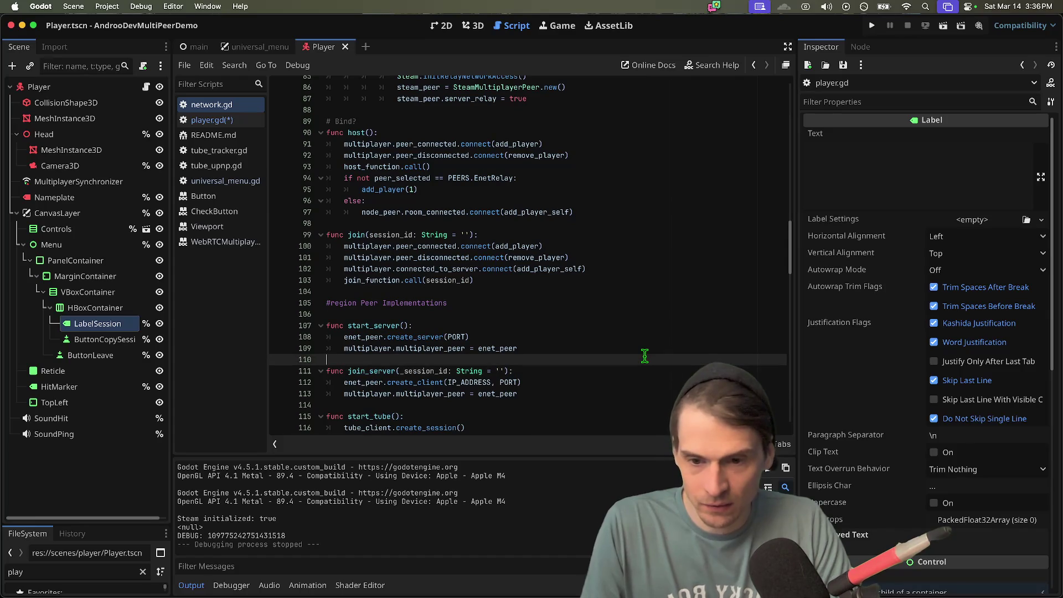
key(shift+Tab)
scroll(643, 361, down, 4)
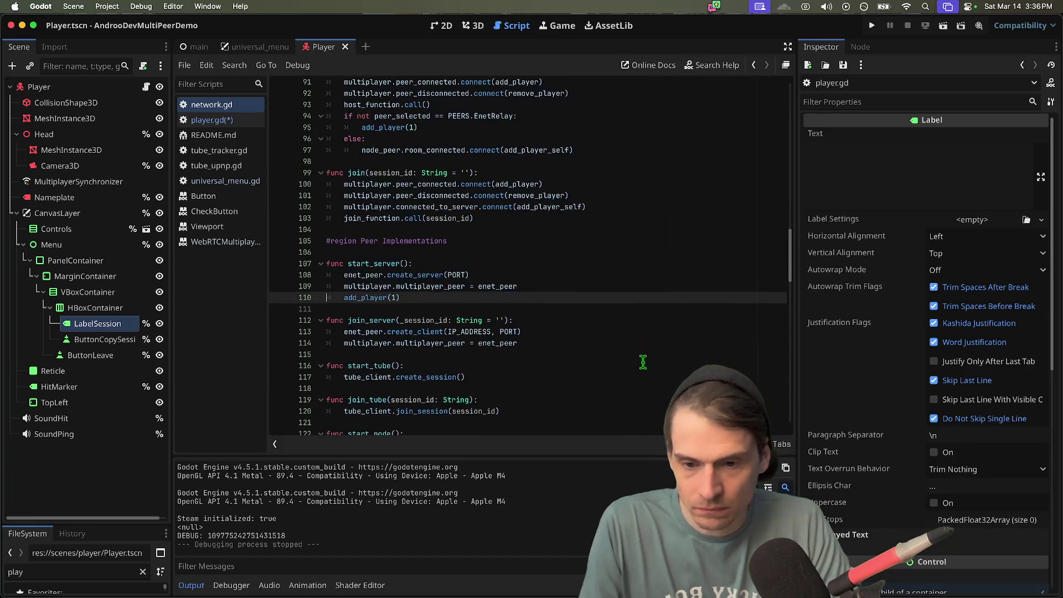
scroll(644, 358, down, 2)
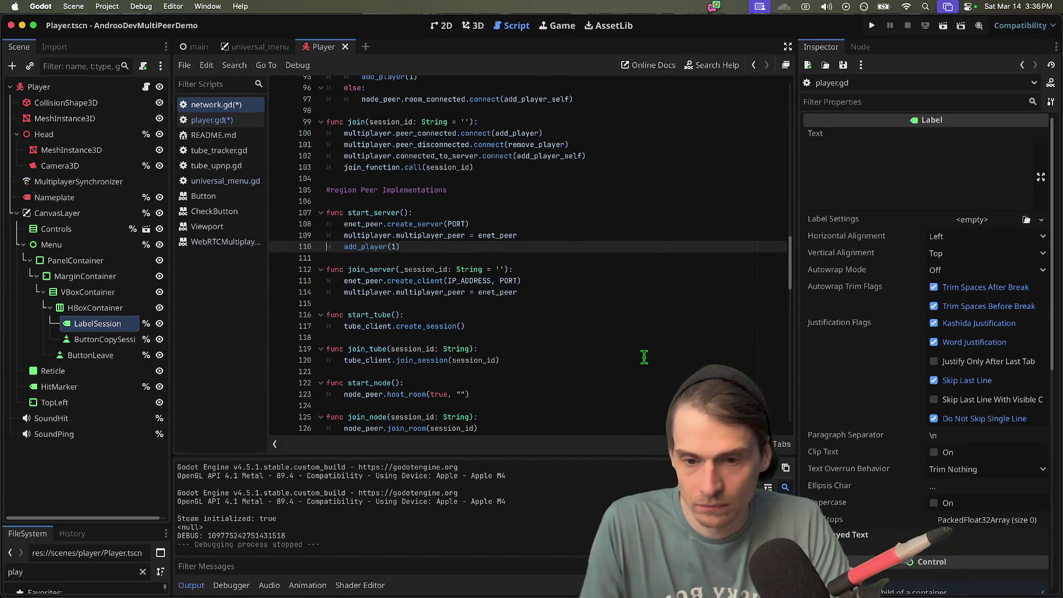
click(651, 329)
key(Return)
key(ctrl+v)
key(Up)
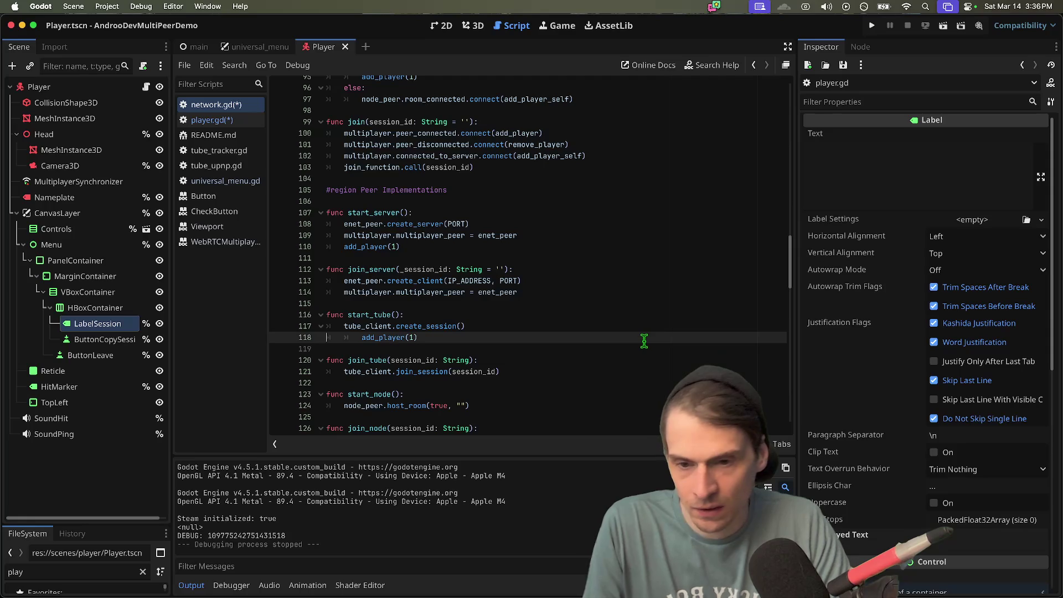
scroll(643, 341, down, 5)
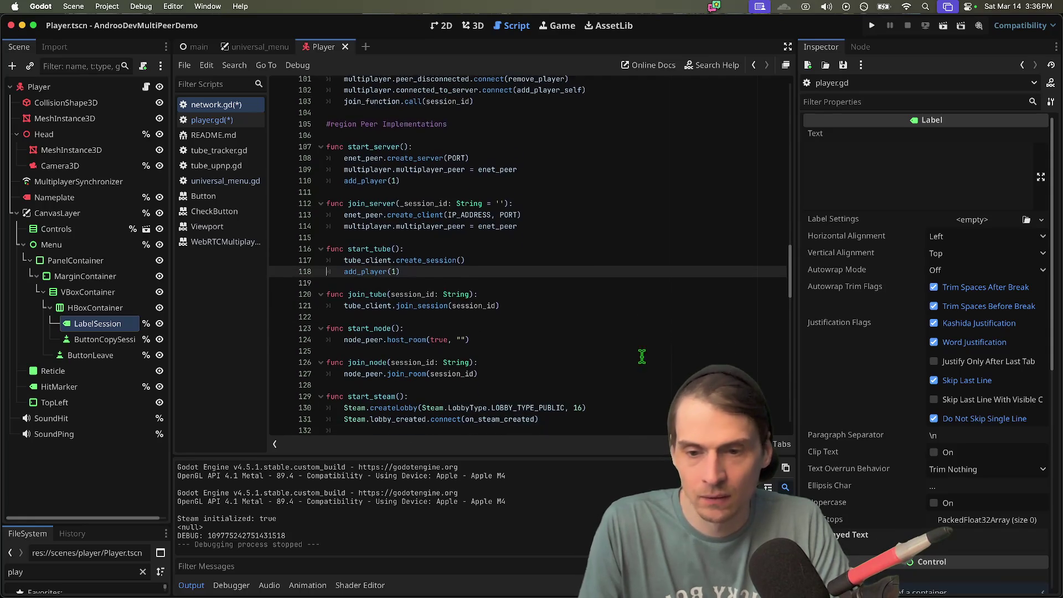
- Try duplicating the lobby_created connect line after start_steam, then undo the unfinished line
click(631, 374)
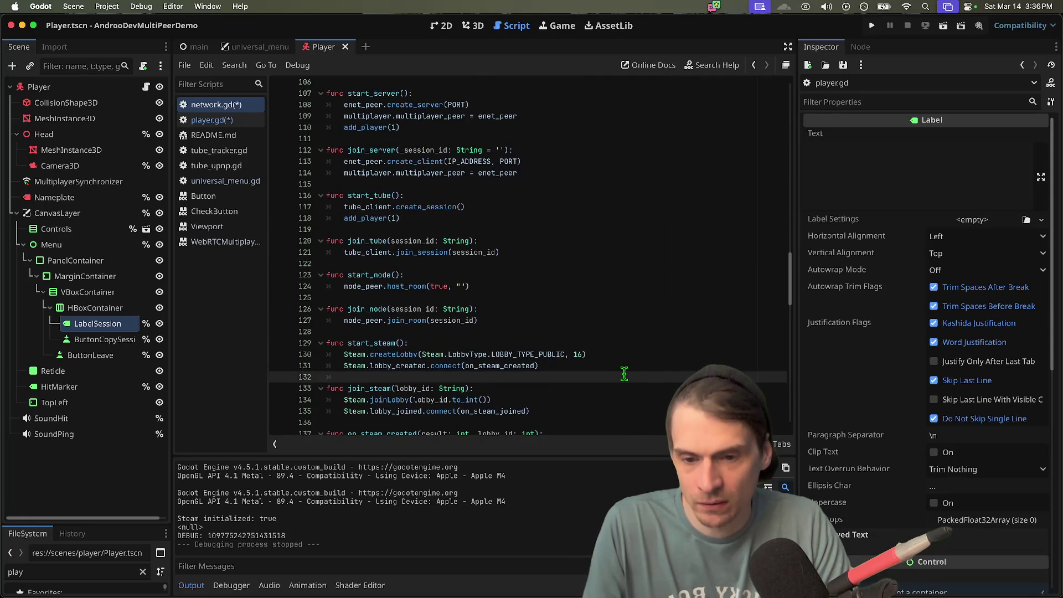
key(Return)
key(Return)
key(Up)
key(Up)
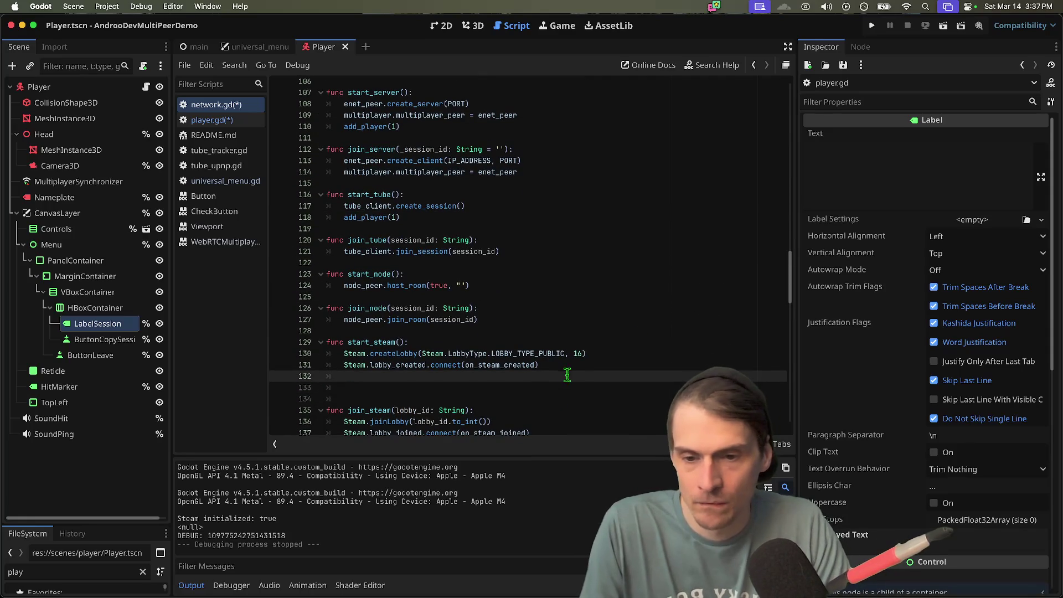
key(Home)
key(shift+Up)
key(ctrl+v)
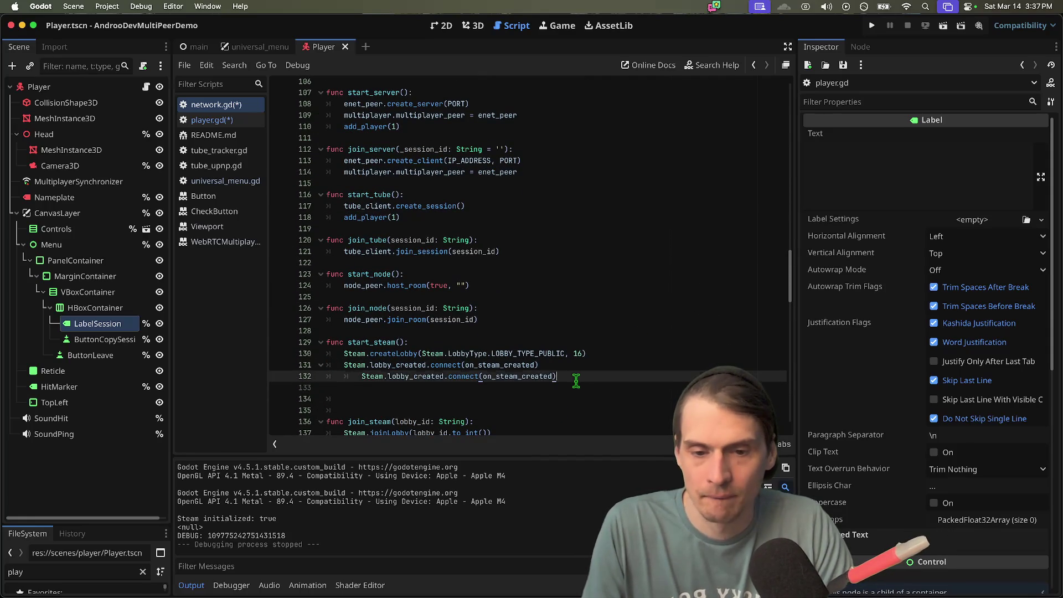
text(f)
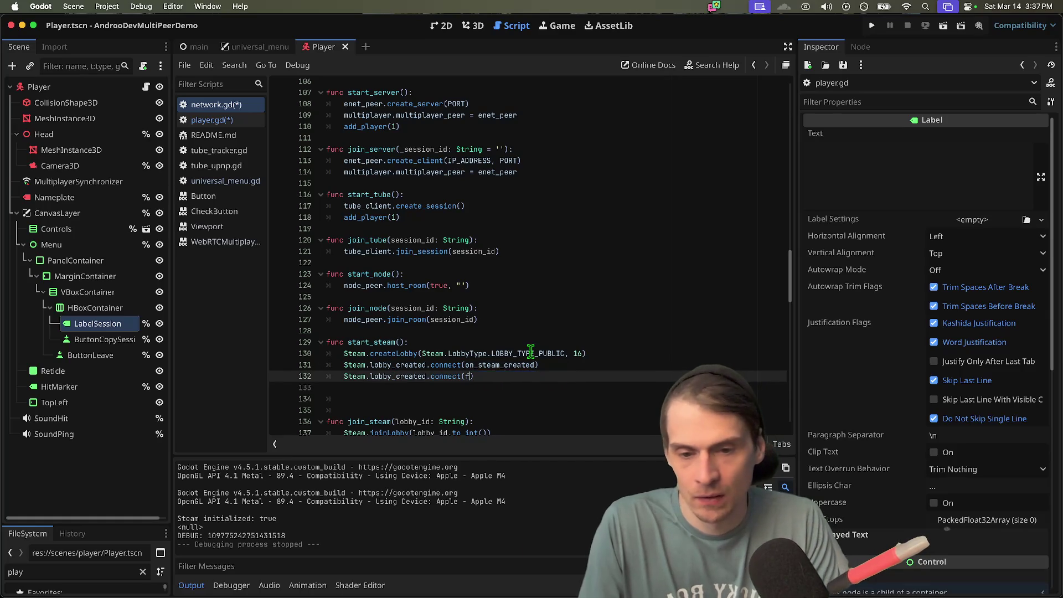
key(Escape)
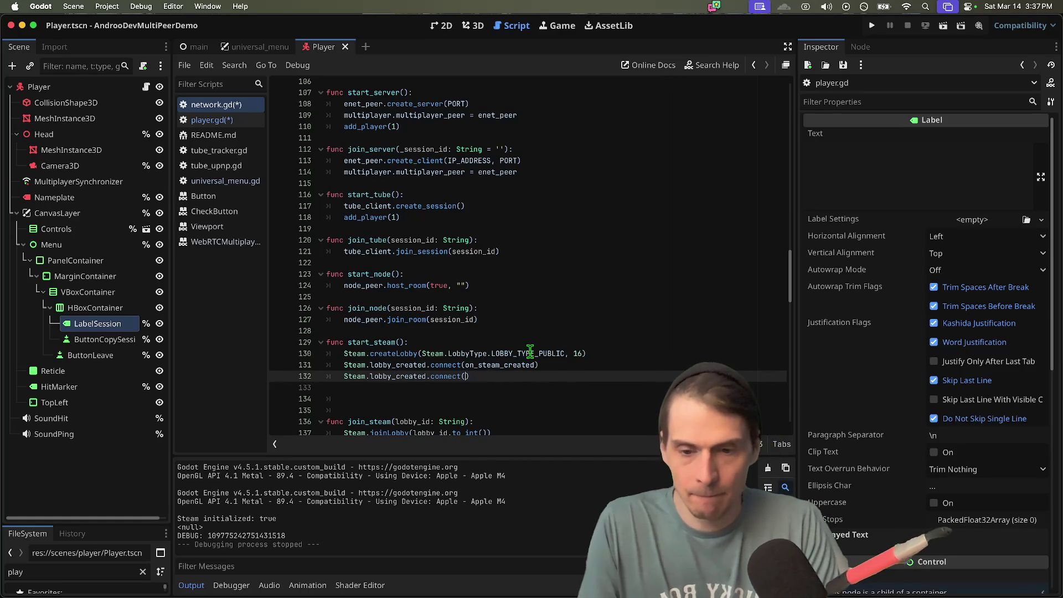
key(ctrl+z)
key(ctrl+z)
key(ctrl+z)
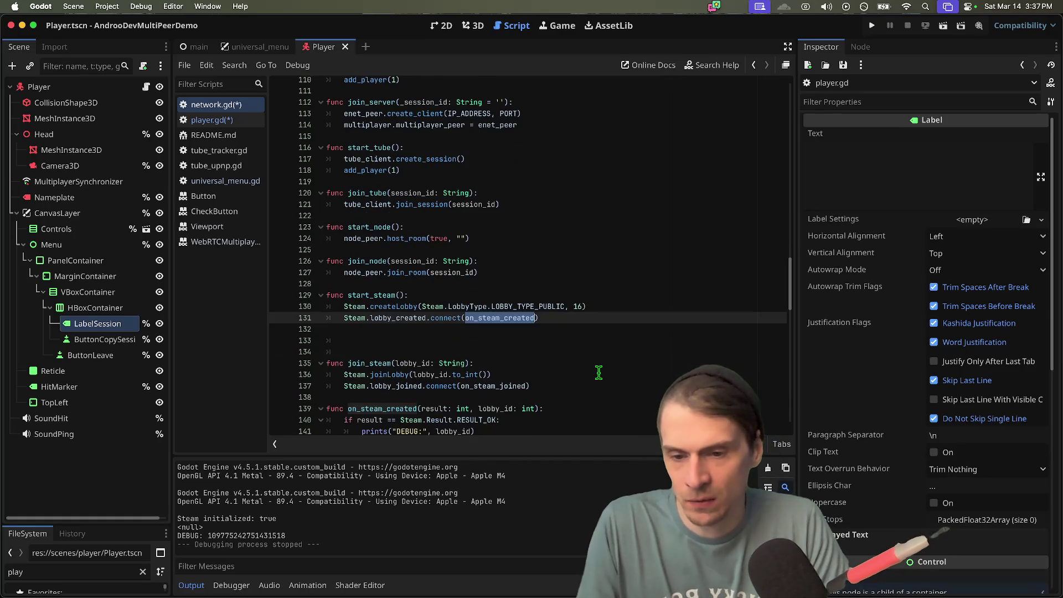
- Add add_player(1) on a new line at the end of on_steam_created
scroll(497, 229, up, 2)
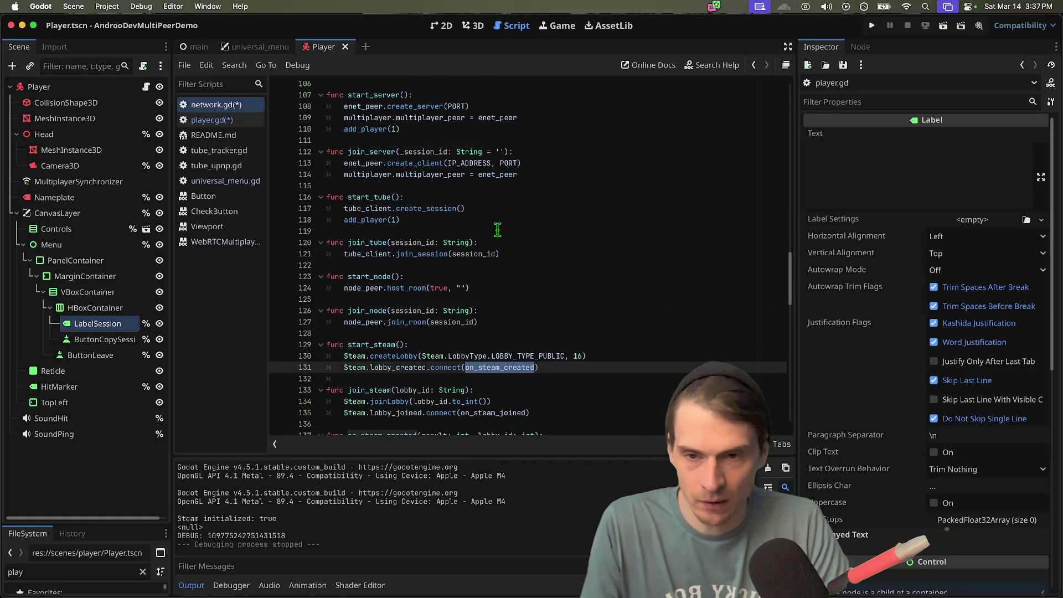
click(413, 128)
scroll(498, 277, down, 2)
click(511, 383)
double_click(501, 374)
scroll(553, 354, down, 1)
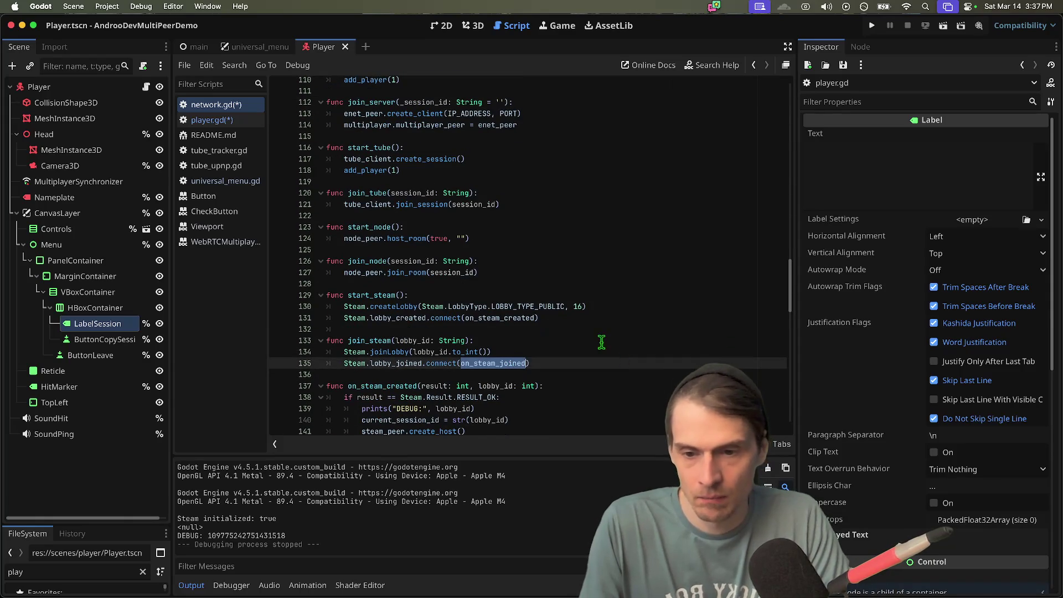
click(496, 325)
scroll(499, 310, down, 3)
drag(345, 414, 637, 416)
text(add_player(1))
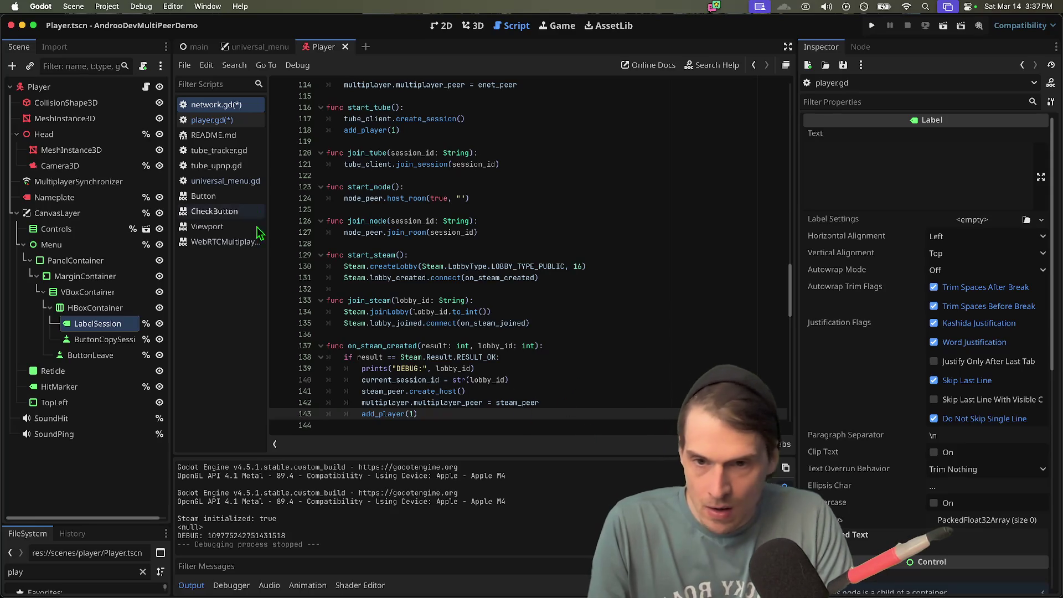
scroll(531, 238, up, 10)
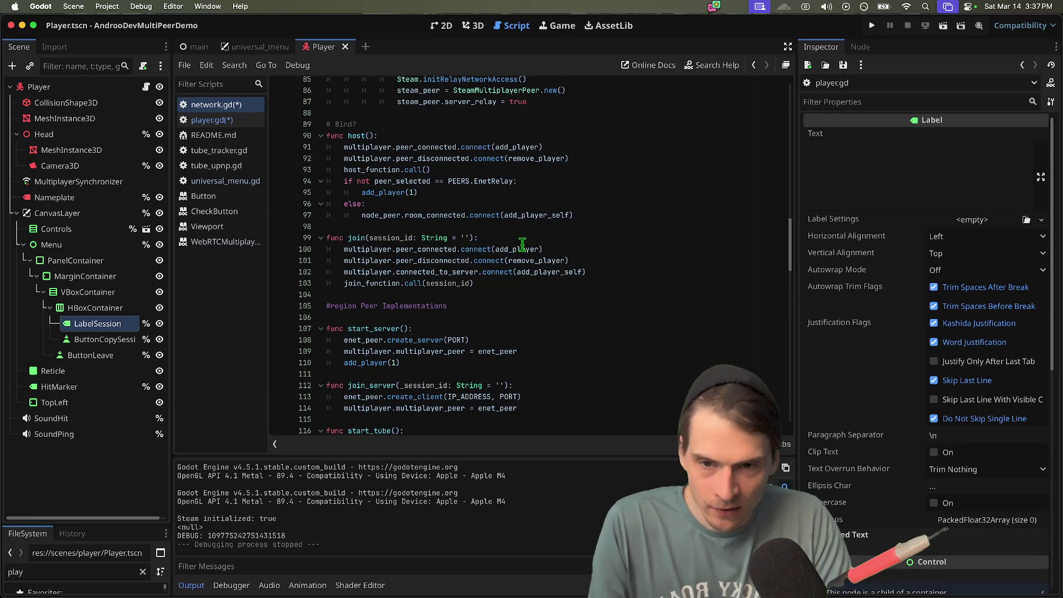
- Remove the room_connected hookup and its if/else branch from host()
triple_click(515, 218)
key(BackSpace)
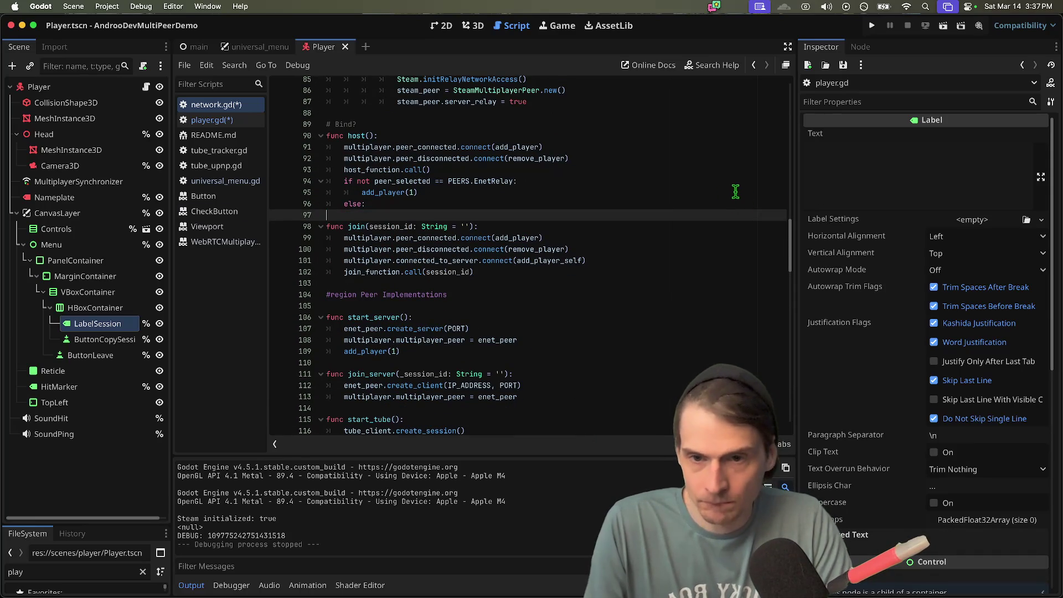
triple_click(738, 184)
shift+click(718, 197)
key(BackSpace)
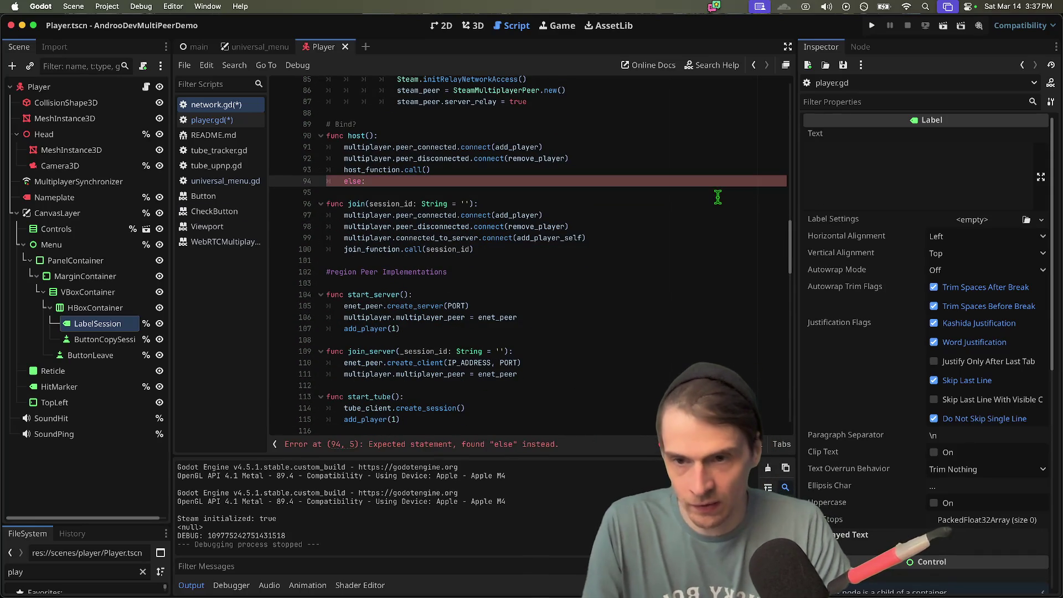
key(super+z)
key(super+z)
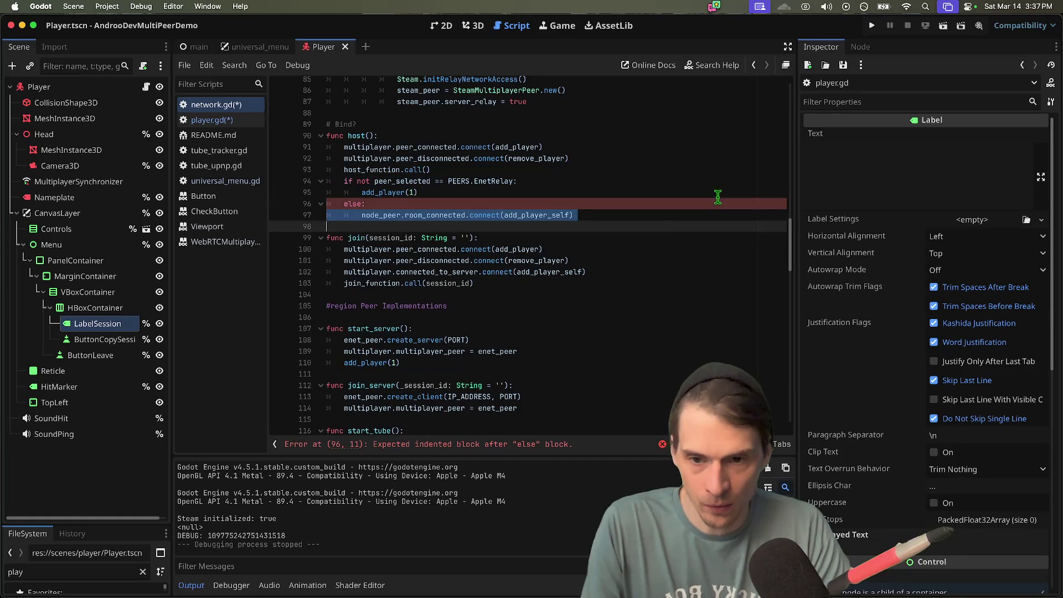
key(super+shift+z)
key(super+z)
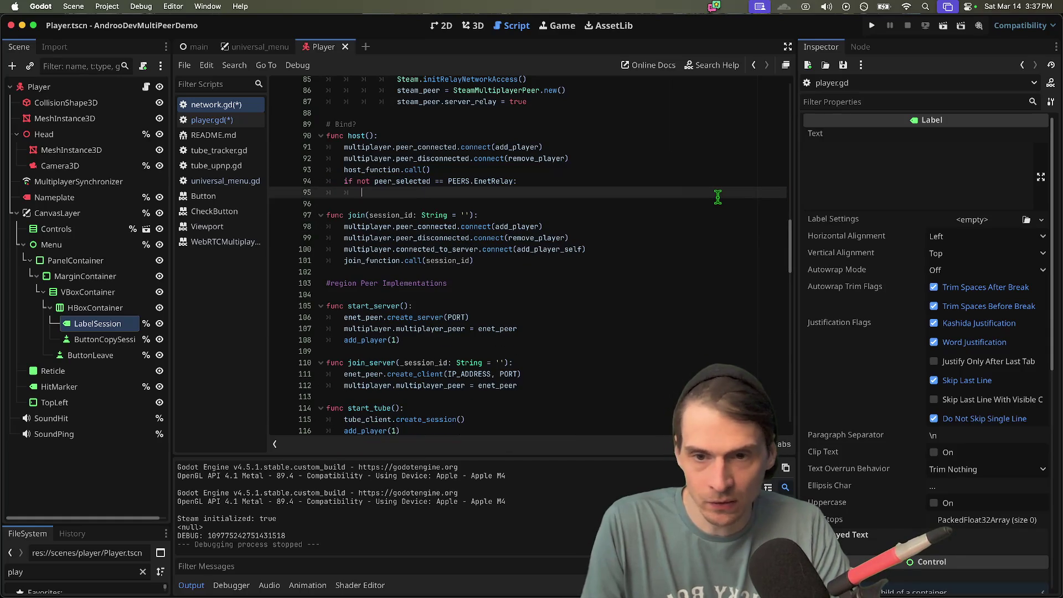
key(super+z)
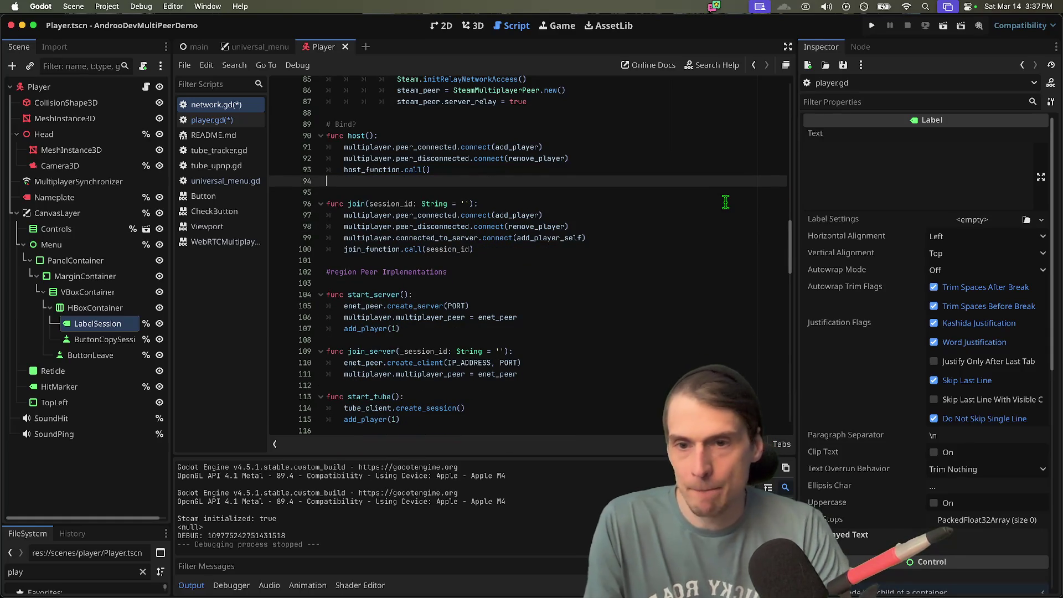
key(BackSpace)
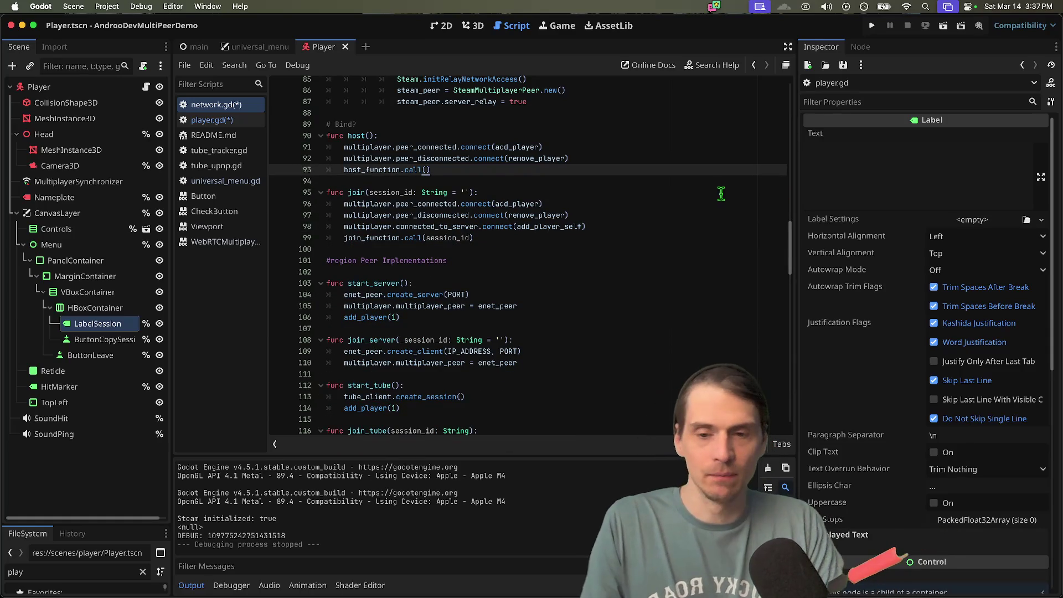
- Put node_peer.room_connected.connect(add_player_self) into start_node and save the scripts
scroll(721, 193, down, 5)
click(708, 341)
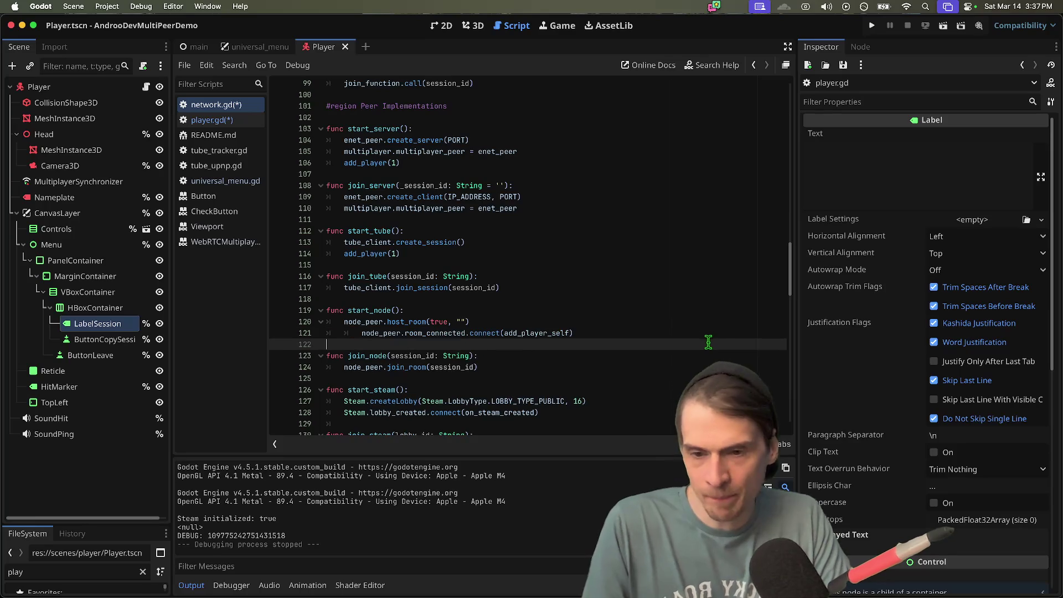
key(Up)
key(super+s)
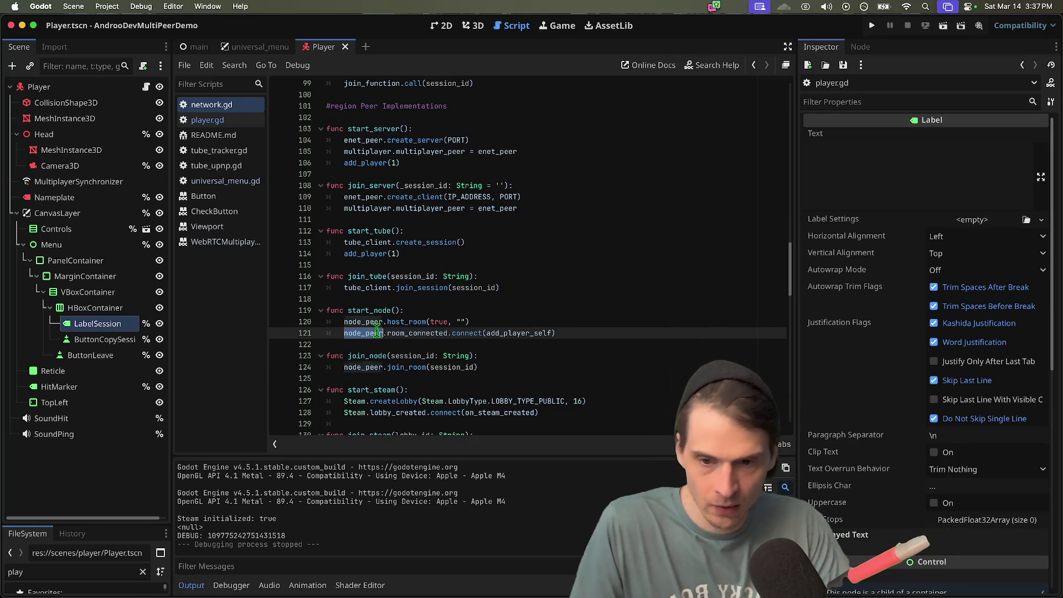
- Compare the start_tube, start_server and Steam host functions, then run the project
double_click(518, 333)
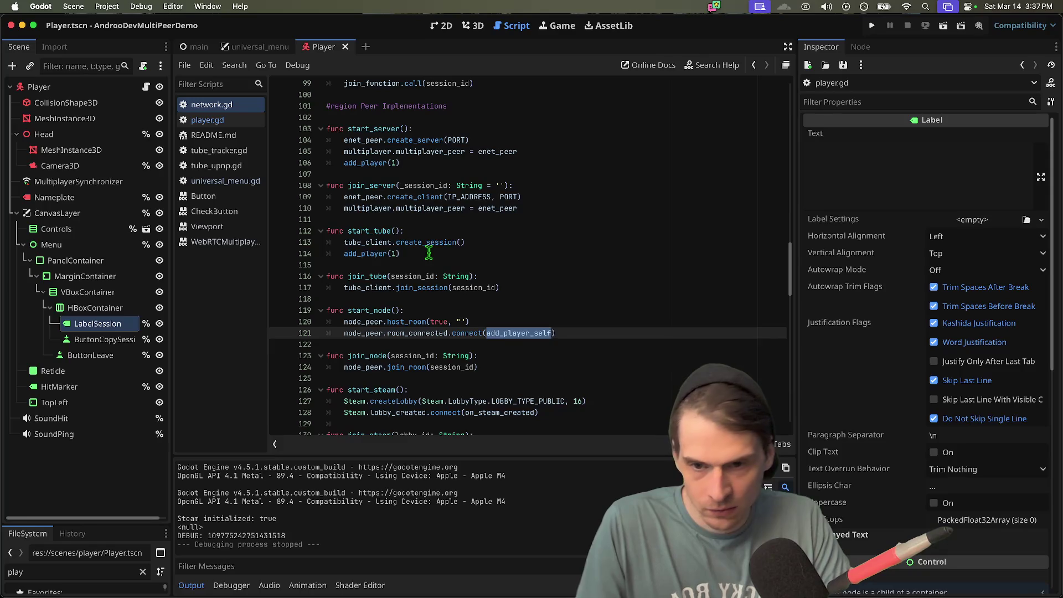
drag(429, 253, 343, 219)
drag(501, 162, 325, 129)
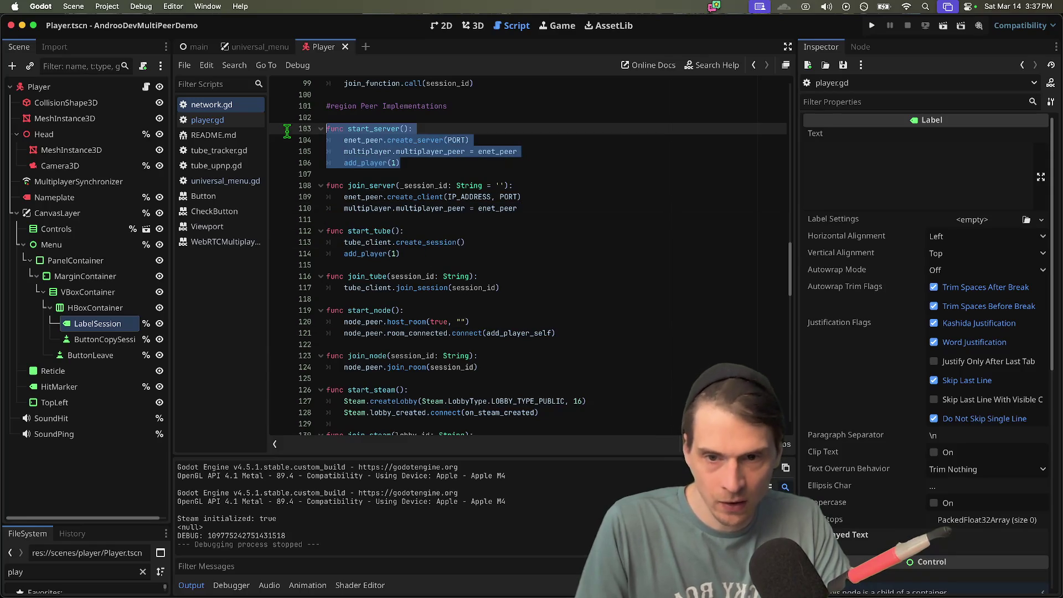
drag(456, 241, 328, 208)
drag(569, 339, 328, 299)
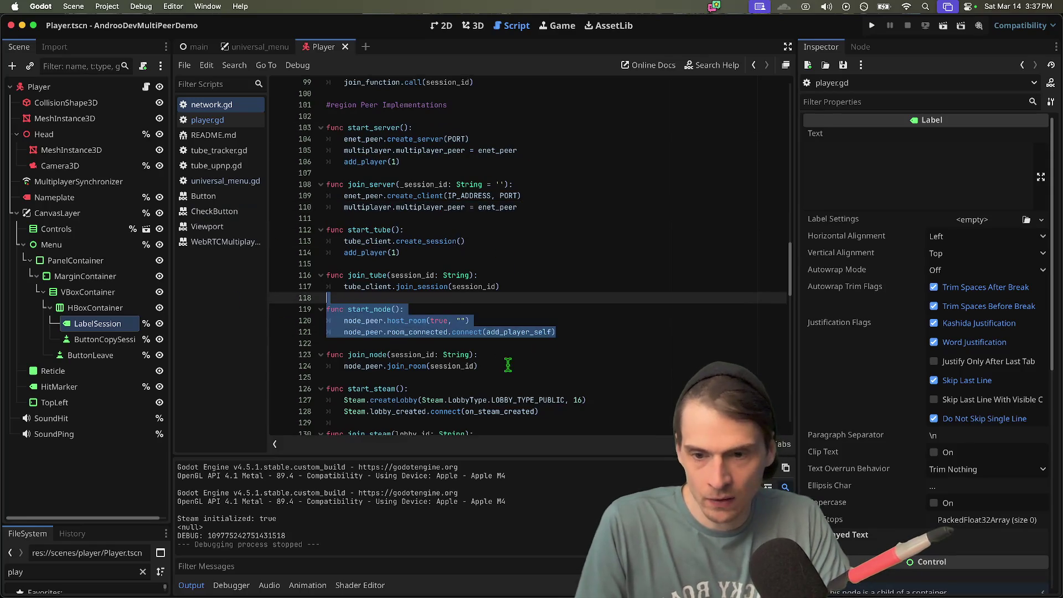
scroll(575, 367, down, 2)
drag(569, 370, 328, 343)
scroll(370, 410, down, 6)
scroll(369, 410, down, 3)
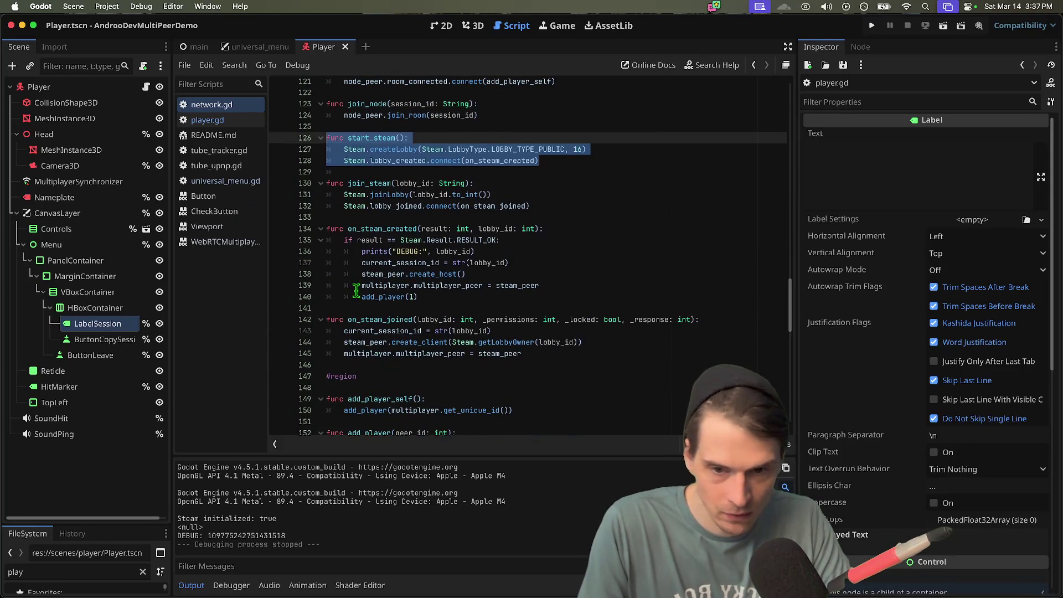
click(576, 308)
key(super+b)
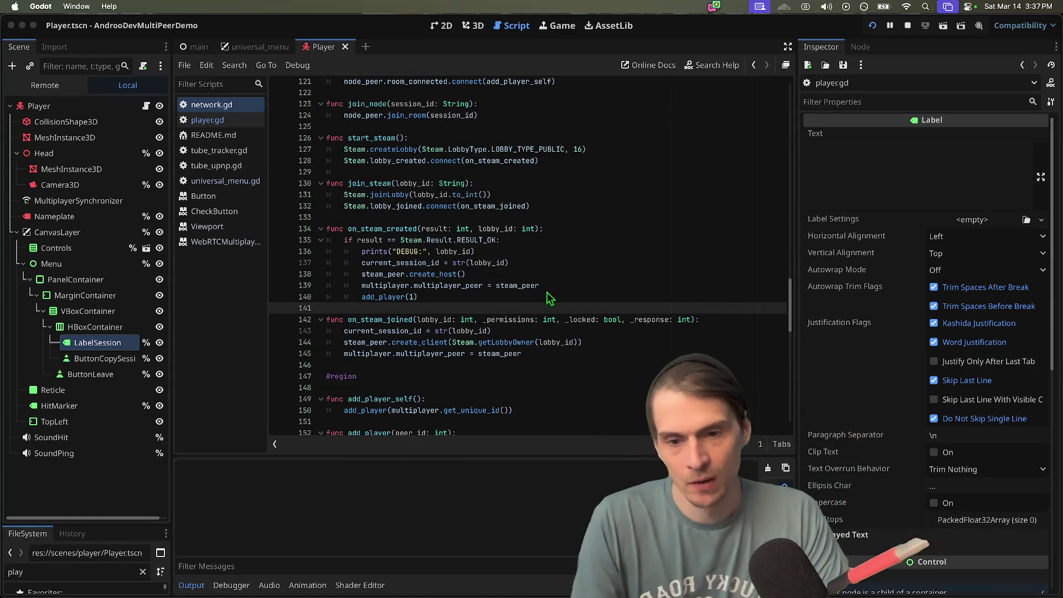
- Create a GodotSteam session in the demo menu to enter the 3D world, then quit the game
click(562, 232)
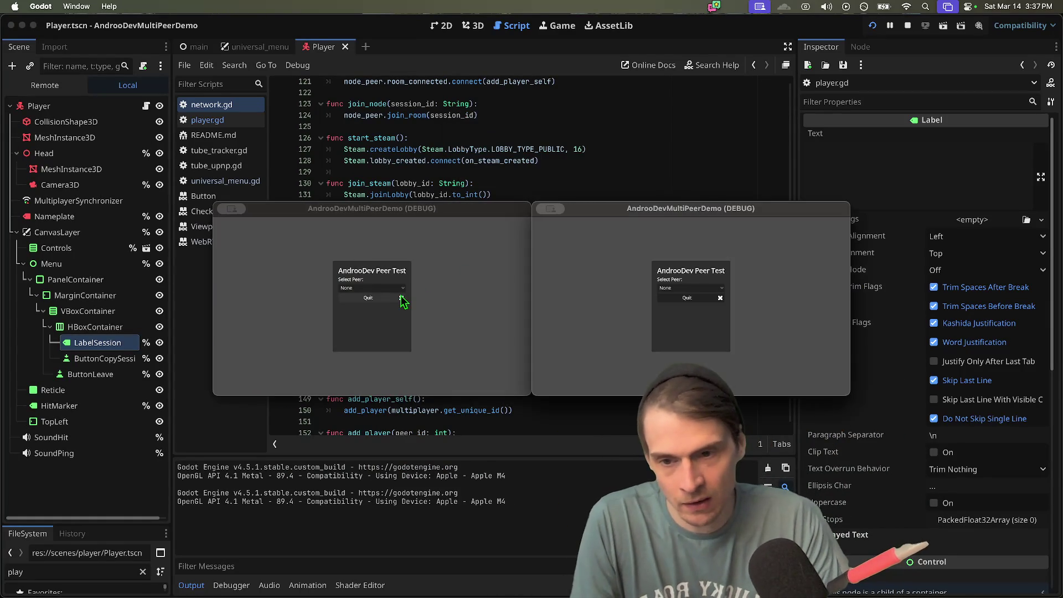
click(371, 287)
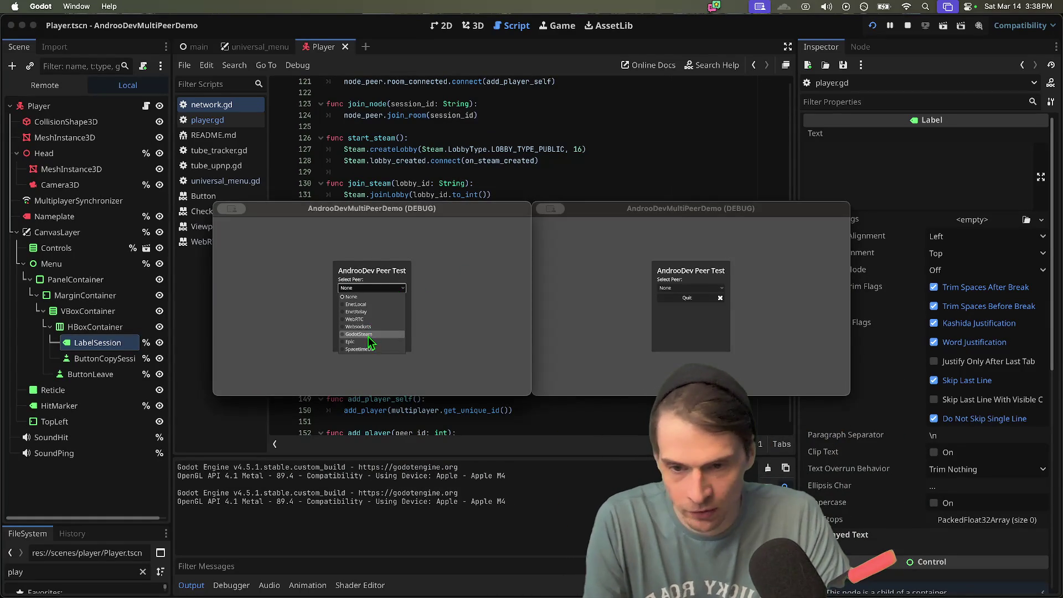
click(368, 335)
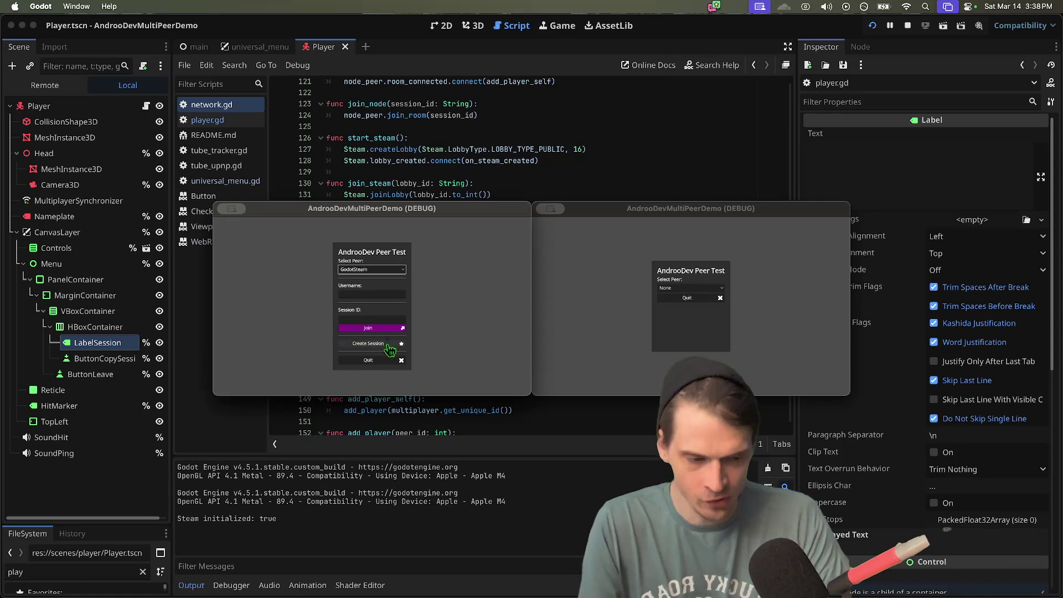
click(391, 344)
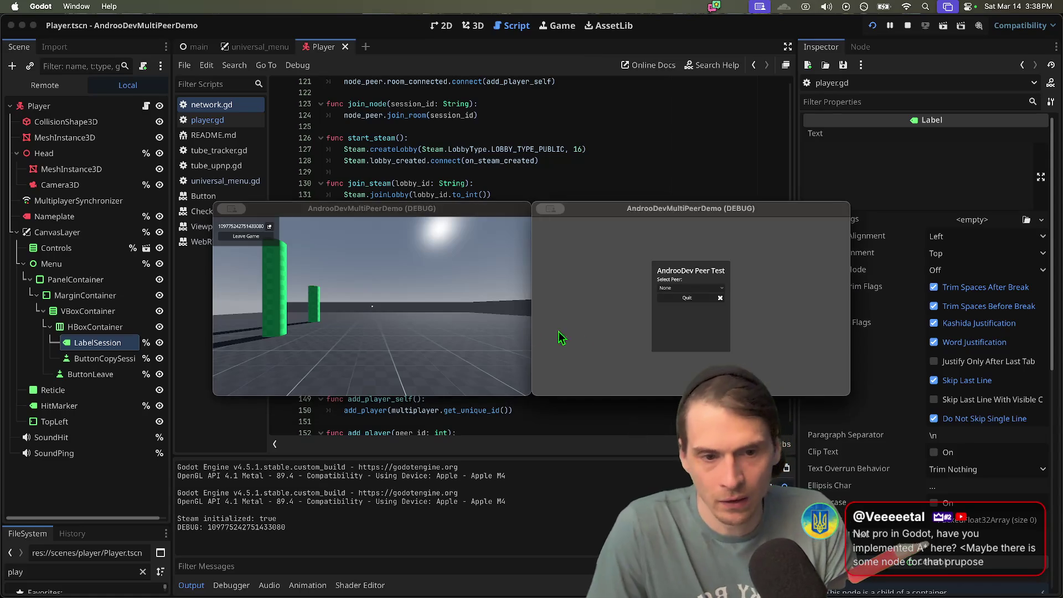
key(super+q)
key(super+q)
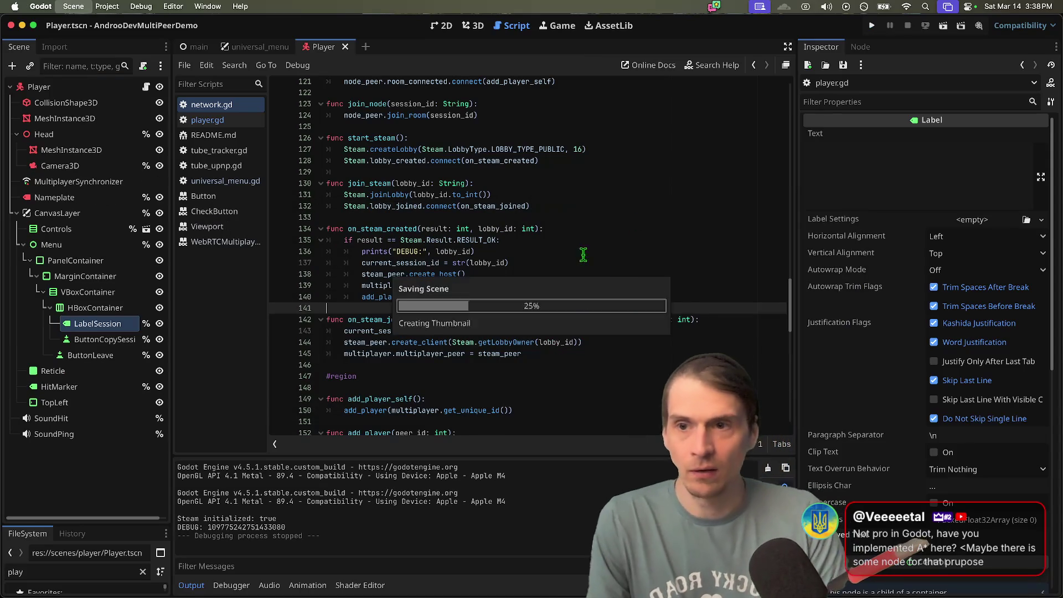
- Filter the FileSystem for 'worl' and open the world_forest scene
double_click(78, 568)
text(word)
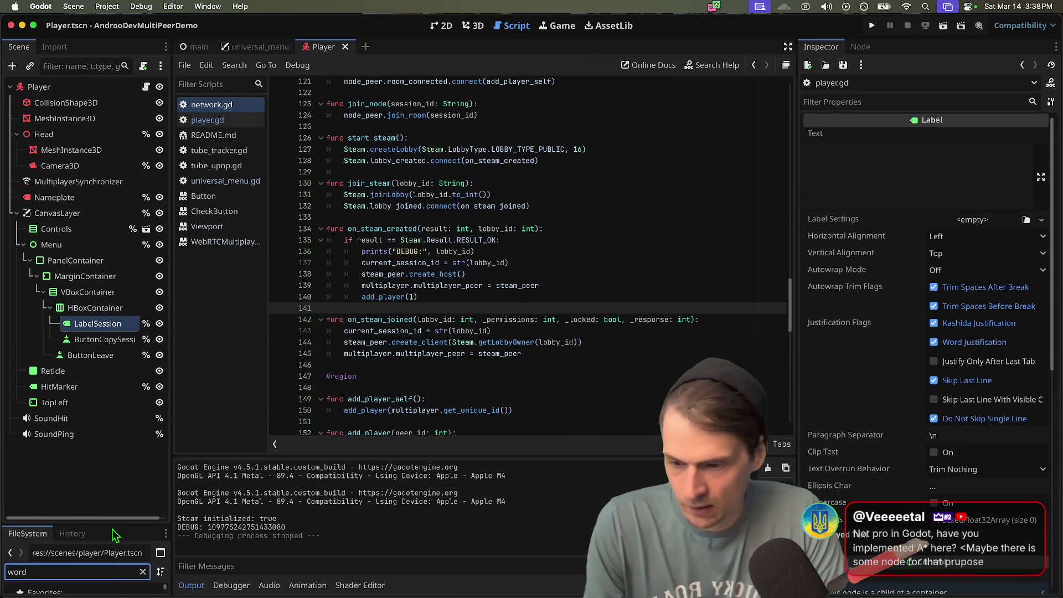
drag(97, 524, 118, 319)
text(worl)
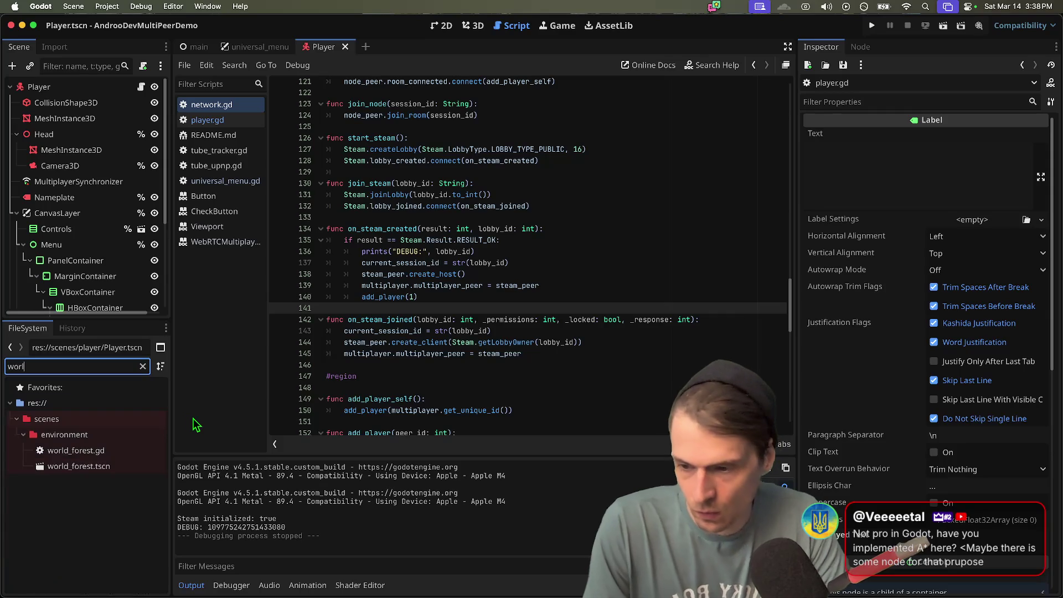
double_click(158, 466)
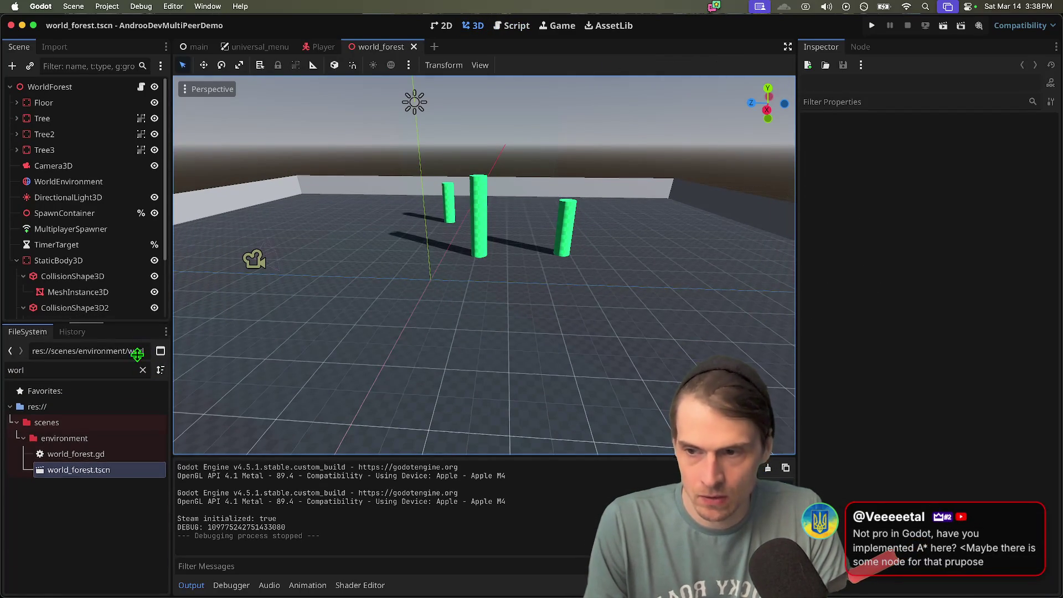
- Add a NavigationRegion3D node and make StaticBody3D its child
drag(140, 332, 138, 526)
key(super+a)
text(navigat)
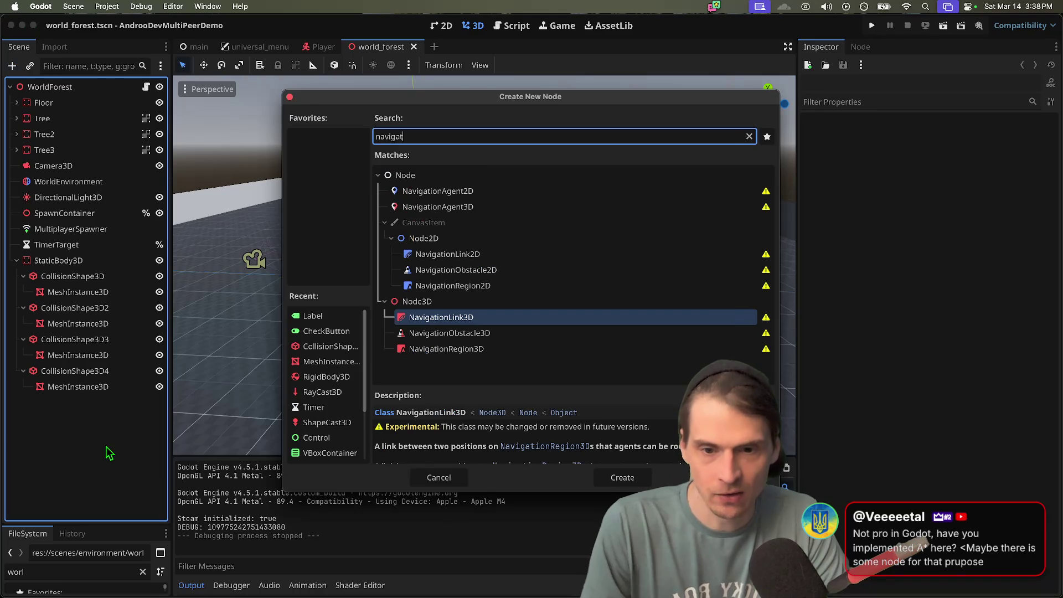
key(Down)
key(Down)
key(Return)
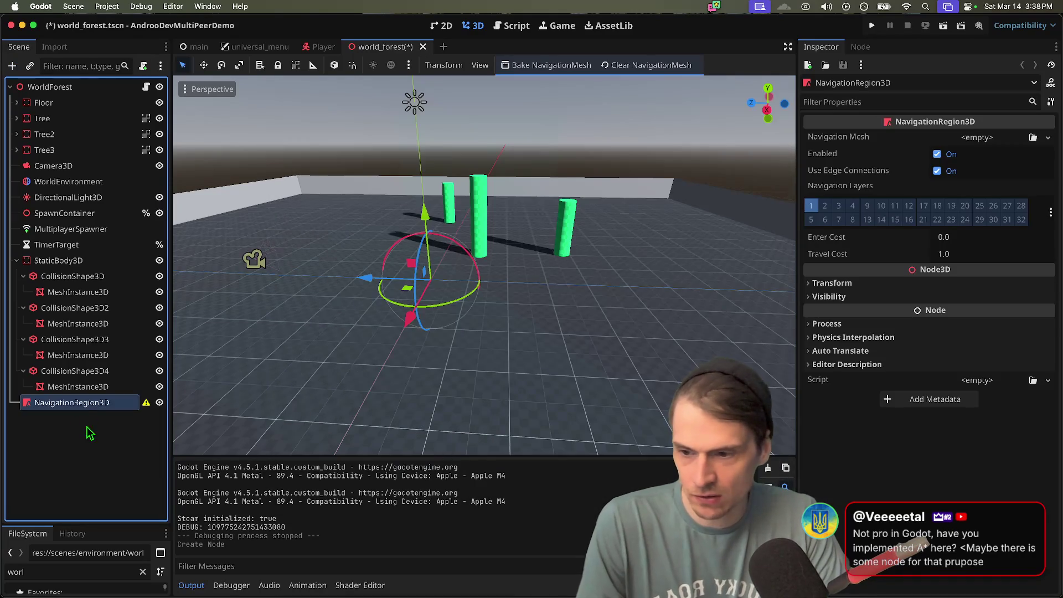
mouse_move(72, 403)
mouse_down()
mouse_move(70, 253)
mouse_move(63, 264)
mouse_up()
click(62, 280)
click(62, 261)
- Assign a new NavigationMesh with Parsed Geometry Type Static Colliders and save the scene
click(991, 137)
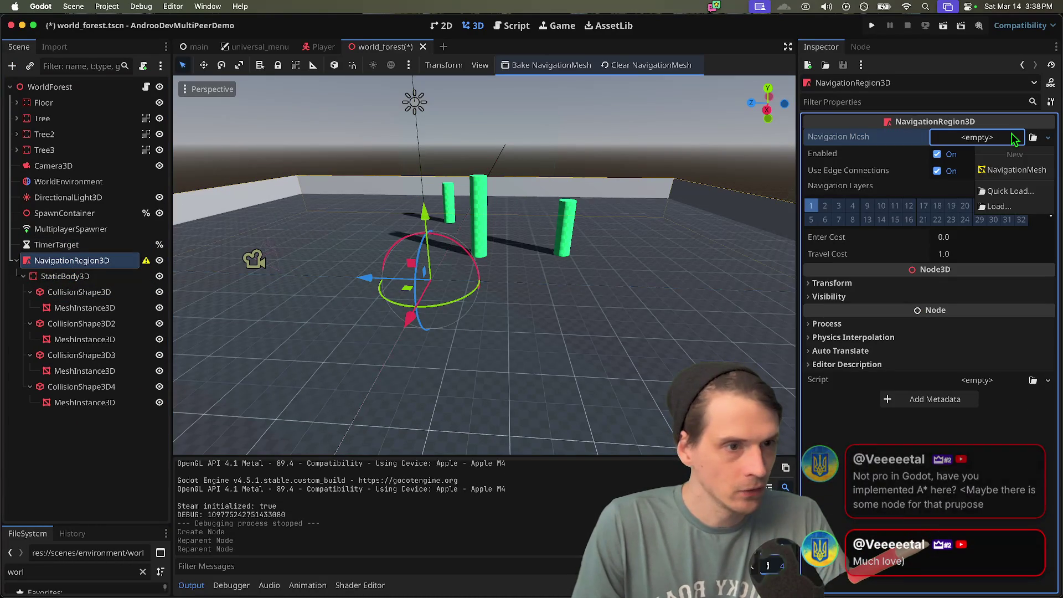
click(990, 170)
click(996, 139)
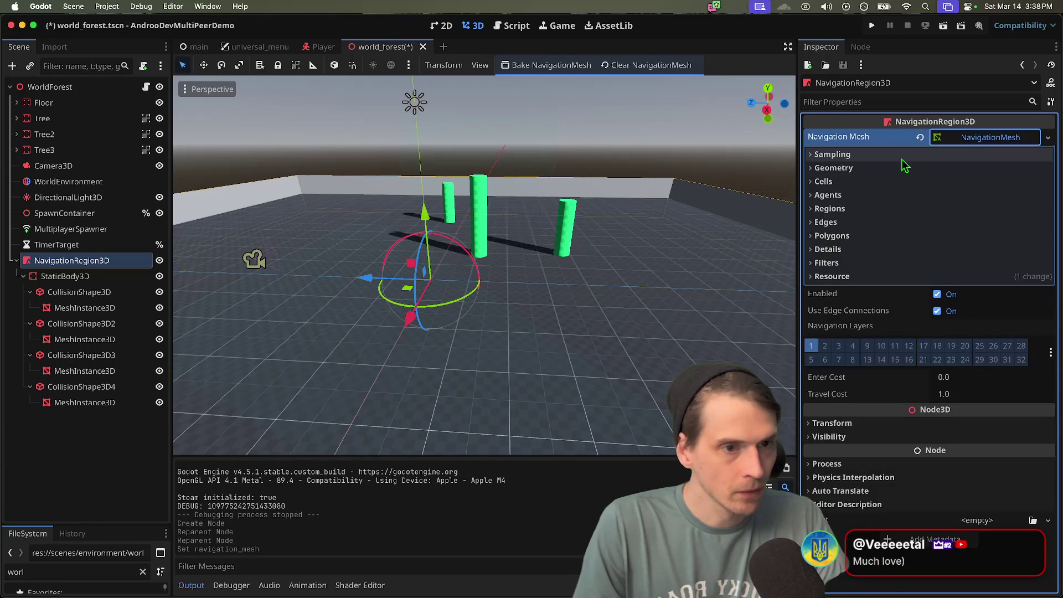
click(886, 154)
click(888, 186)
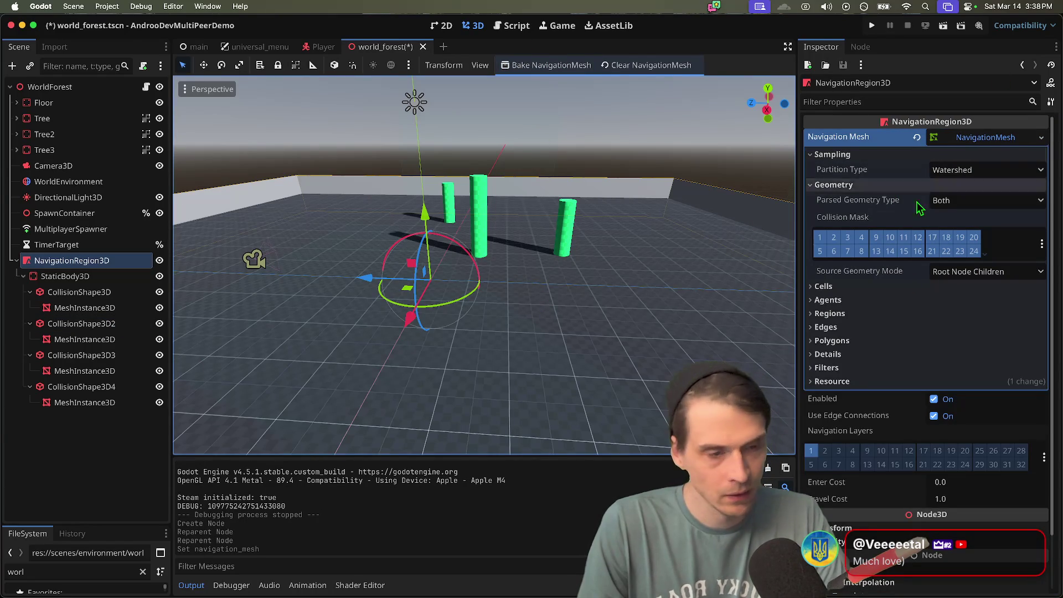
click(996, 170)
click(1002, 175)
click(983, 201)
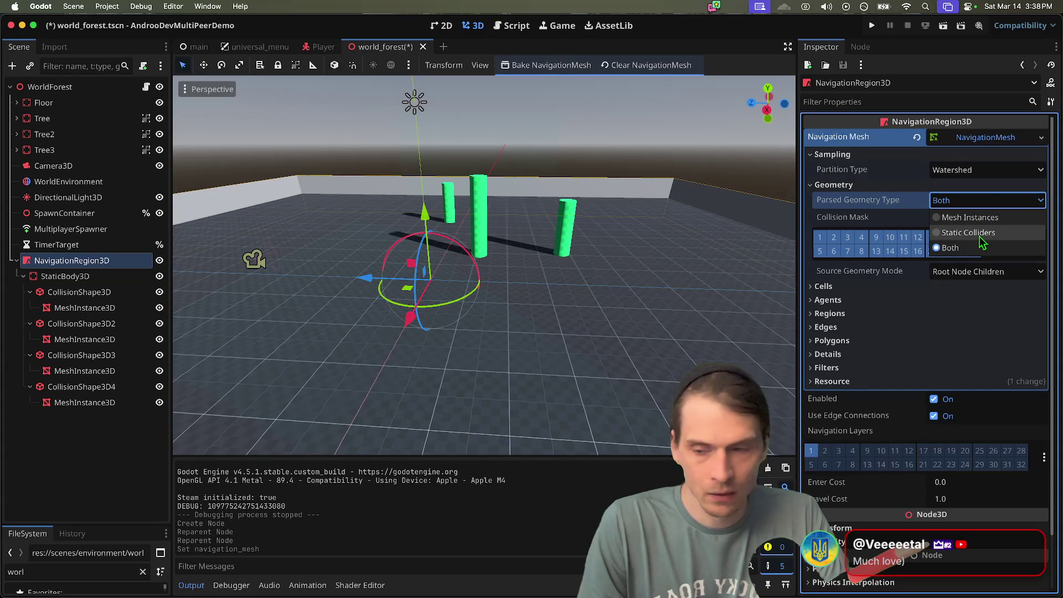
click(980, 233)
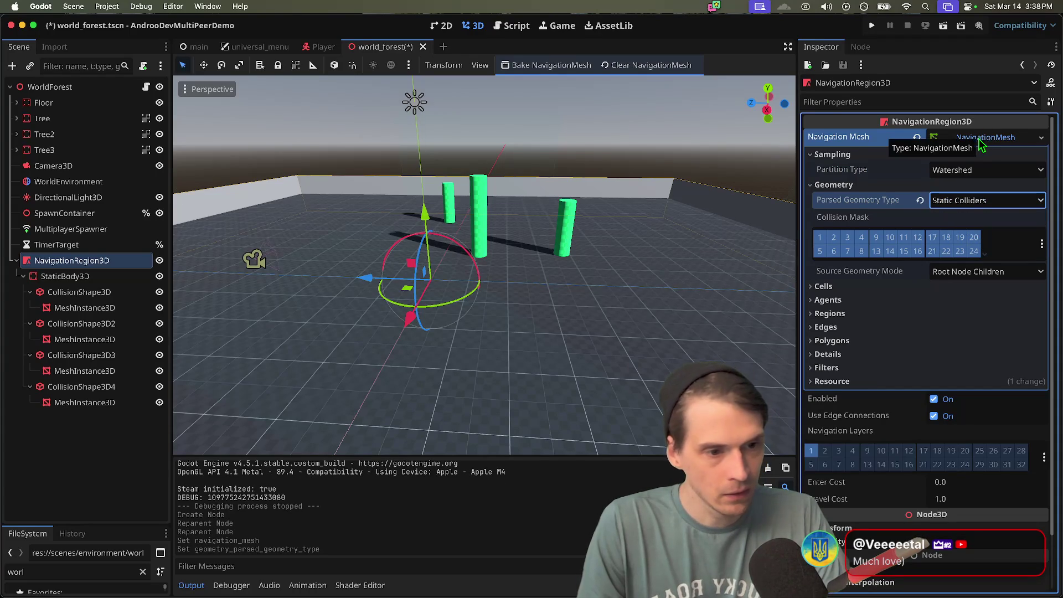
key(ctrl+s)
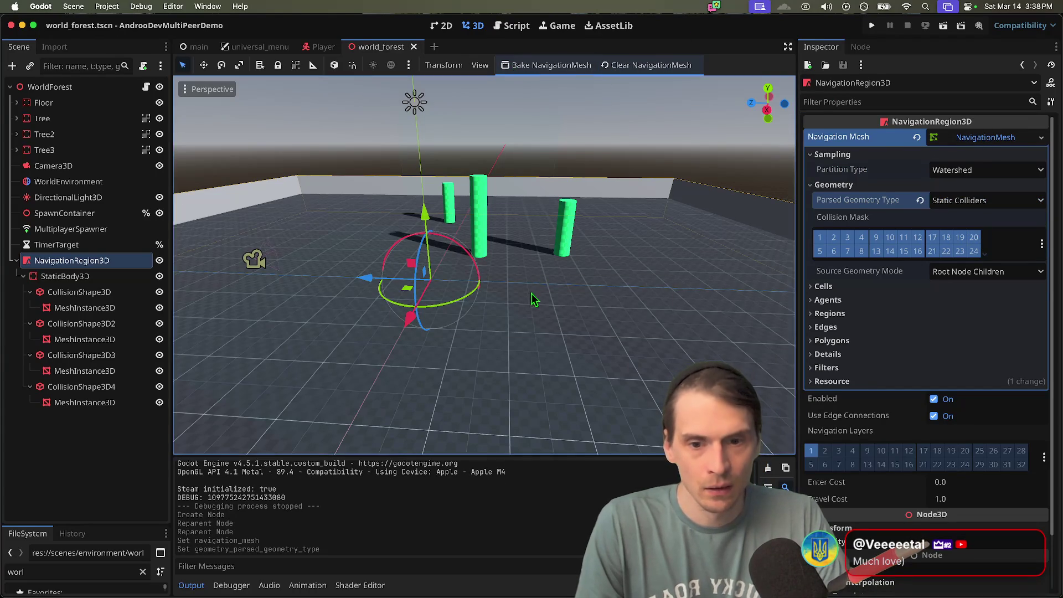
scroll(531, 299, right, 10)
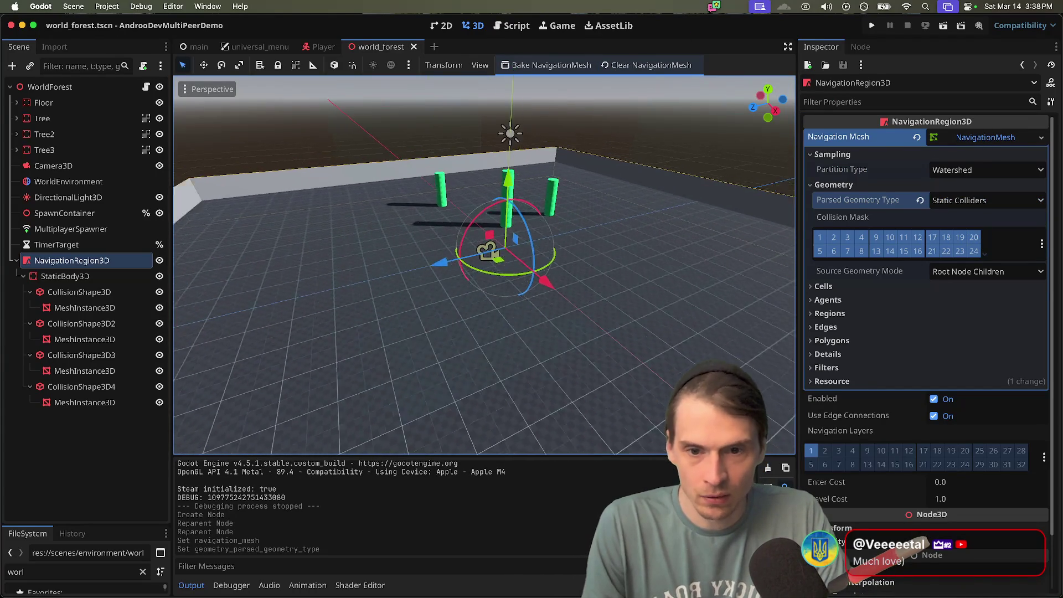
scroll(271, 410, right, 10)
click(115, 487)
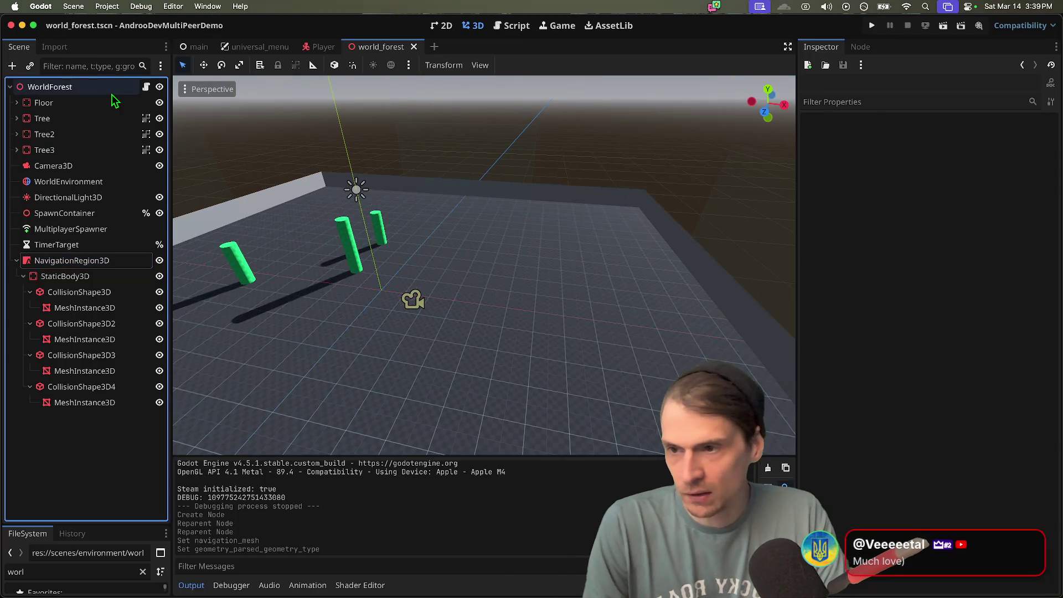
- Add a NavigationAgent3D node directly under Player in the Player scene
click(310, 46)
key(ctrl+a)
text(agen)
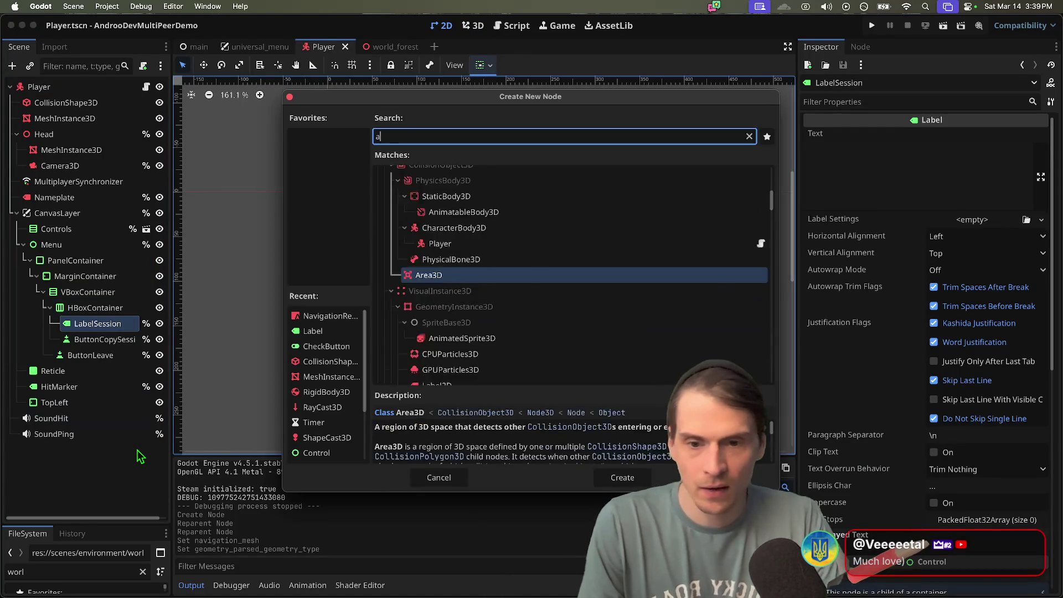
key(Down)
key(Return)
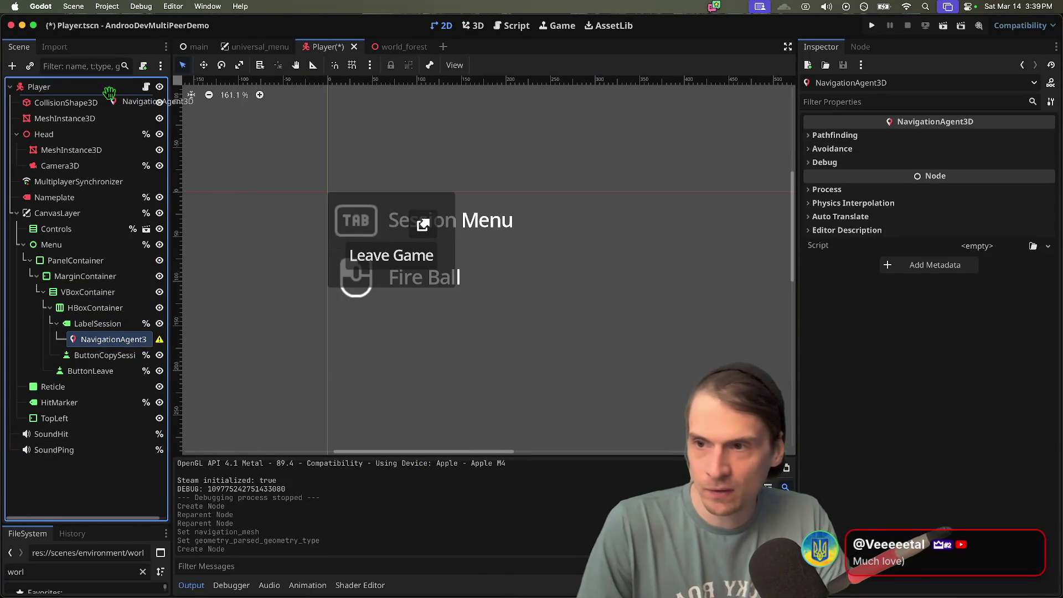
drag(109, 91, 110, 93)
- Set Path Desired Distance to 14.27 and Path Height Offset to -6.5, keeping AStar pathfinding
click(919, 136)
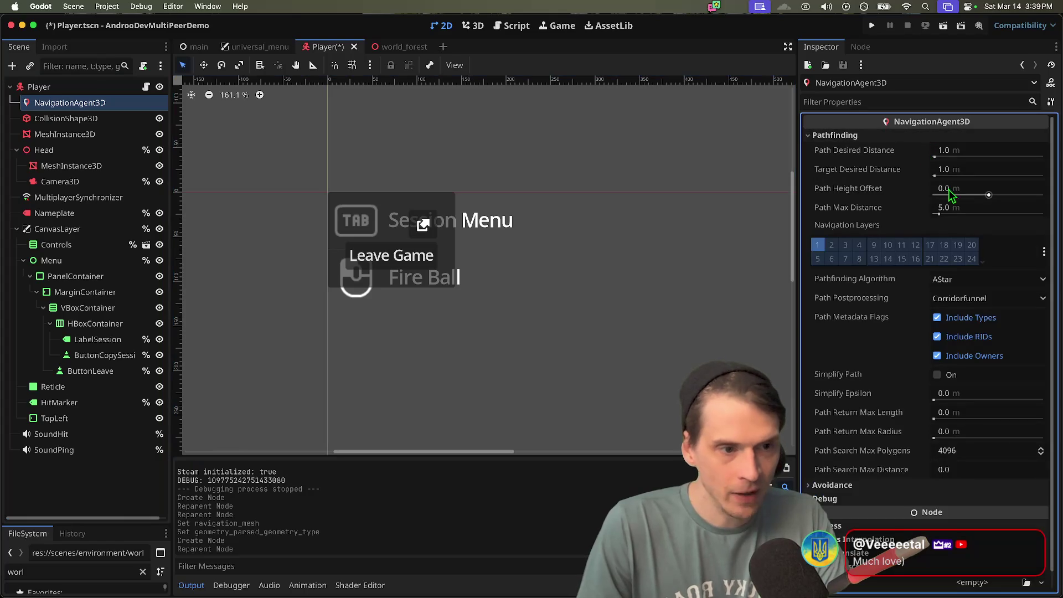
scroll(949, 194, down, 1)
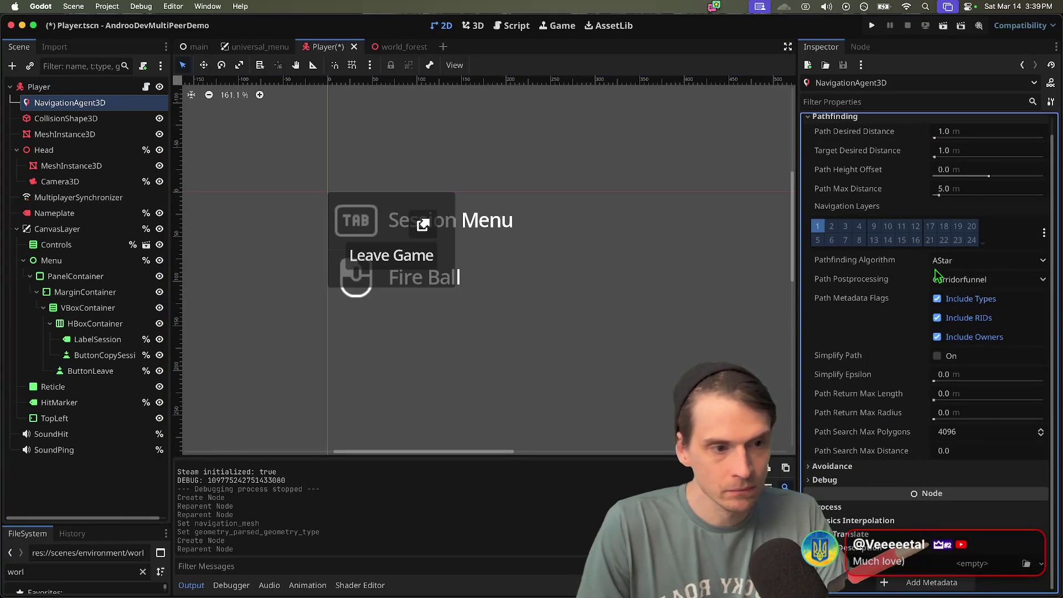
click(966, 266)
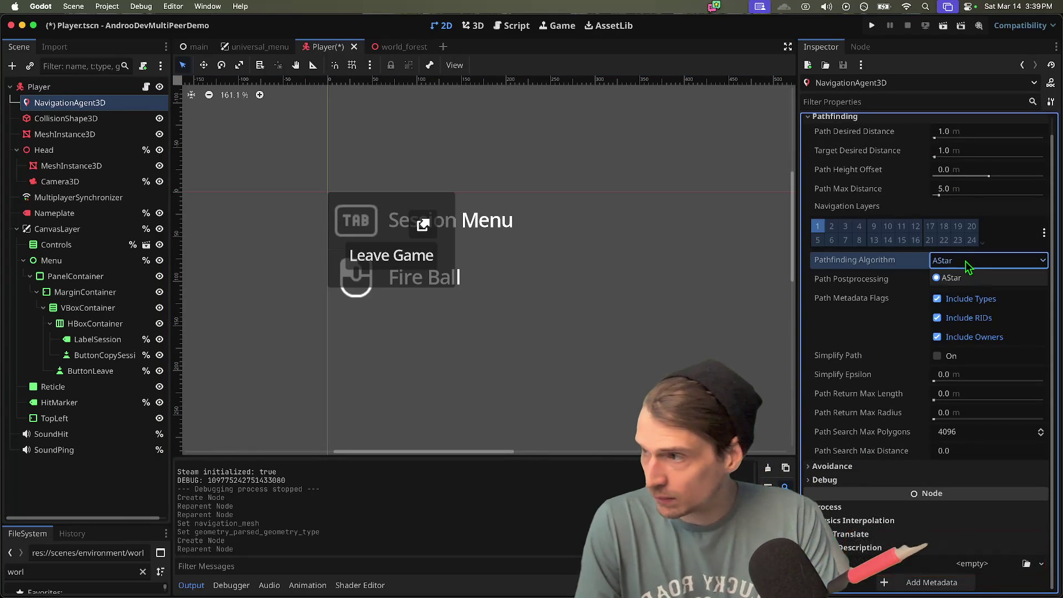
click(967, 277)
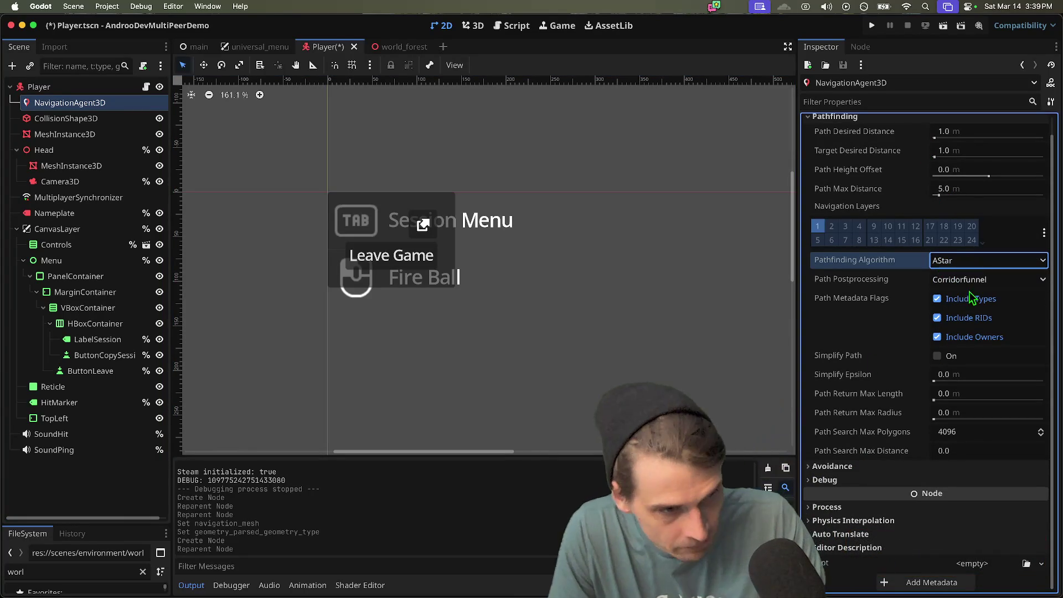
click(318, 363)
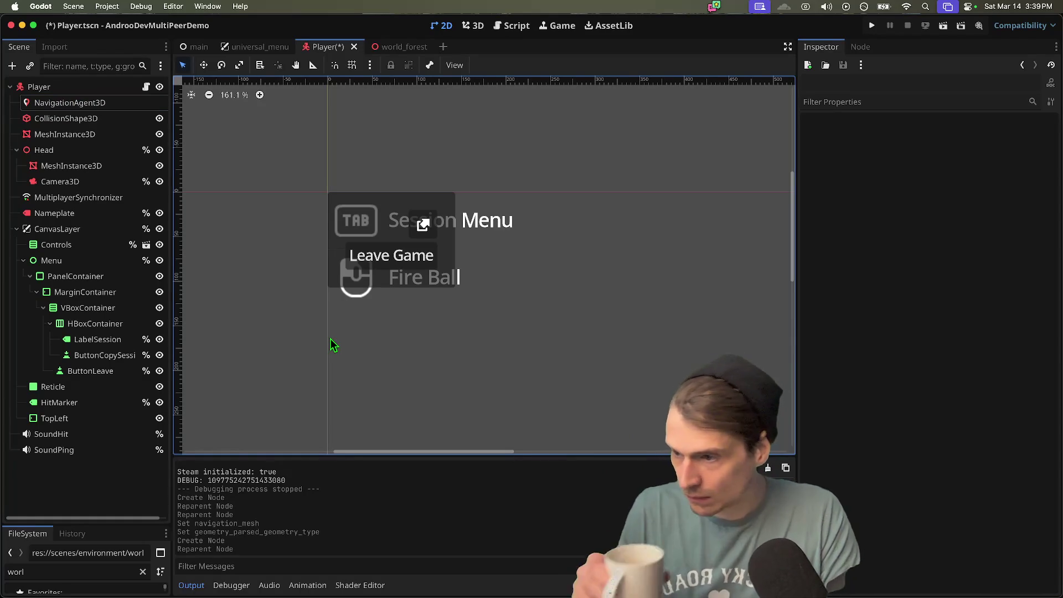
click(114, 103)
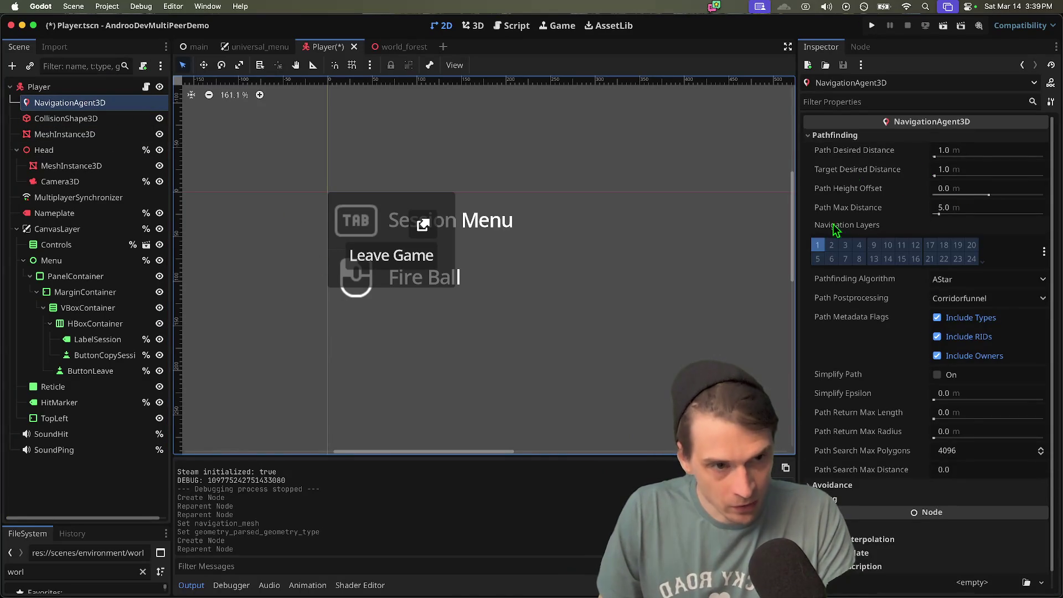
drag(935, 156, 945, 158)
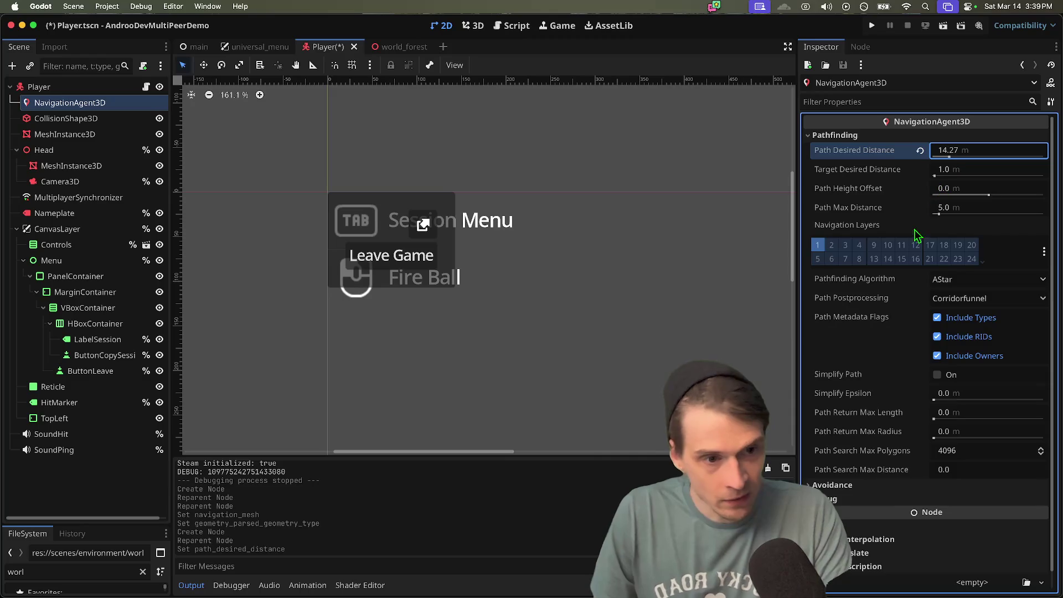
drag(981, 198, 978, 198)
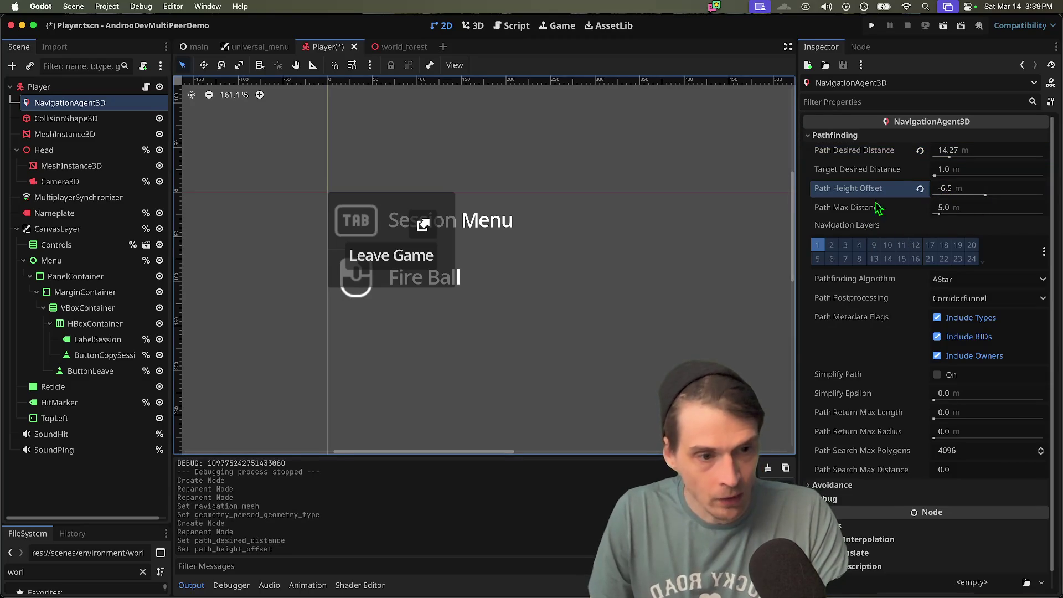
scroll(886, 222, down, 1)
click(962, 265)
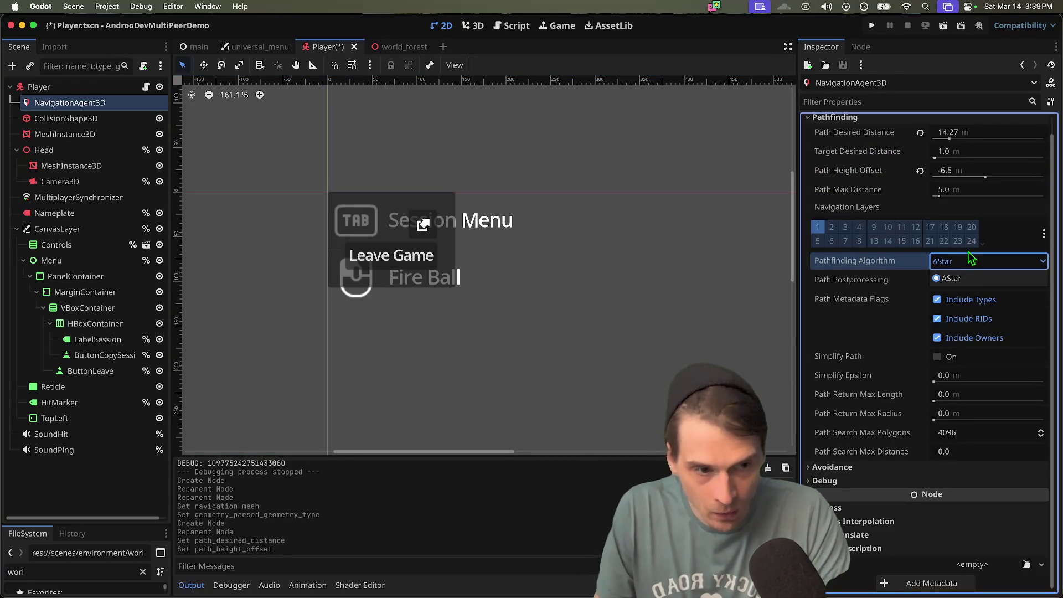
- Open the documentation for Pathfinding Algorithm and read the PathfindingAlgorithm enum description
right_click(895, 271)
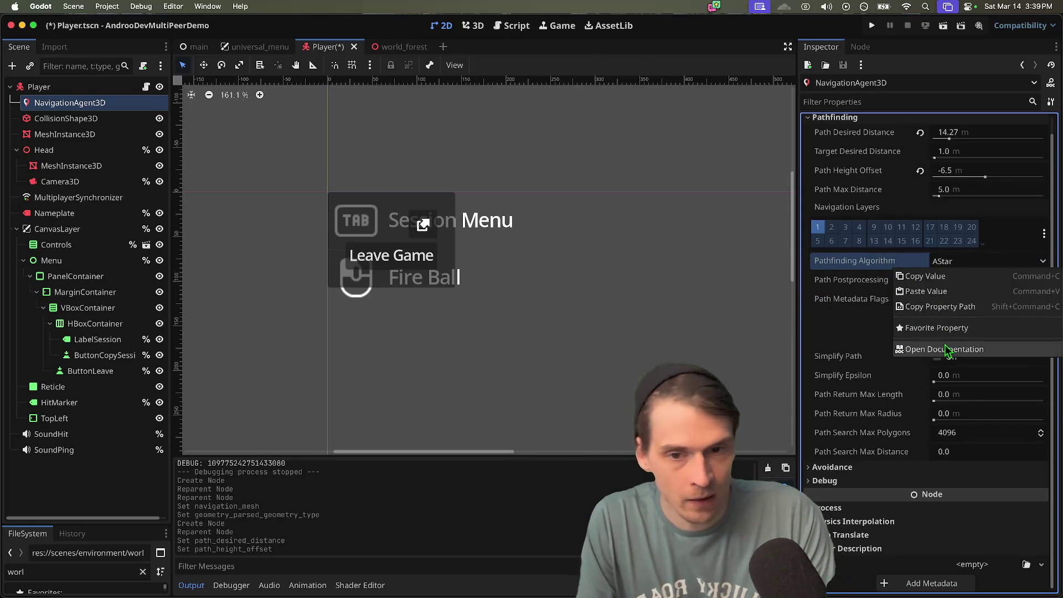
click(941, 349)
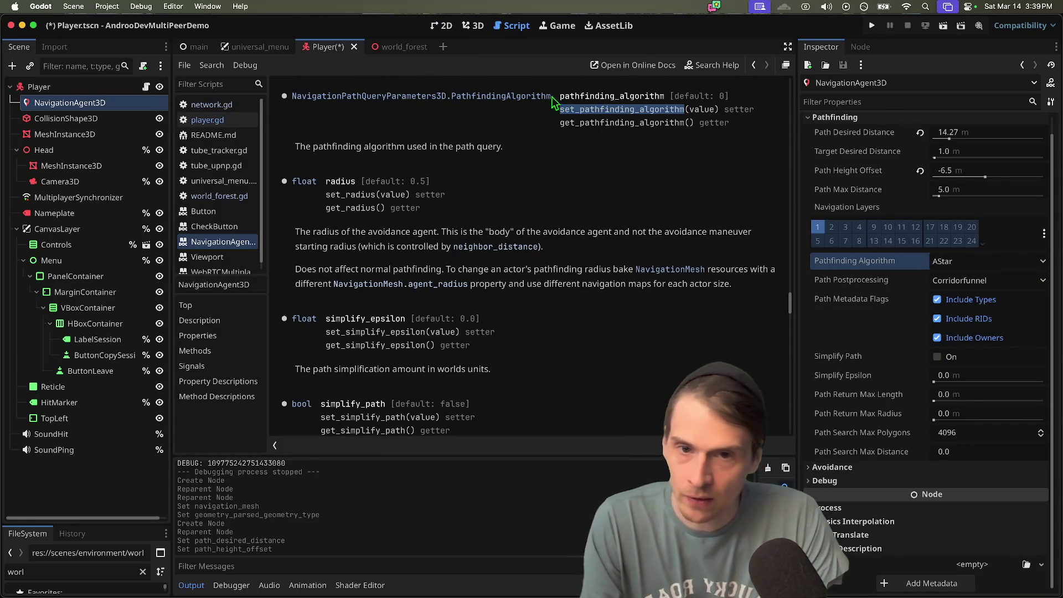
click(447, 97)
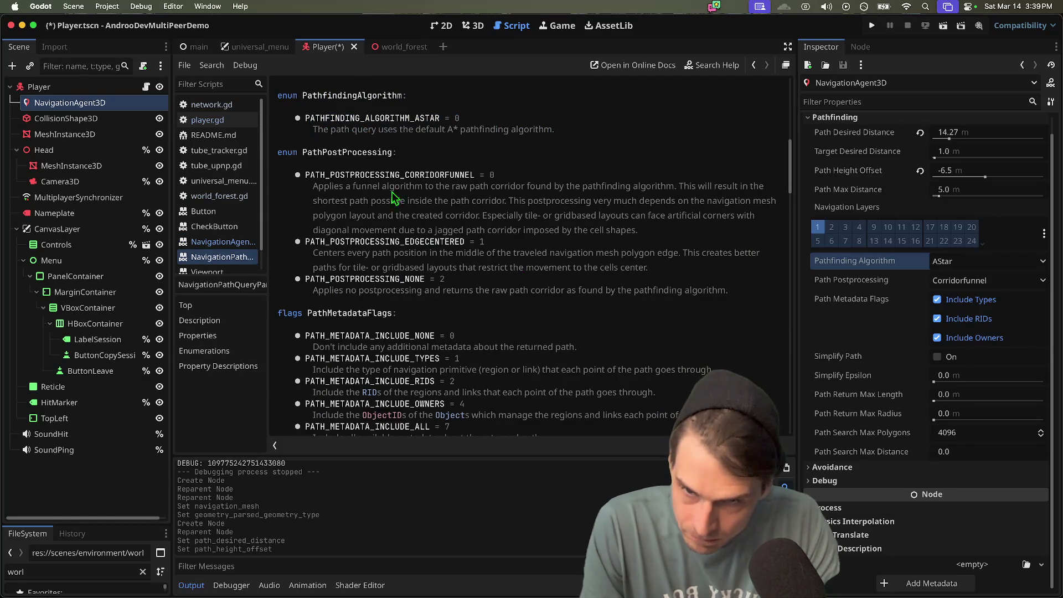
key(alt+Left)
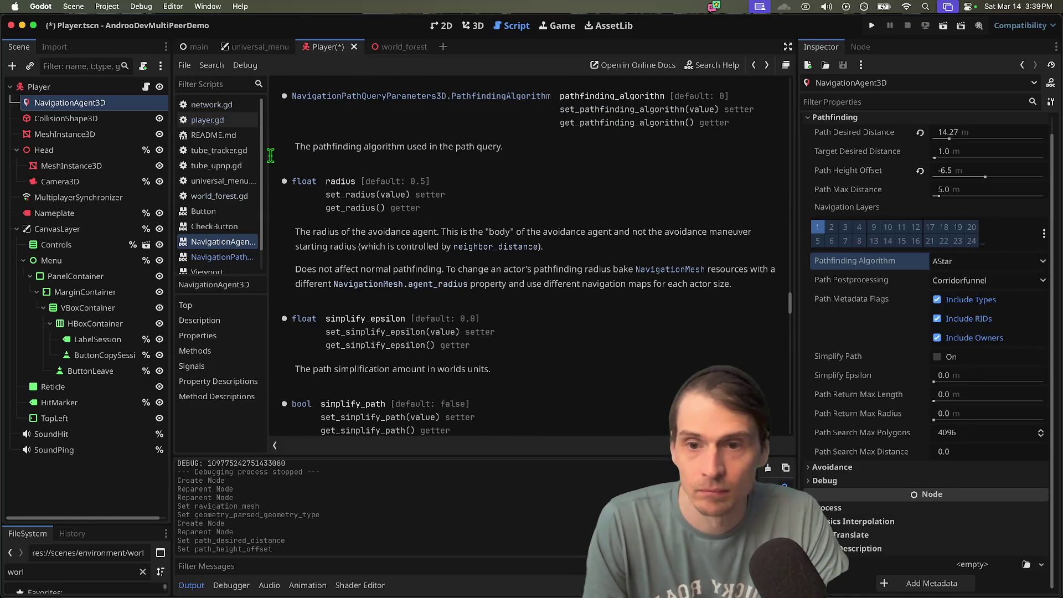
- Scroll through the NavigationAgent3D properties table, then select Path Search Max Distance
scroll(602, 234, down, 1)
scroll(696, 114, up, 2)
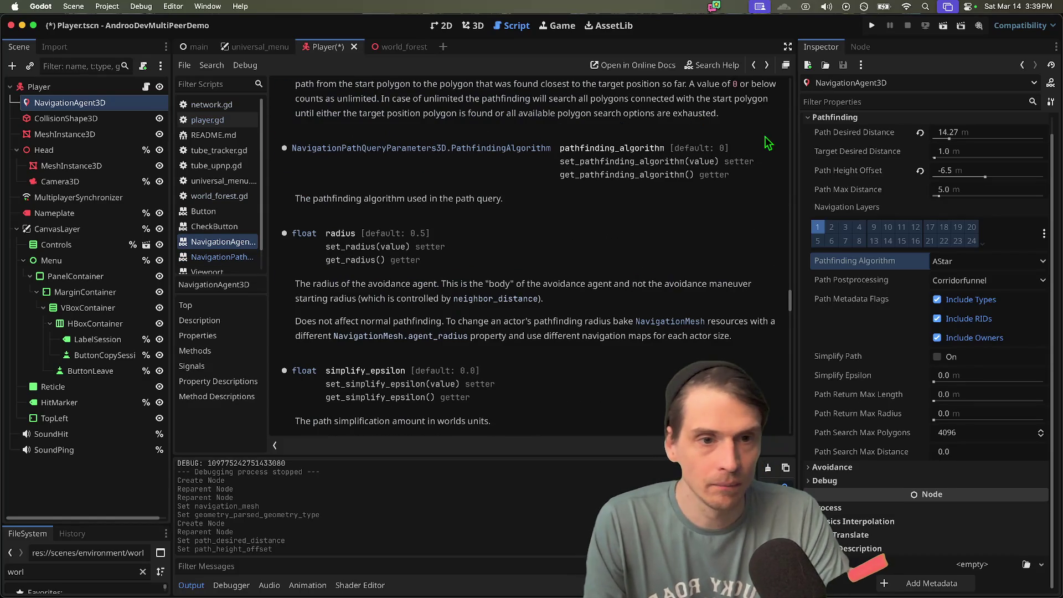
scroll(622, 160, up, 2)
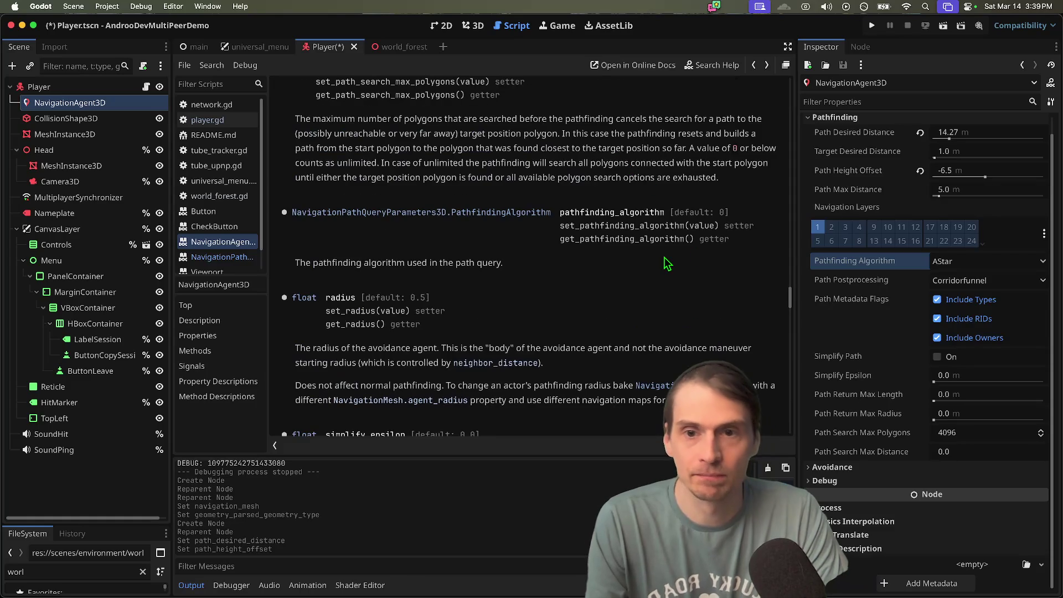
scroll(667, 264, up, 20)
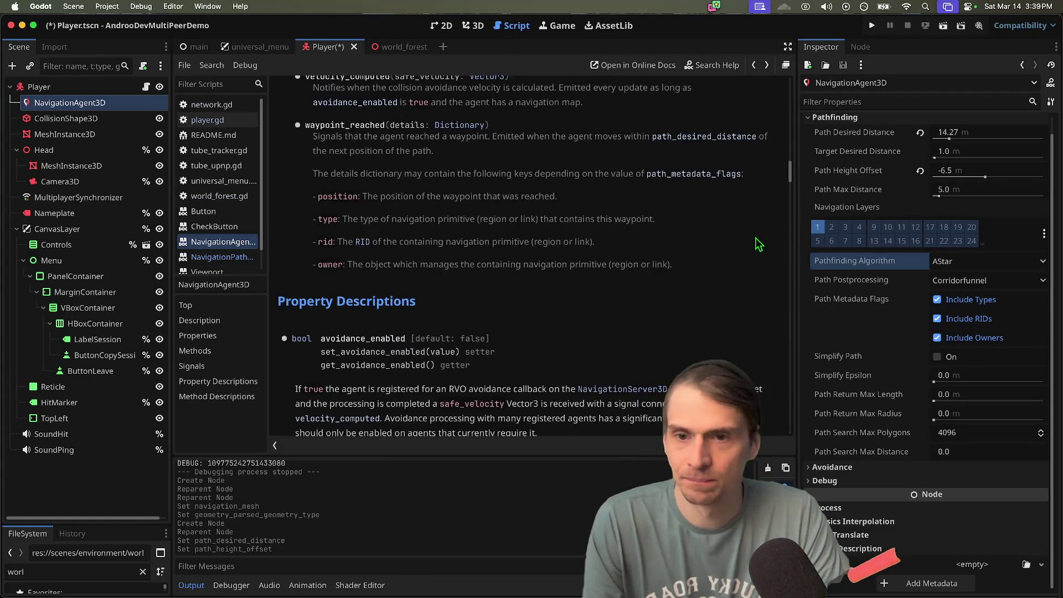
scroll(515, 257, up, 15)
scroll(533, 300, down, 5)
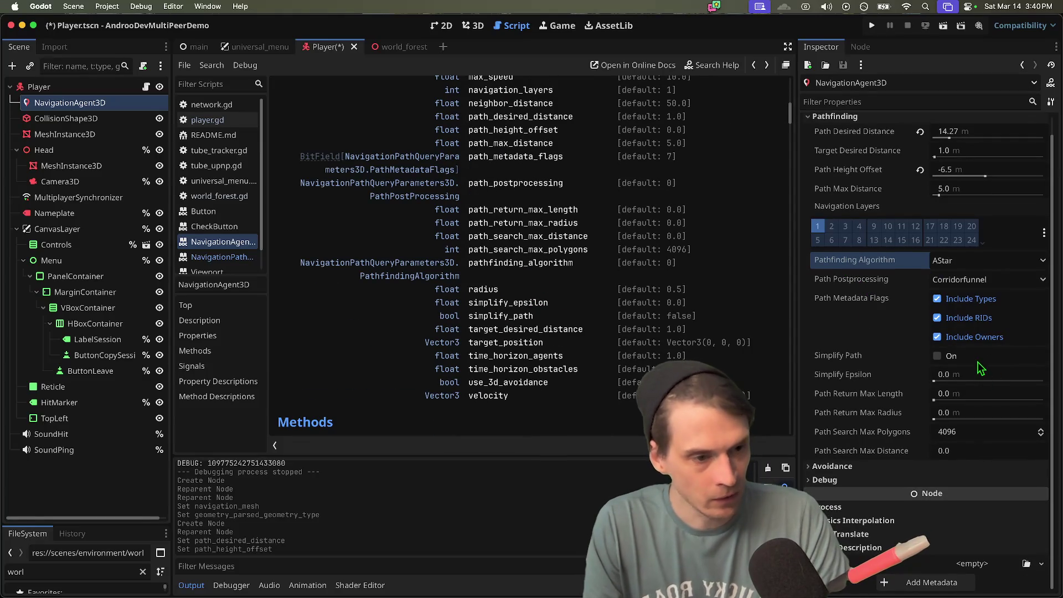
click(984, 459)
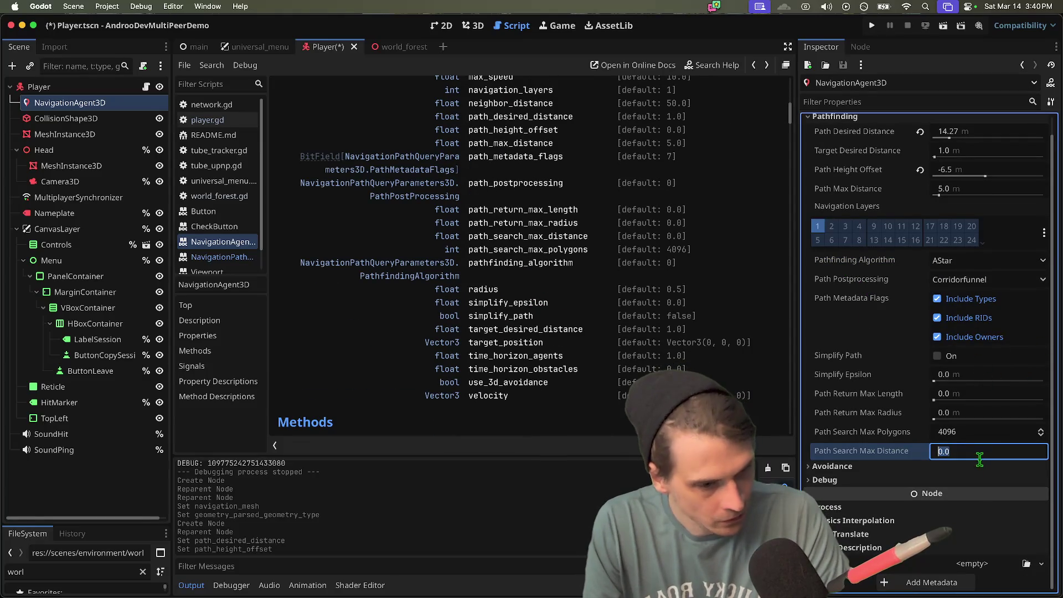
- Turn the agent's avoidance on and back off, clearing avoidance layer 1
click(978, 466)
click(966, 403)
scroll(980, 426, down, 4)
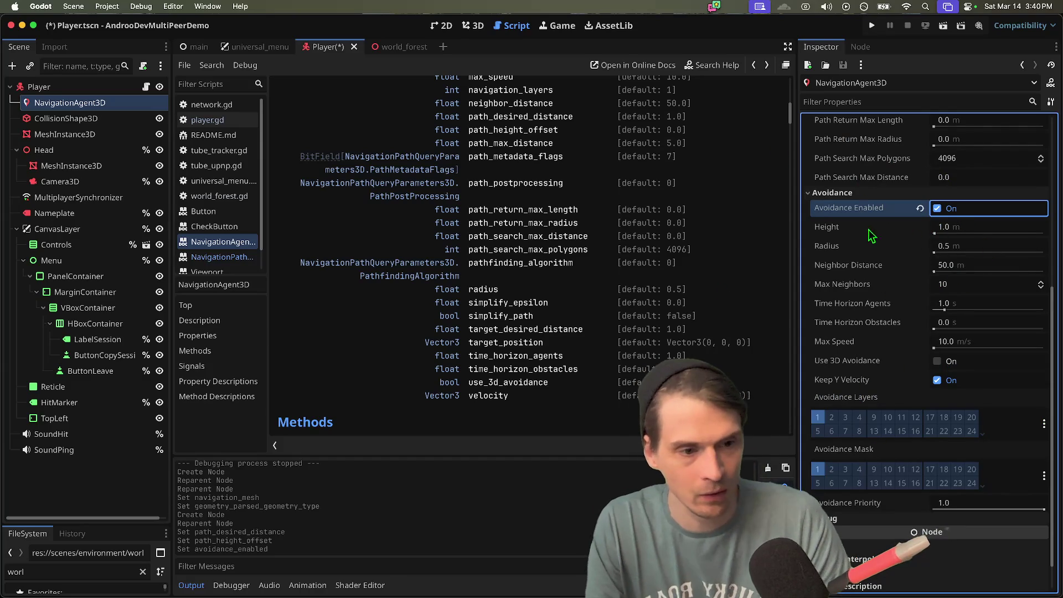
click(941, 208)
click(819, 412)
click(950, 510)
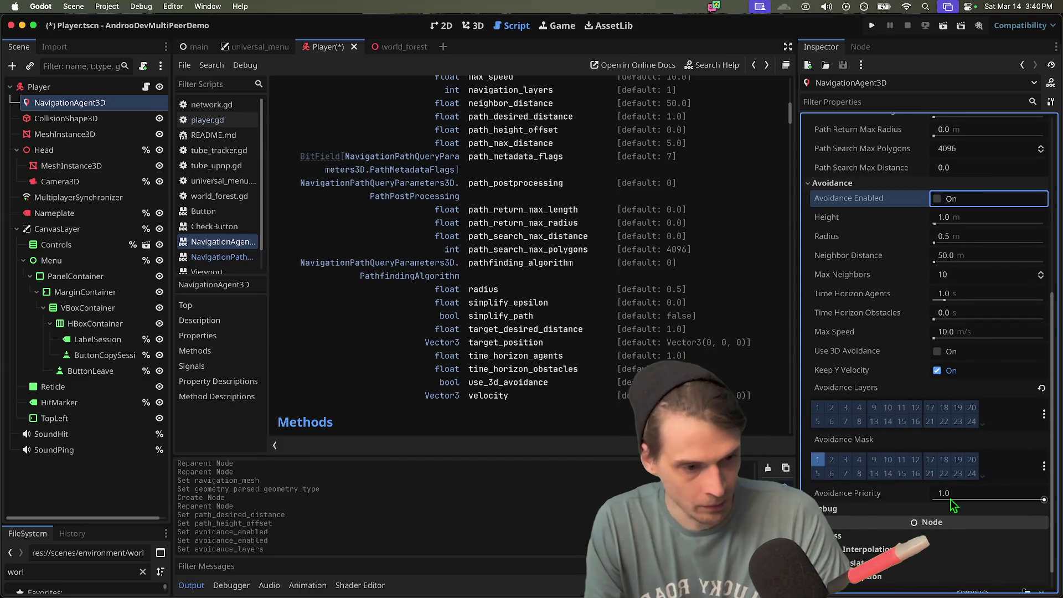
- Enable the navigation agent's debug drawing and save the Player scene
click(950, 499)
scroll(908, 498, down, 3)
click(945, 447)
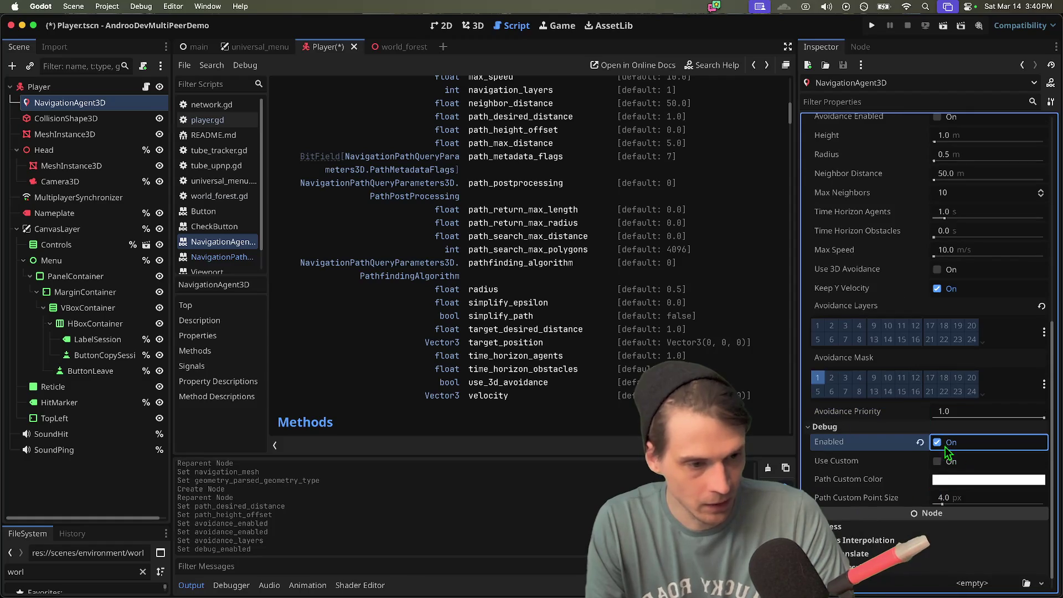
key(ctrl+s)
click(474, 25)
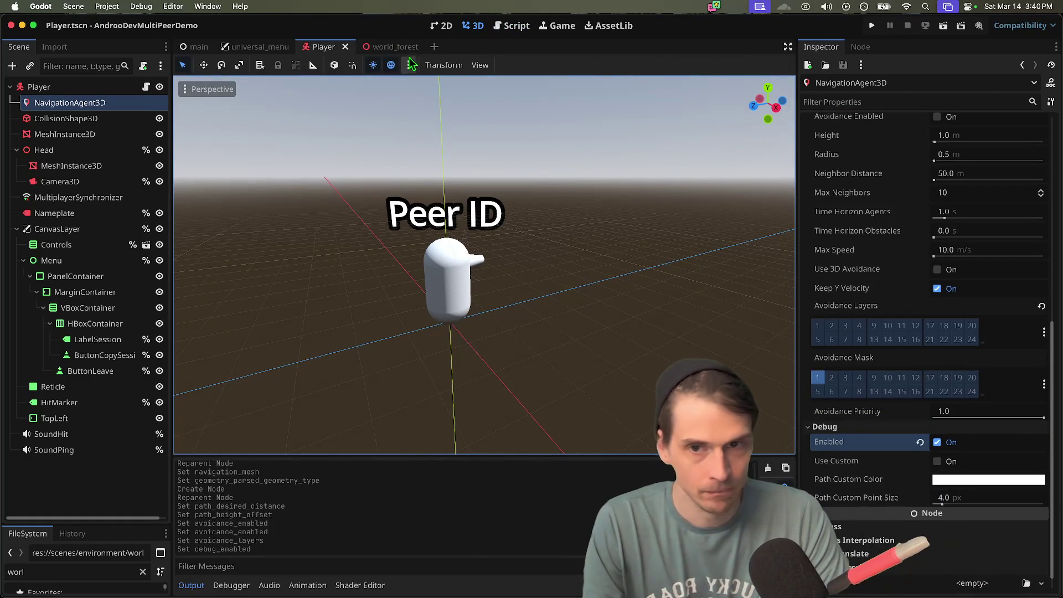
- In world_forest, enable Debug > Visible Navigation and run the project
click(395, 47)
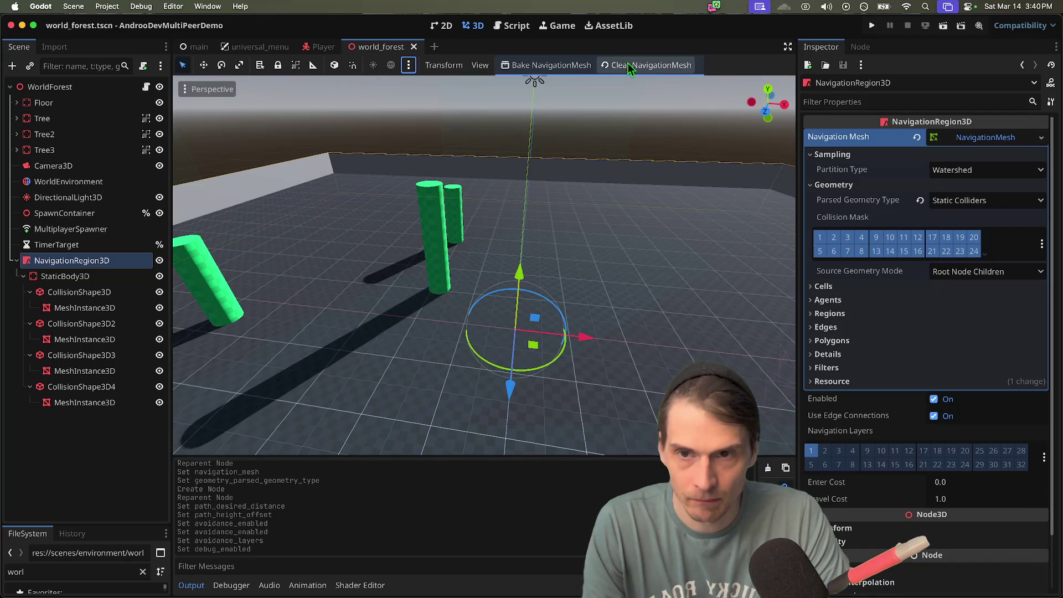
click(408, 67)
click(408, 67)
click(138, 7)
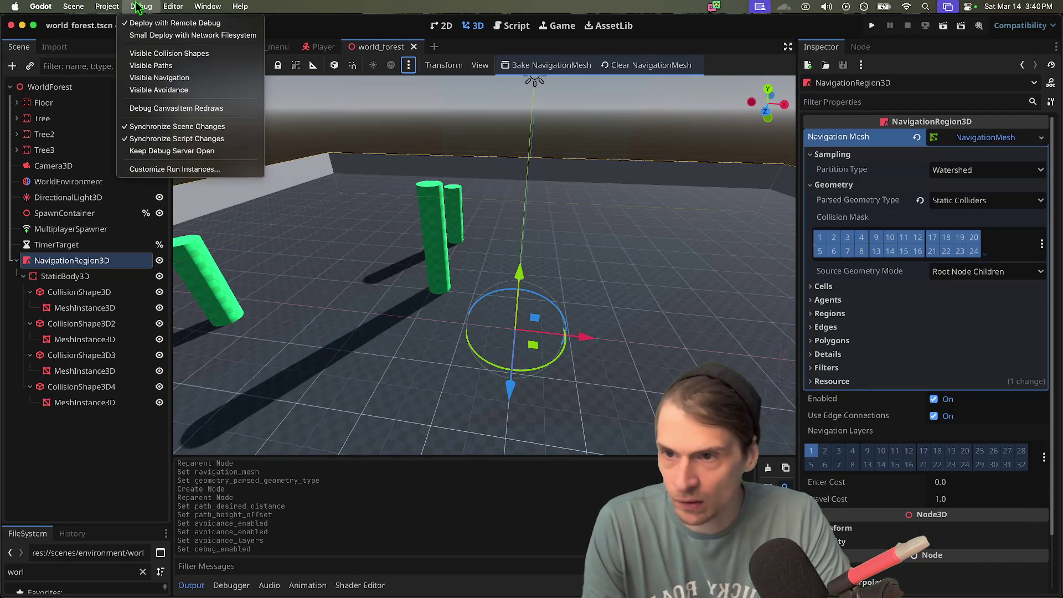
click(150, 77)
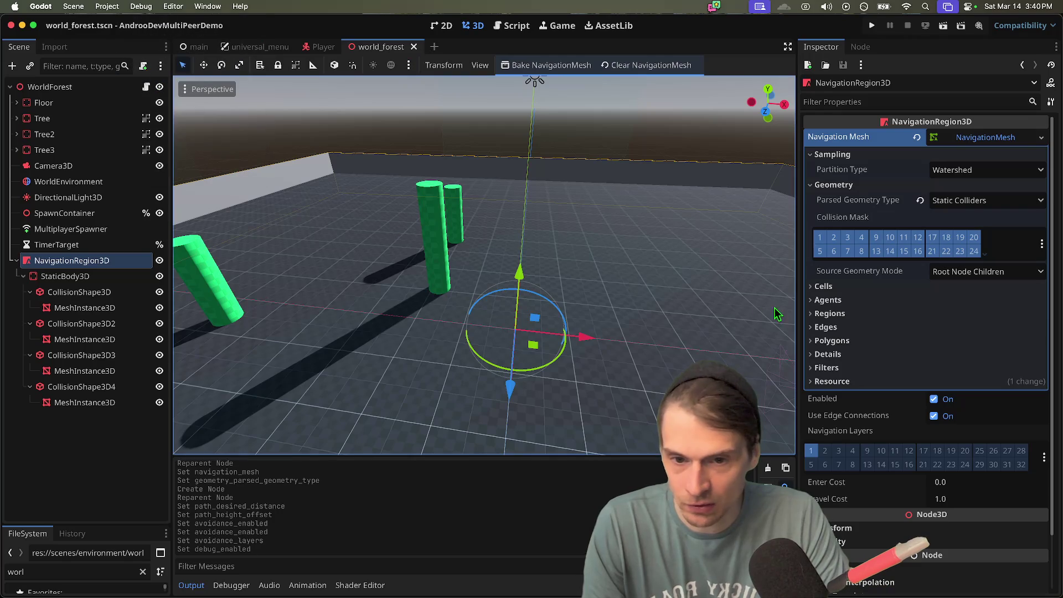
click(109, 425)
key(super+b)
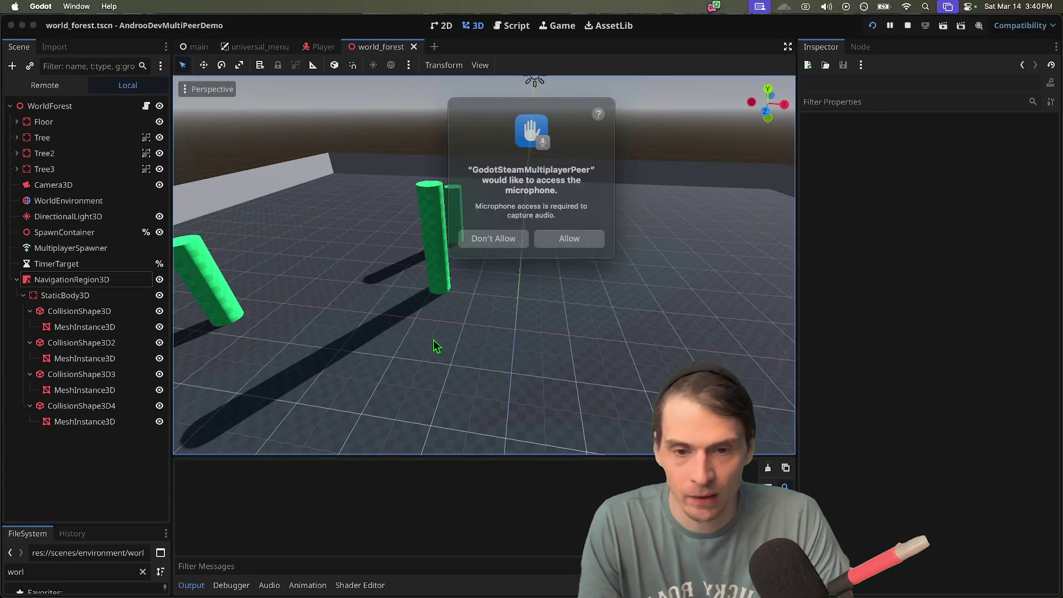
- Allow microphone access for both instances, host an EnetLocal session, then stop the game
click(569, 232)
click(569, 231)
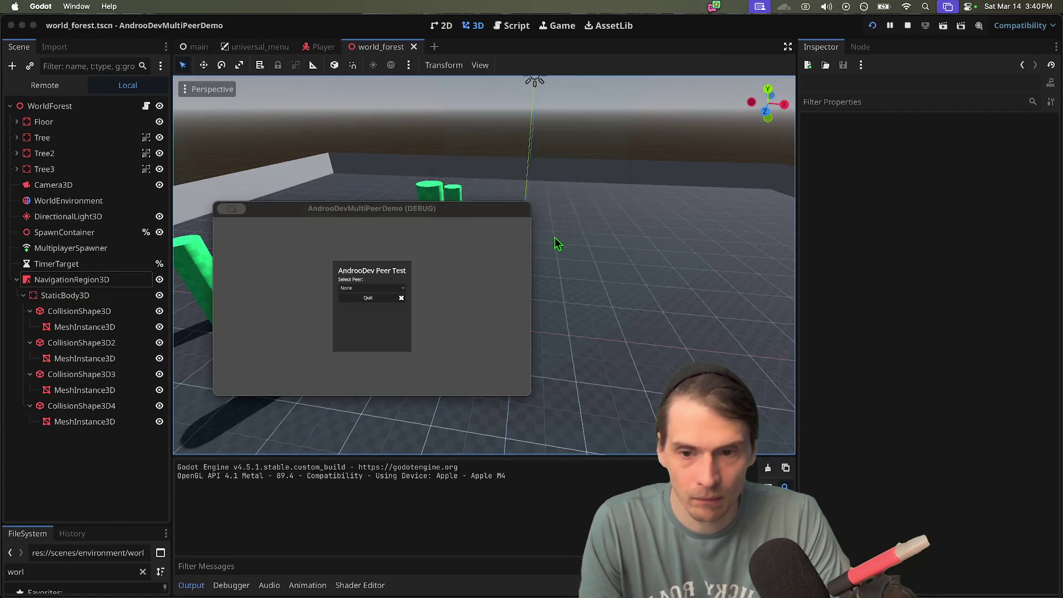
click(371, 288)
click(369, 305)
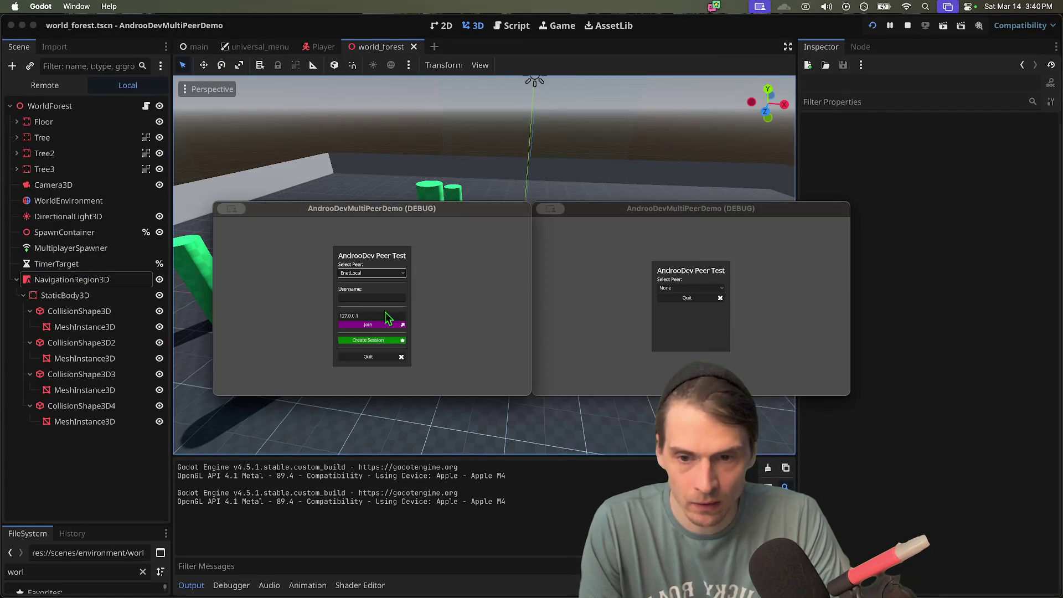
click(368, 340)
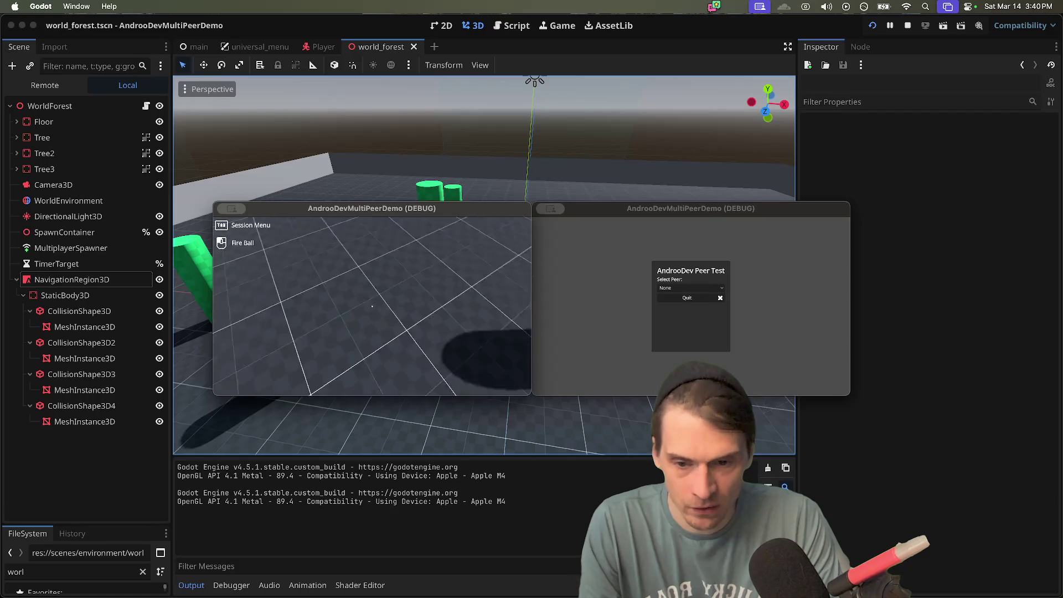
key(super+period)
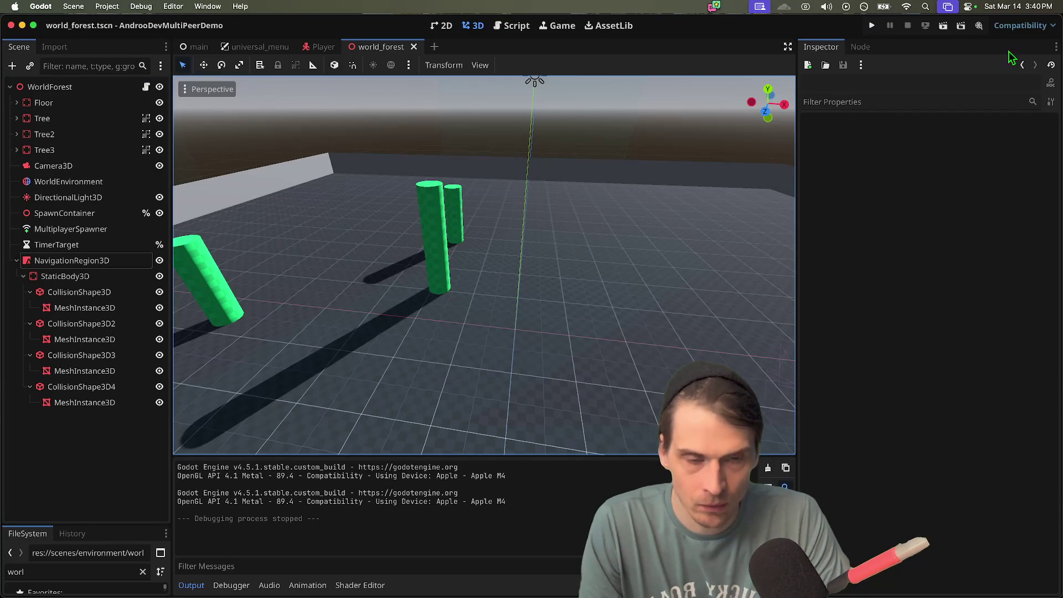
click(69, 260)
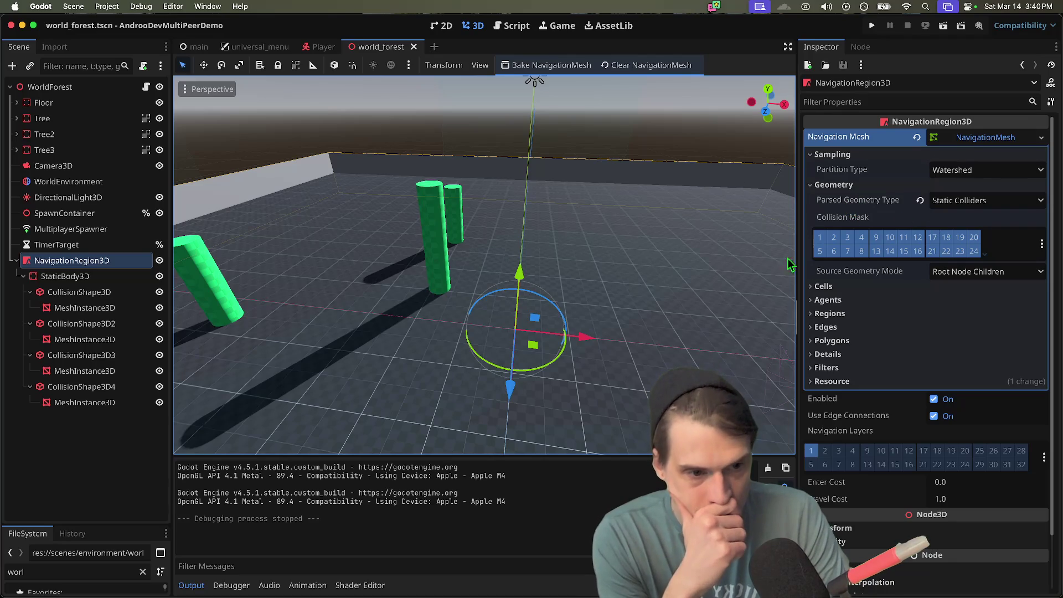
- Keep NavigationRegion3D's partition type as Watershed and collapse the Sampling settings
click(942, 171)
click(957, 137)
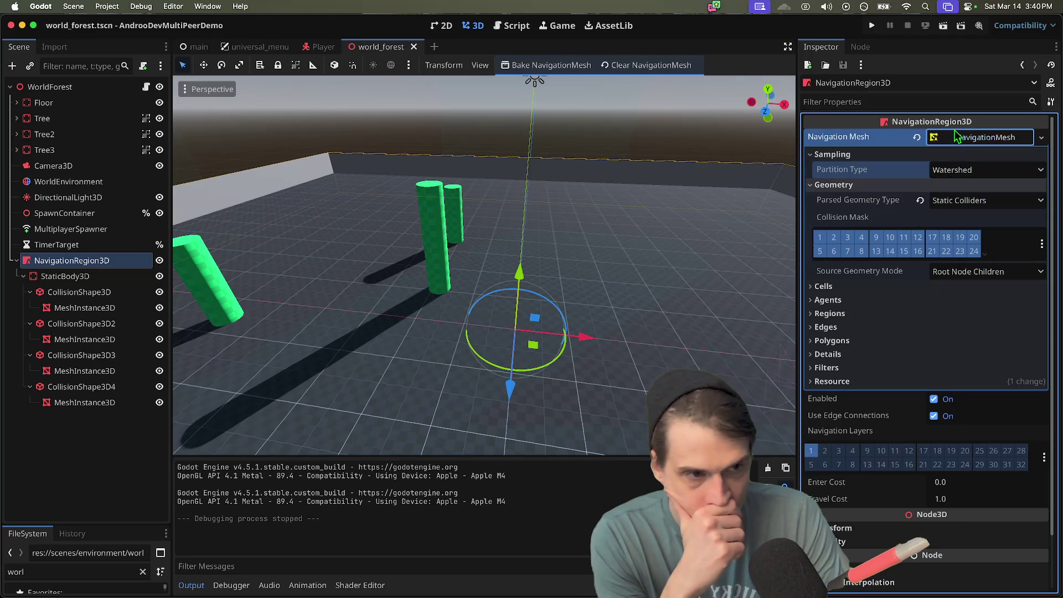
click(832, 154)
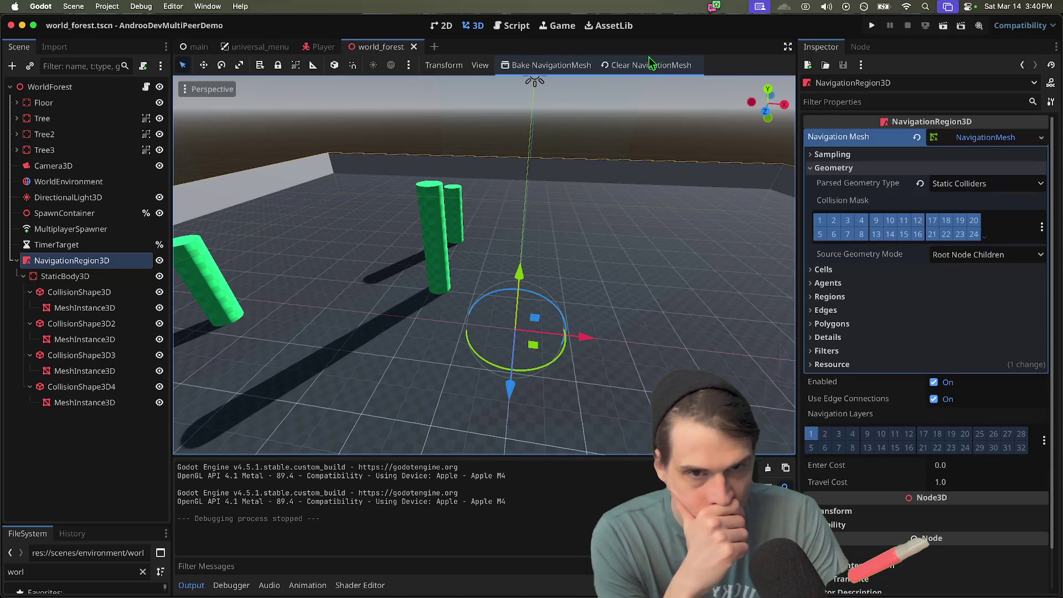
drag(499, 254, 443, 255)
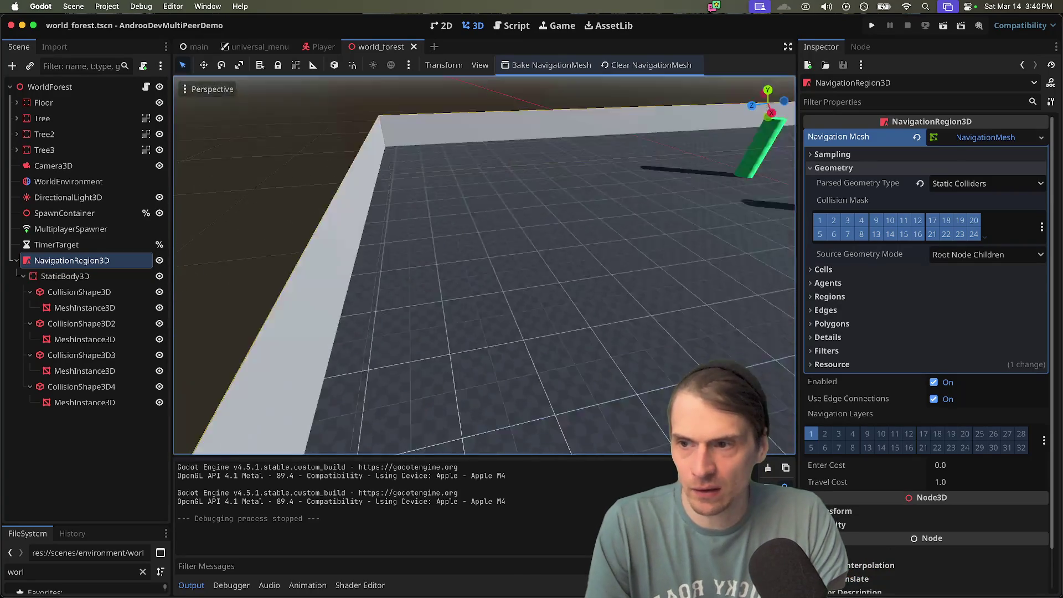
- Collapse StaticBody3D and drag Floor, Tree, Tree2 and Tree3 under NavigationRegion3D
click(65, 275)
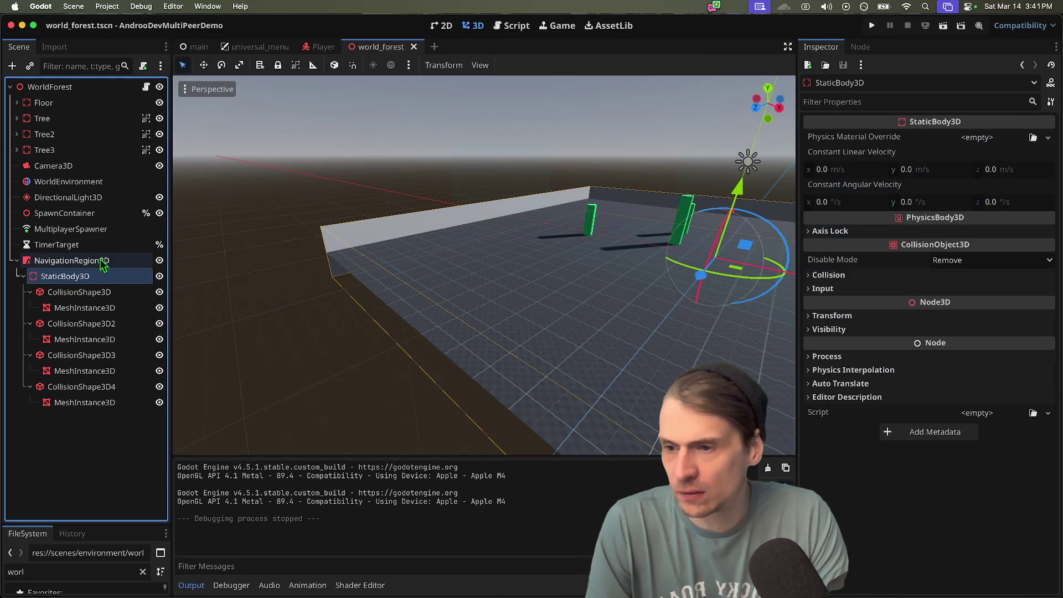
click(103, 261)
click(91, 276)
click(23, 275)
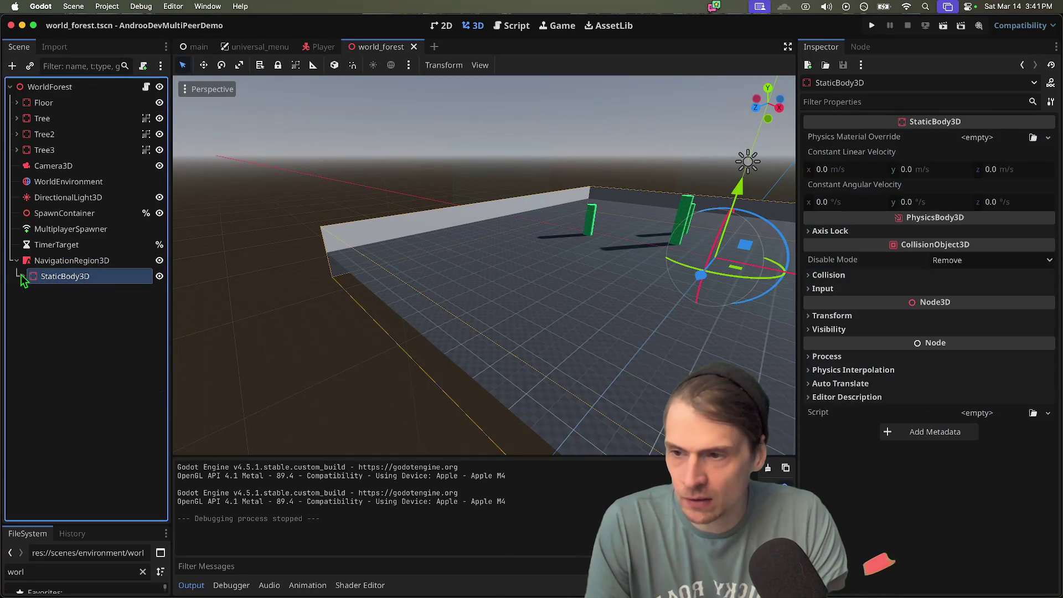
click(41, 260)
click(43, 103)
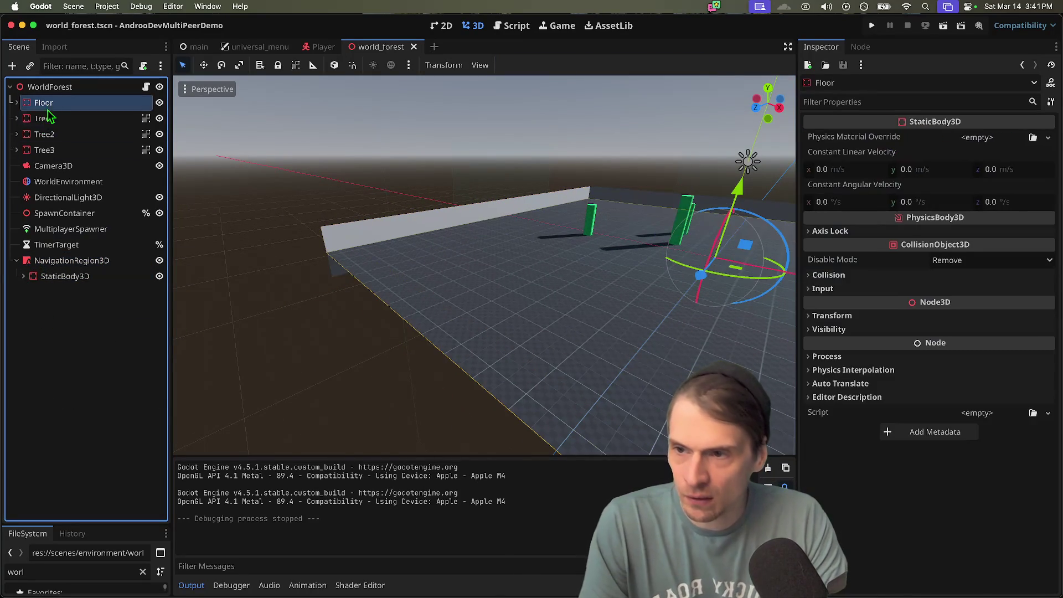
shift+click(44, 149)
drag(44, 149, 89, 259)
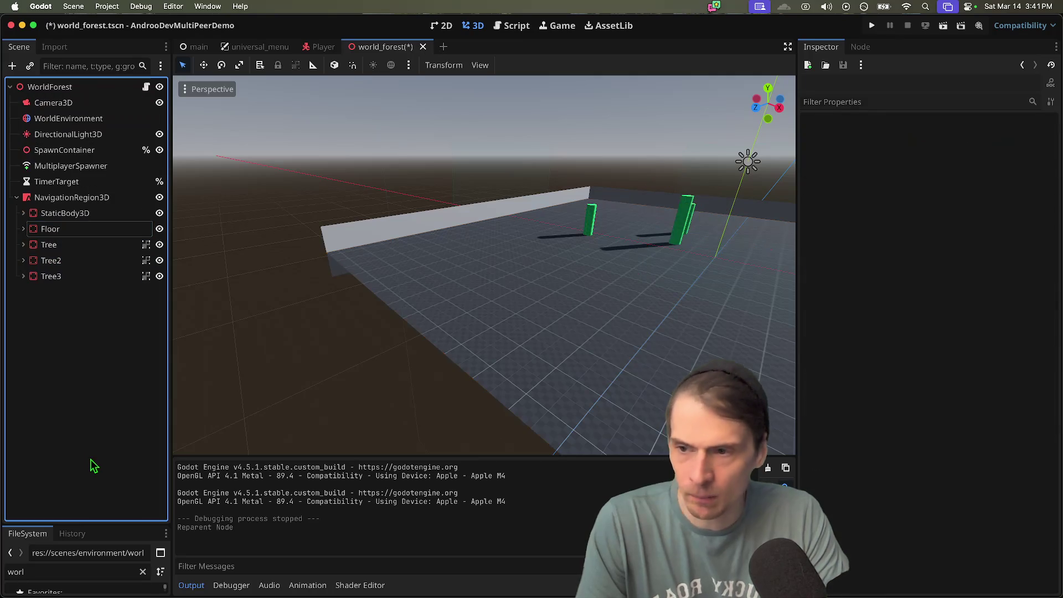
click(89, 197)
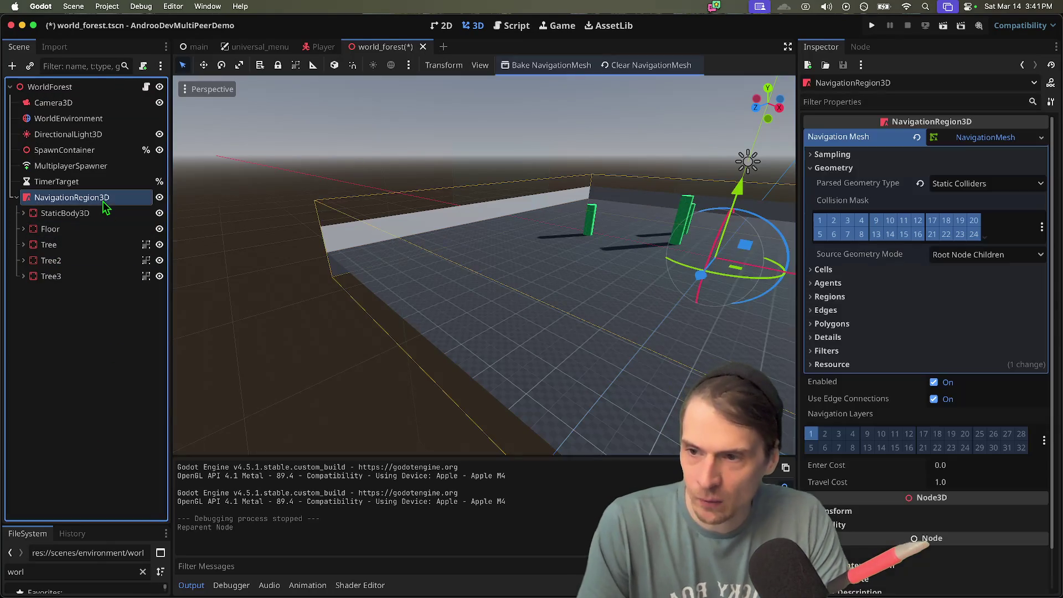
- Set the navigation mesh's Parsed Geometry Type to Both
scroll(564, 135, left, 5)
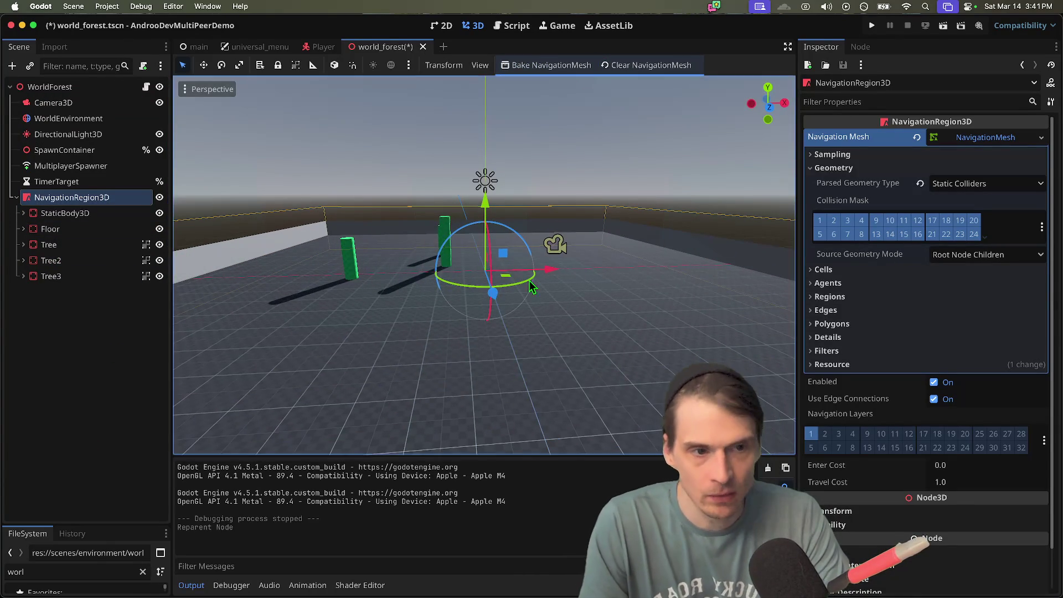
scroll(560, 230, down, 5)
click(958, 183)
click(954, 205)
click(951, 187)
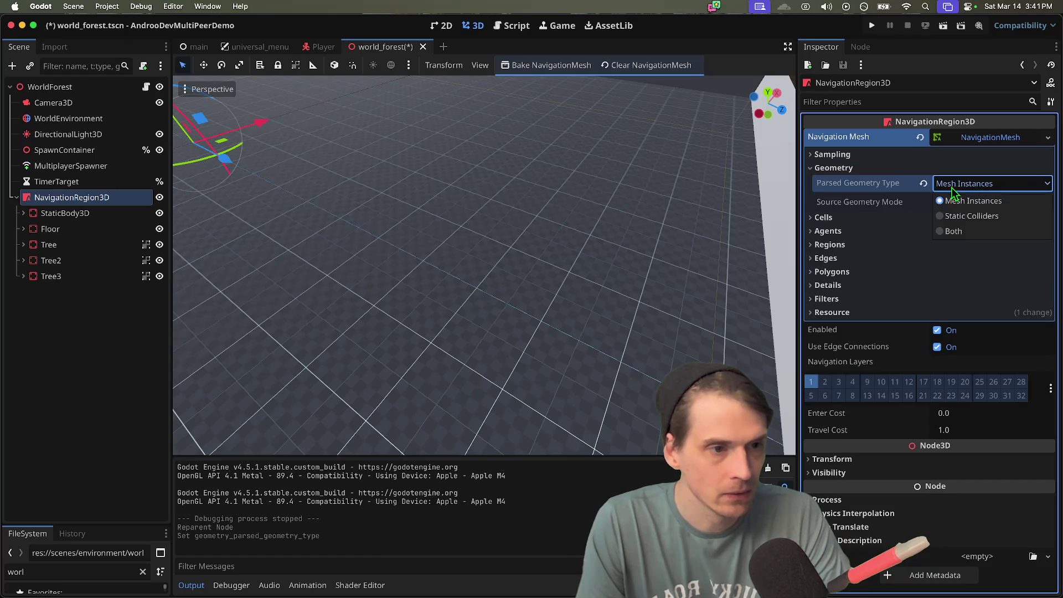
click(955, 234)
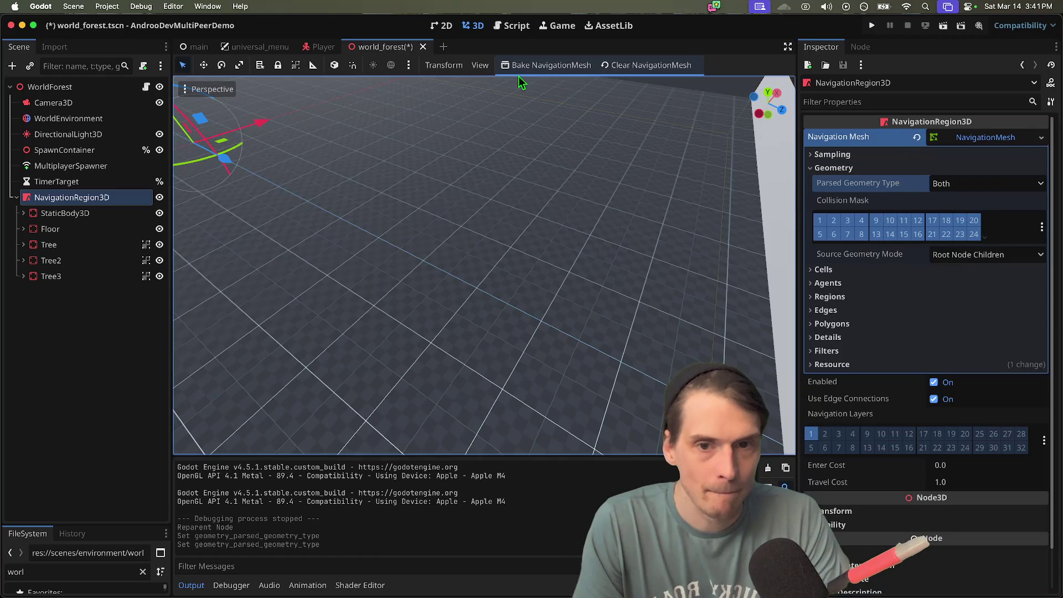
- Bake the navigation mesh over the floor and run the project again
click(525, 65)
scroll(484, 266, up, 5)
scroll(484, 264, down, 10)
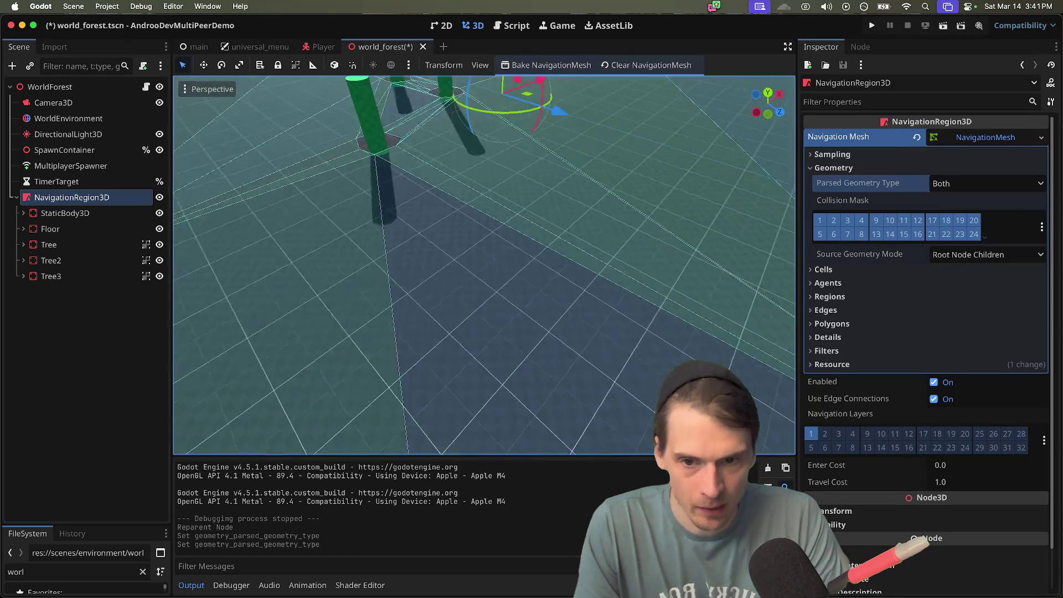
key(super+b)
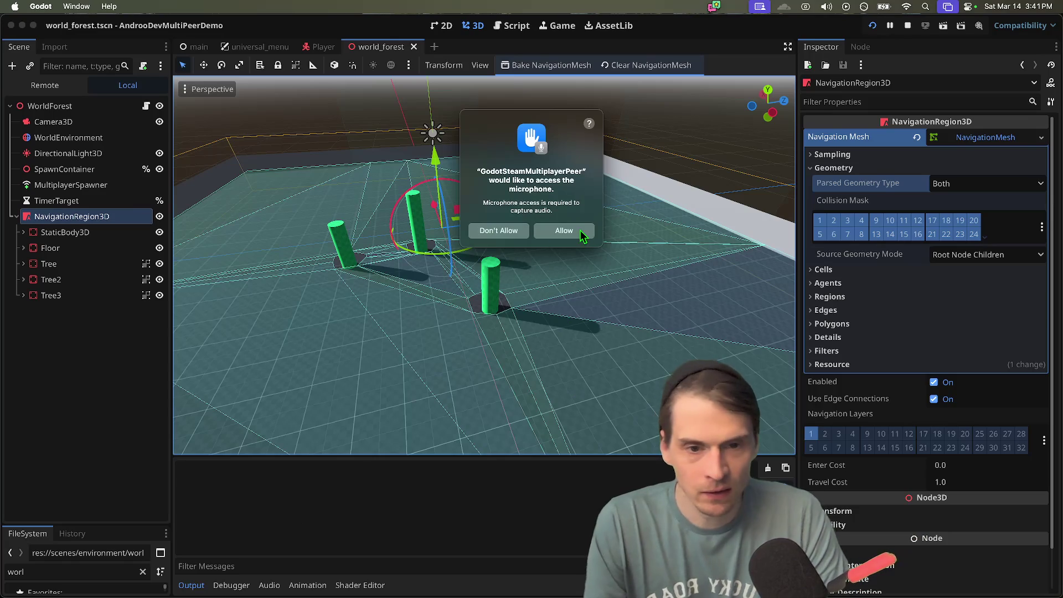
- Allow microphone access in both instances and create an EnetLocal session
click(580, 231)
click(566, 235)
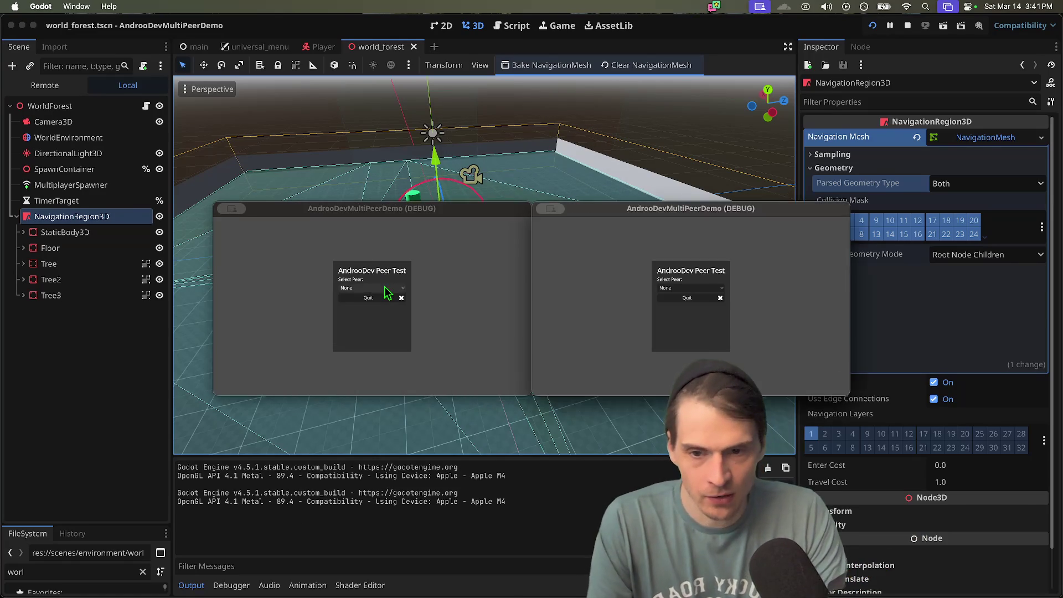
click(371, 288)
click(380, 302)
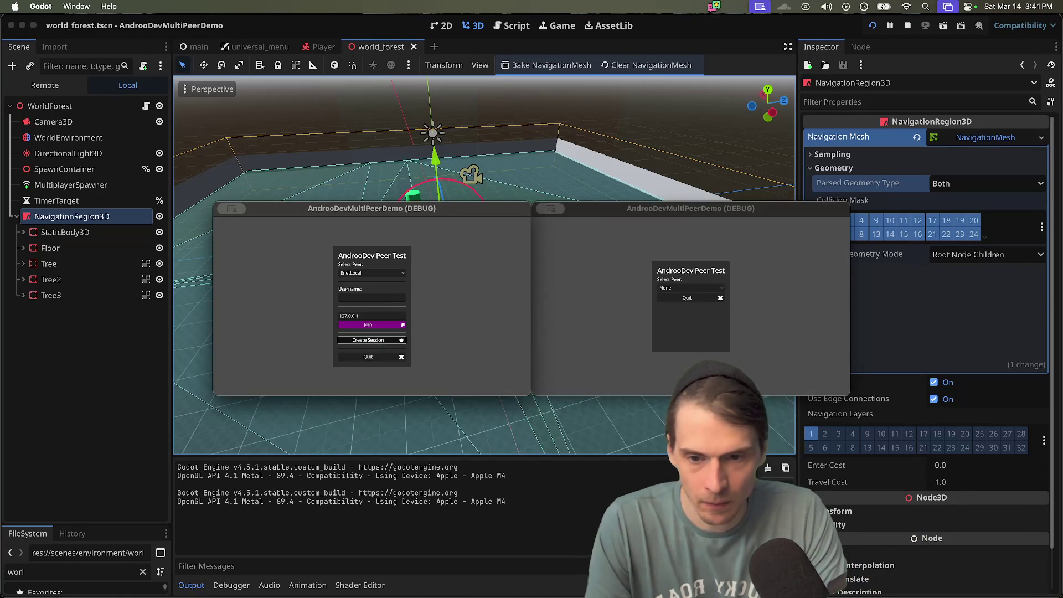
click(390, 342)
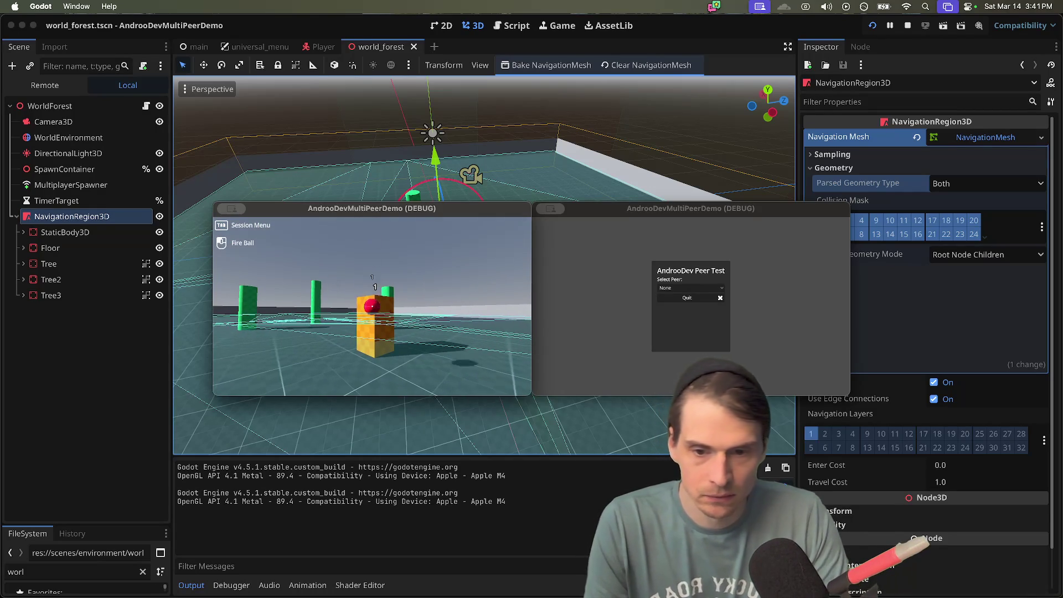
- Quit both game windows to stop the run, then select TimerTarget
key(super+q)
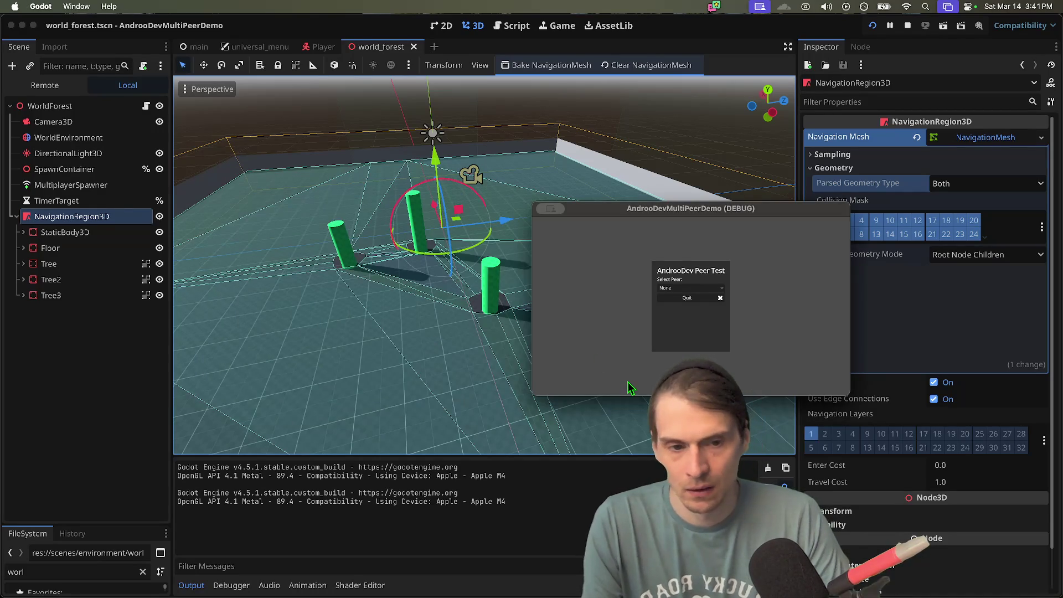
key(super+q)
click(111, 417)
click(137, 187)
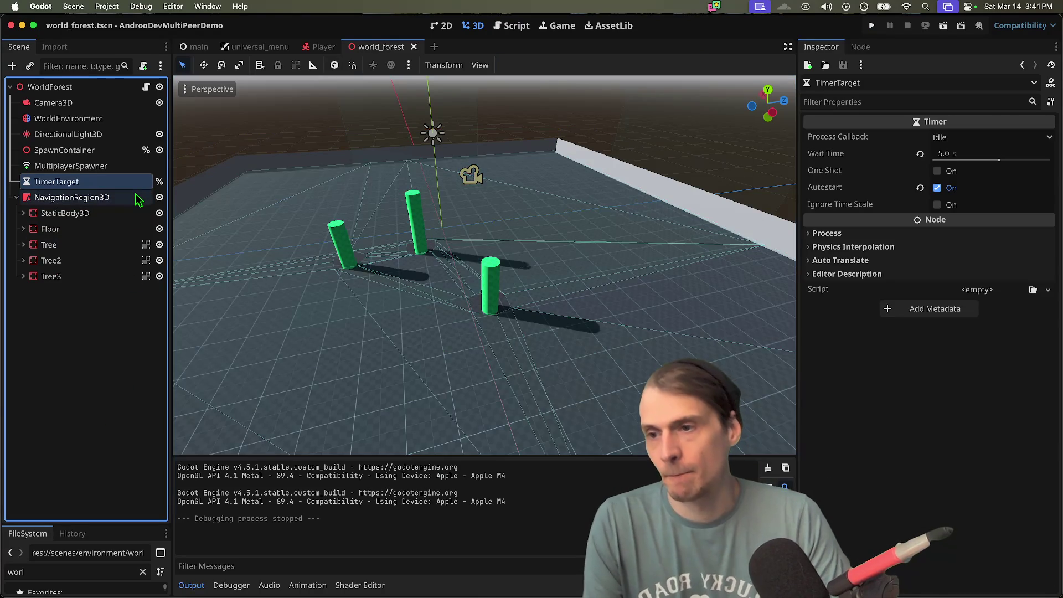
- Undo moving Floor and the trees, save world_forest, and toggle the wall's visibility
click(135, 193)
key(super+z)
key(super+z)
key(super+z)
key(super+z)
key(super+z)
key(super+z)
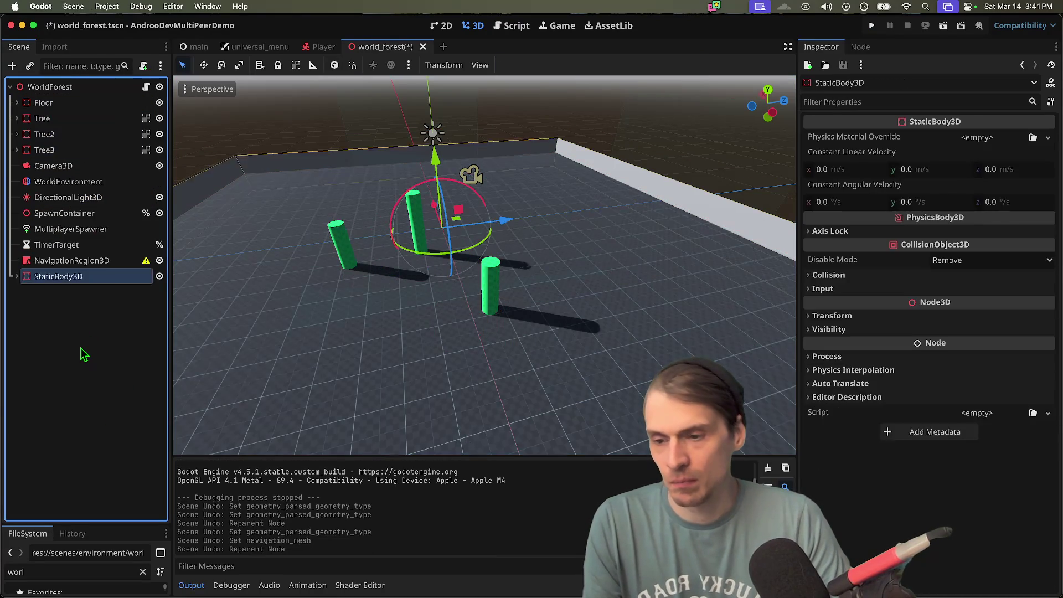
key(super+s)
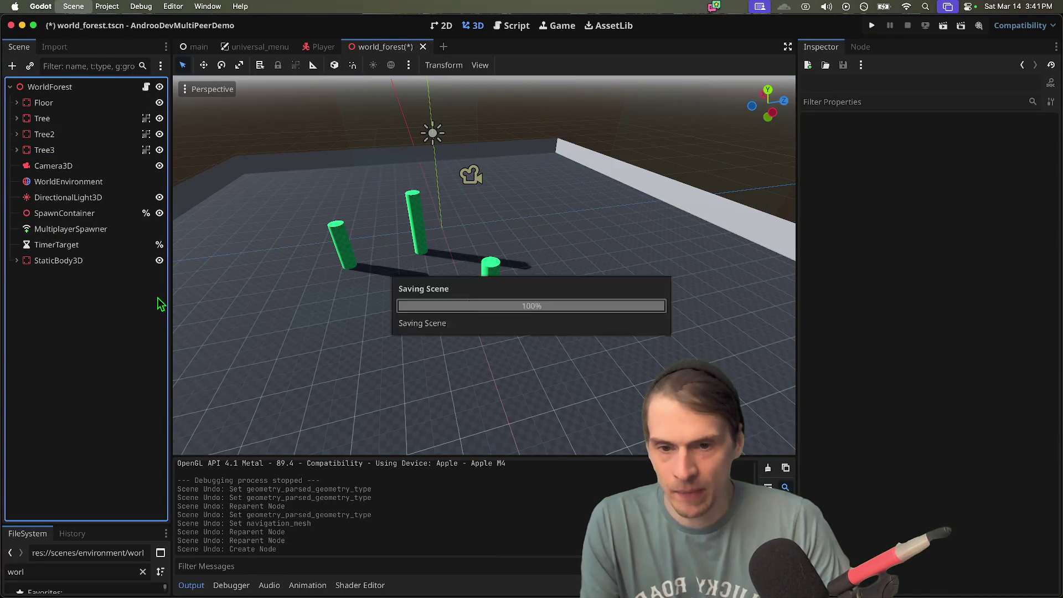
click(105, 261)
double_click(160, 260)
click(160, 260)
click(160, 260)
double_click(160, 260)
click(17, 260)
click(16, 260)
click(56, 326)
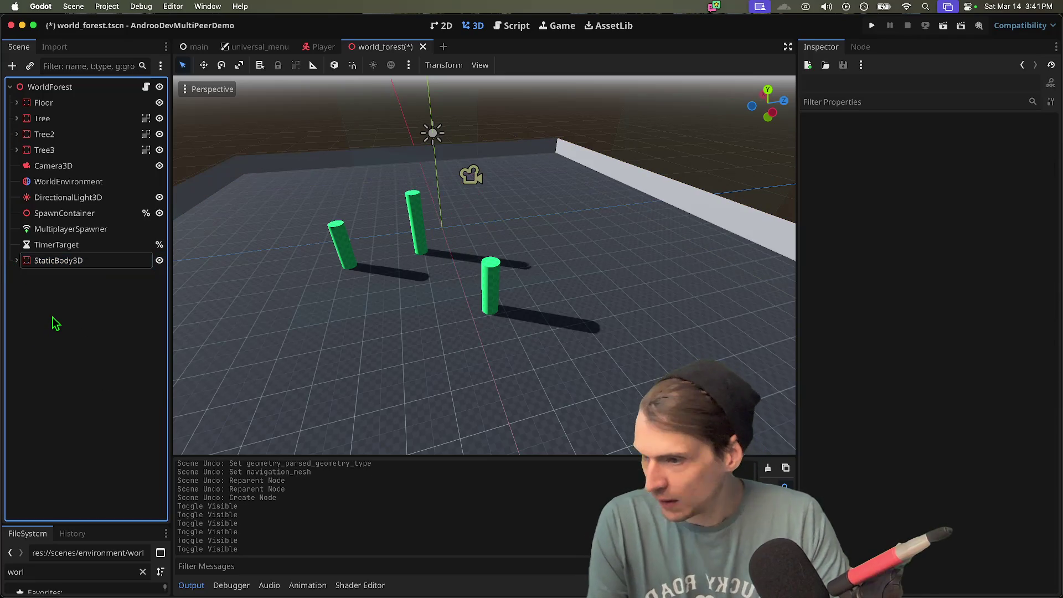
- Clear the file filter, enlarge the file browser, inspect the floor, and close world_forest
key(Up)
key(Up)
key(Up)
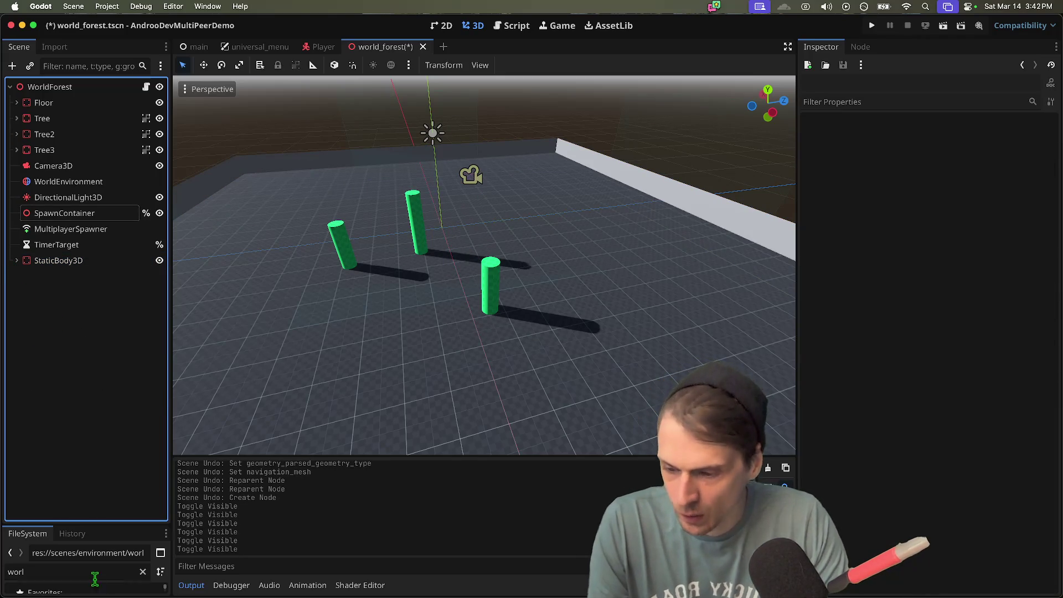
click(143, 572)
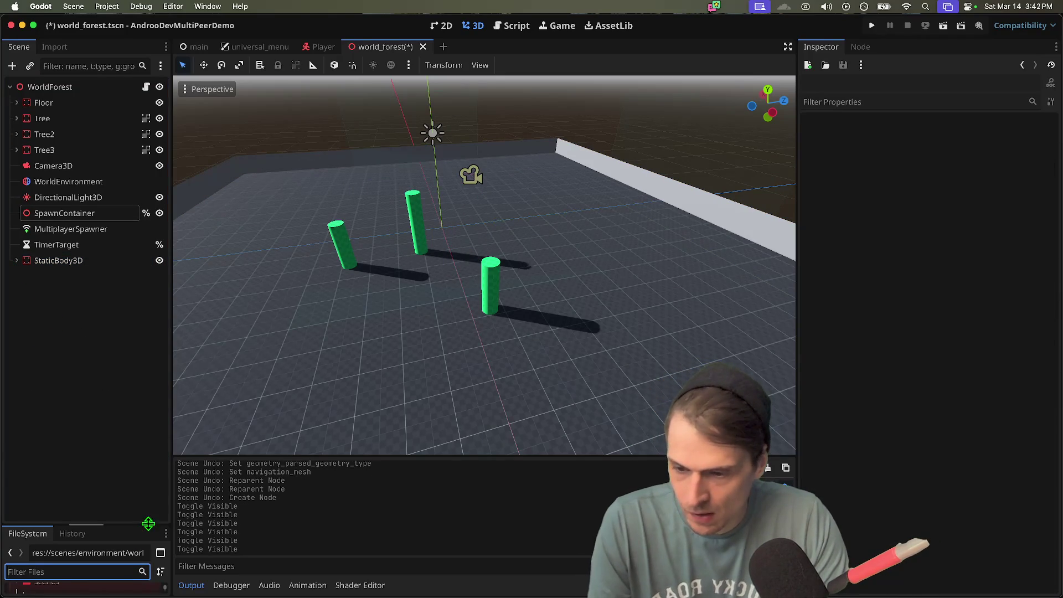
drag(148, 523, 148, 419)
double_click(159, 260)
click(159, 260)
double_click(159, 260)
click(158, 260)
double_click(159, 260)
mouse_move(264, 253)
mouse_down()
mouse_move(177, 278)
mouse_move(332, 288)
mouse_move(498, 333)
mouse_move(720, 443)
mouse_move(946, 529)
mouse_up()
drag(332, 260, 332, 261)
key(ctrl+w)
key(Escape)
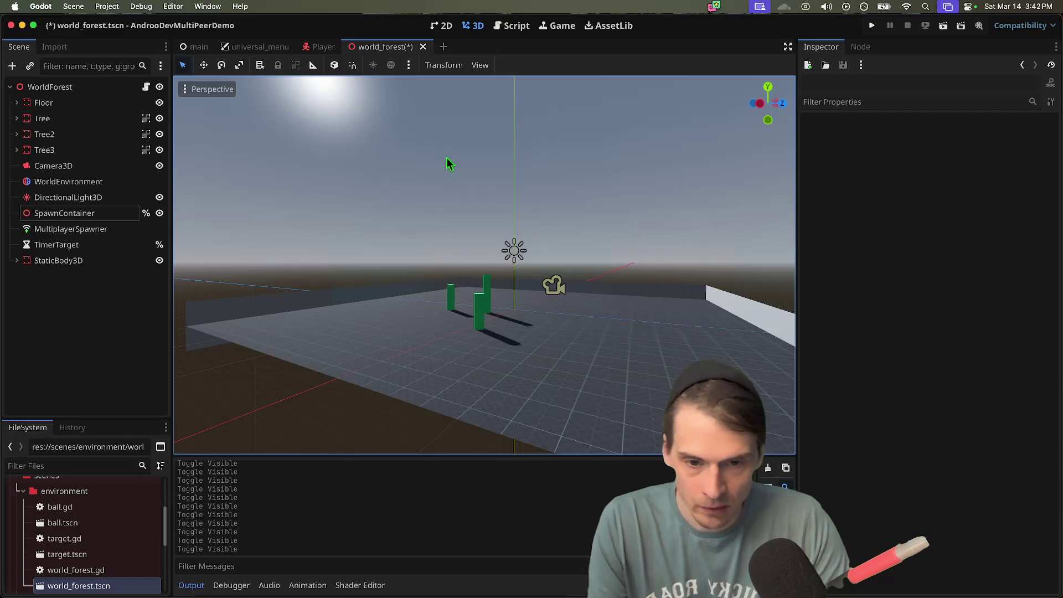
- Undo the NavigationAgent3D additions in the Player scene, save it, and close it
click(323, 46)
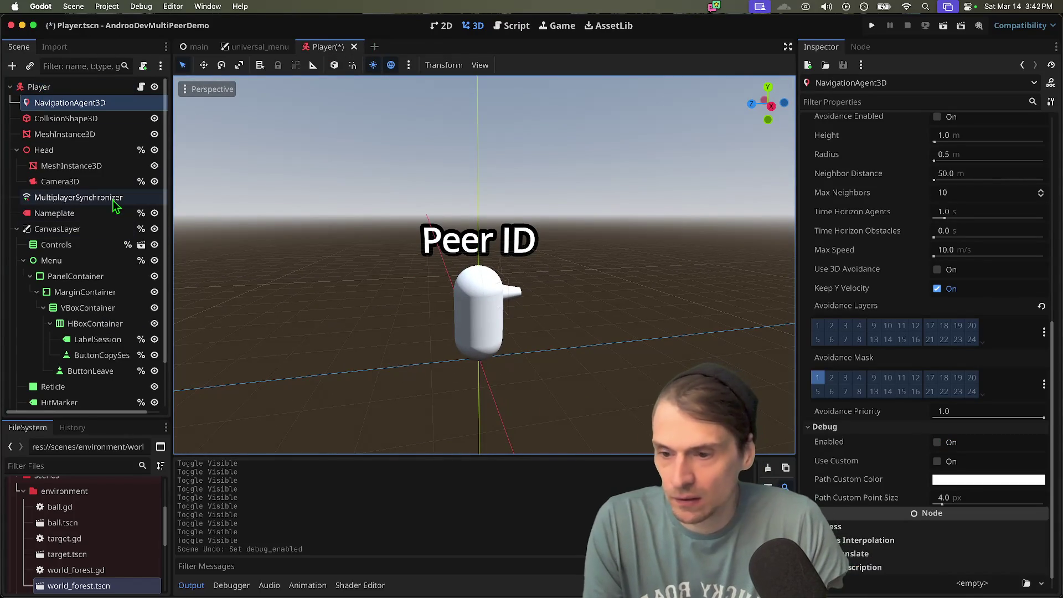
key(ctrl+z)
key(ctrl+z)
key(ctrl+z)
key(ctrl+z)
key(ctrl+z)
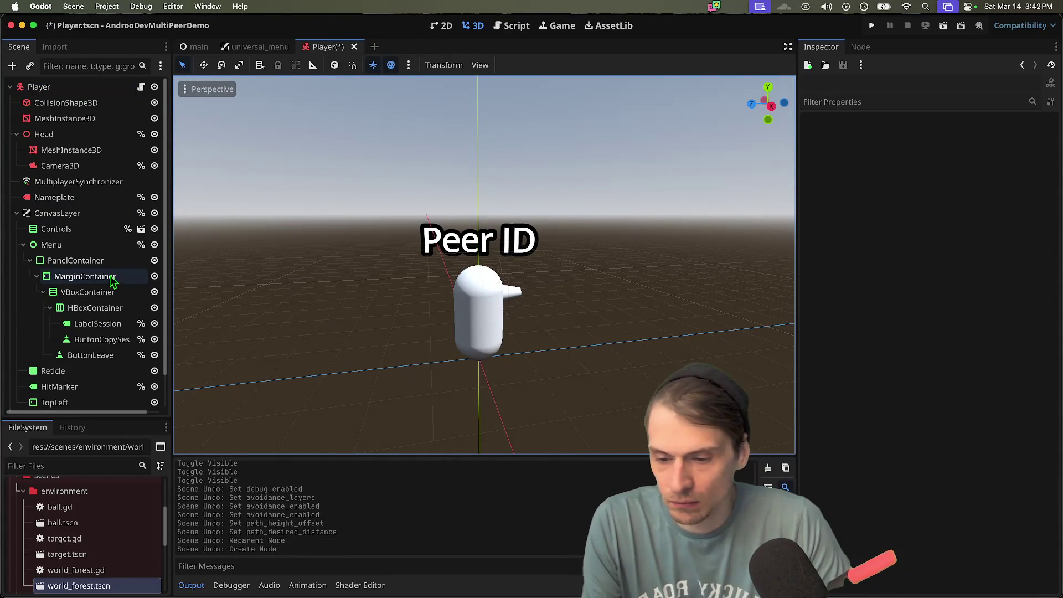
key(ctrl+shift+z)
key(ctrl+z)
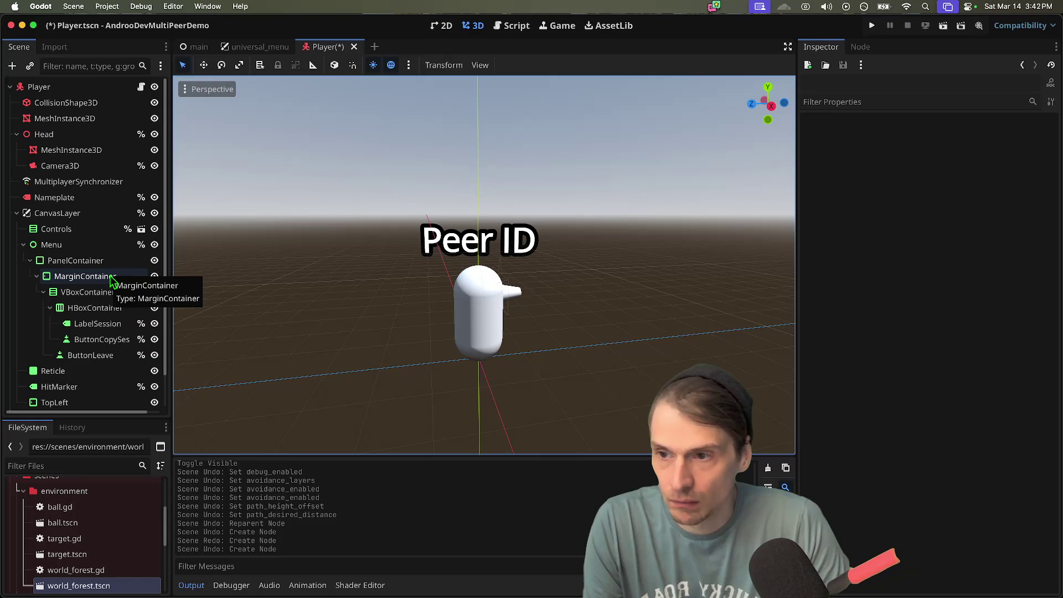
key(ctrl+shift+z)
key(ctrl+z)
key(ctrl+s)
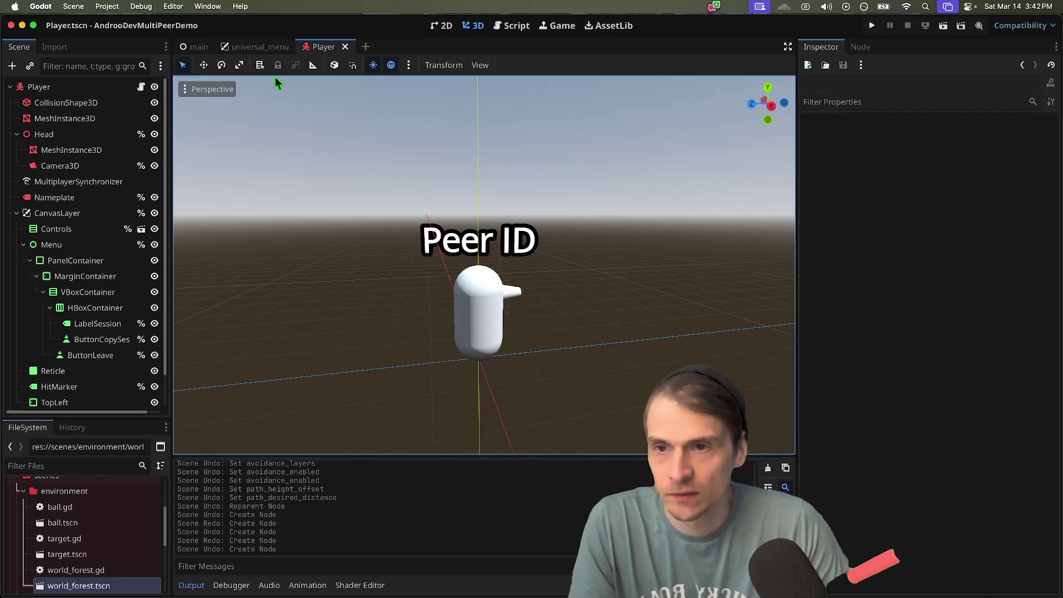
middle_click(315, 44)
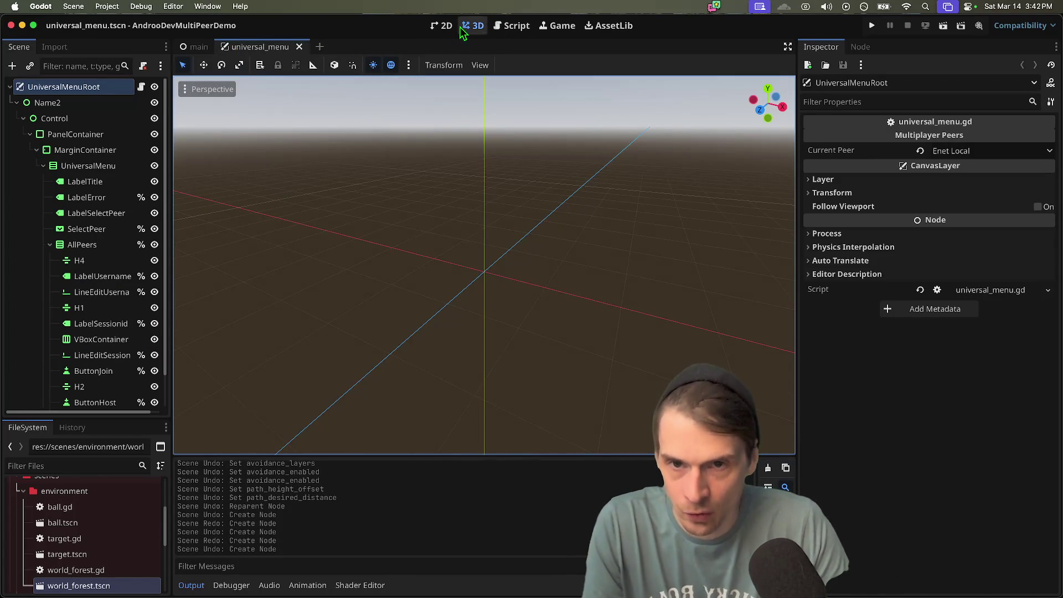
- Run the project from the 2D view and host a GodotSteam session in the left instance
click(443, 26)
drag(302, 287, 382, 319)
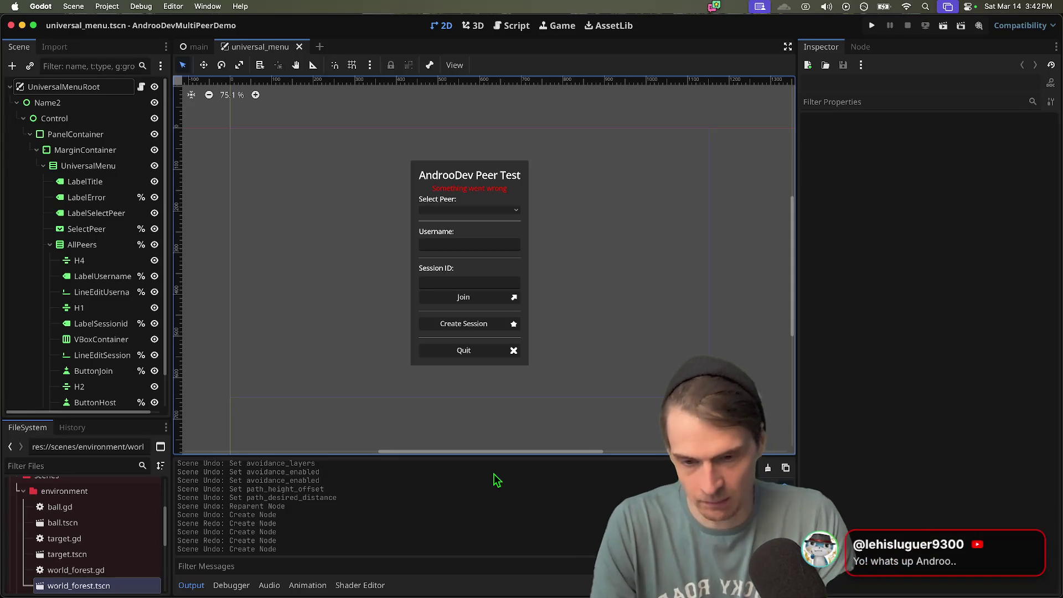
key(super+b)
click(577, 236)
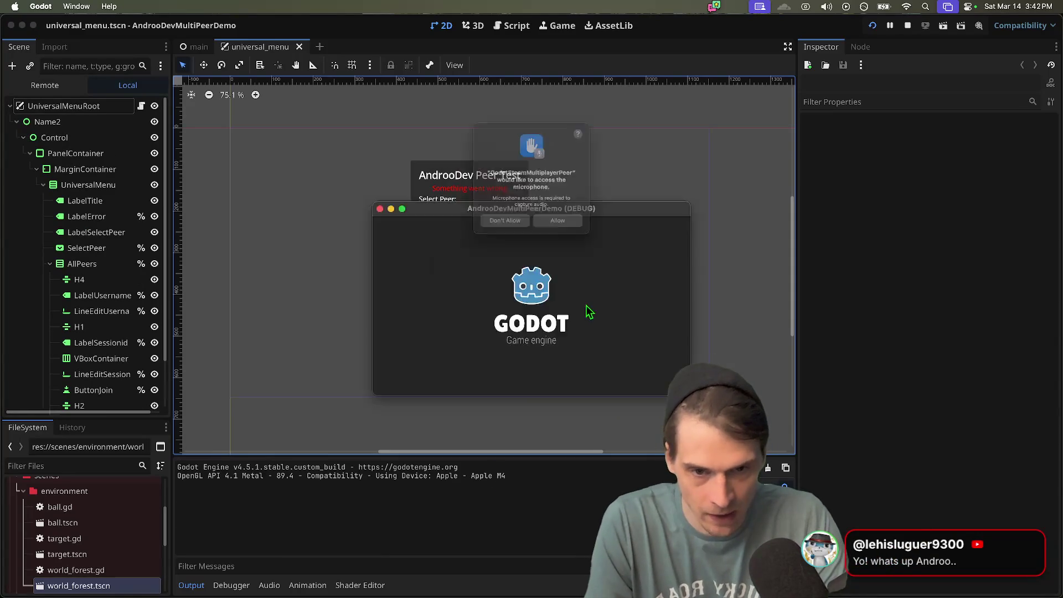
click(556, 236)
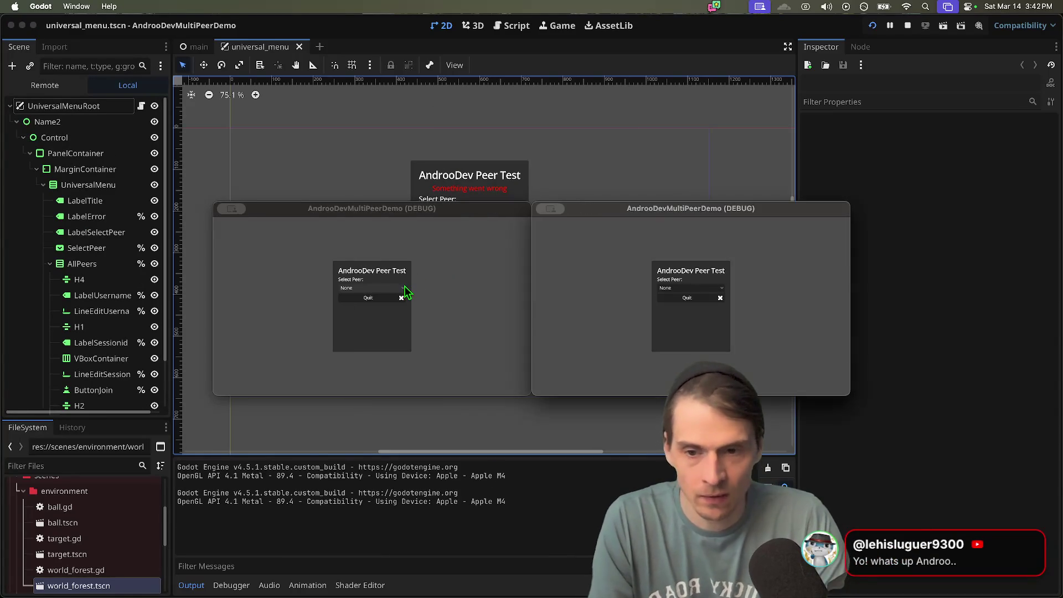
click(391, 288)
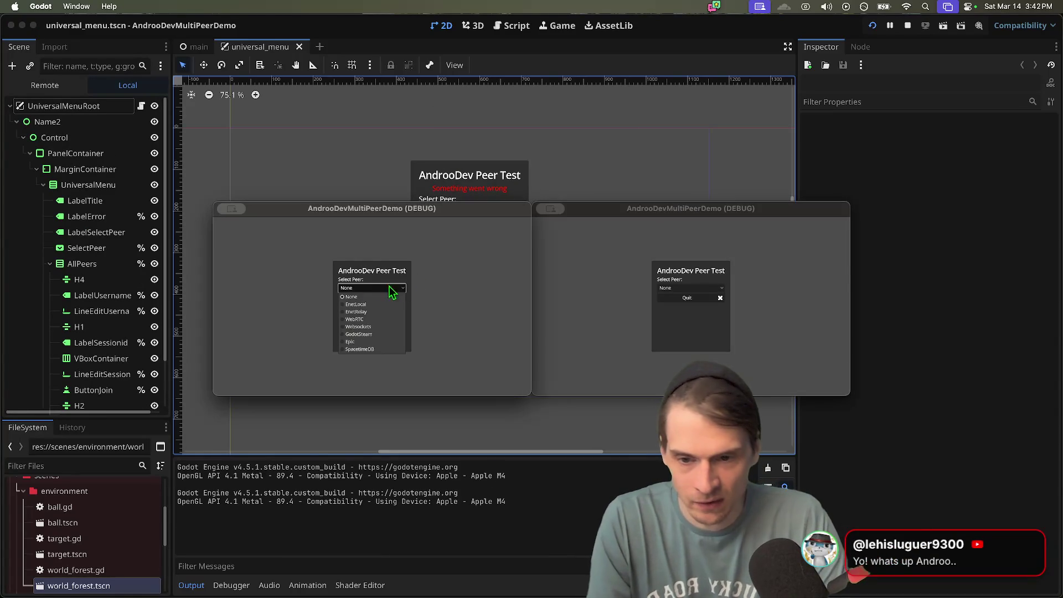
click(370, 334)
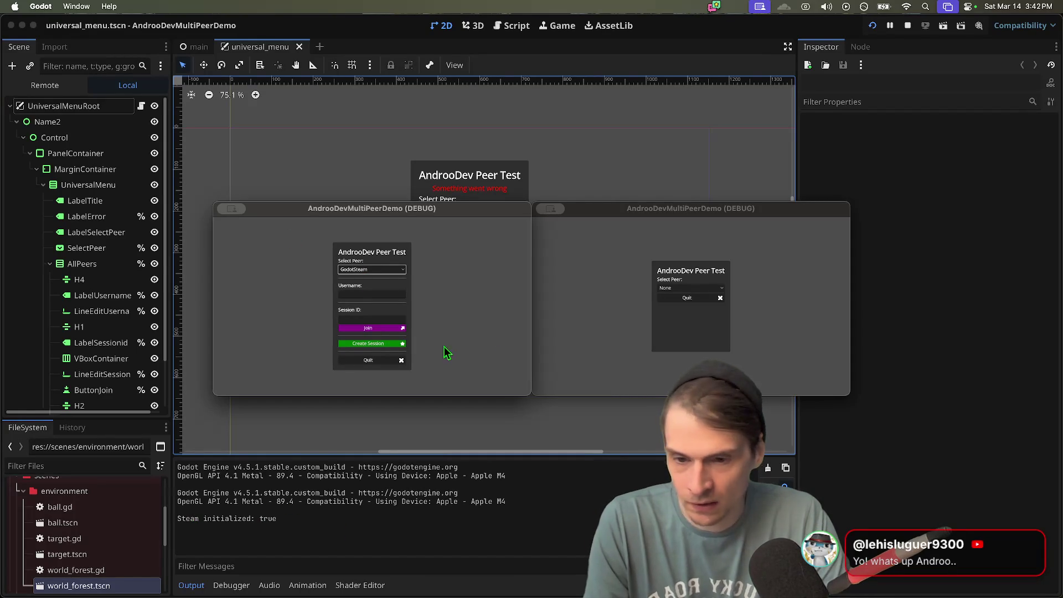
click(355, 340)
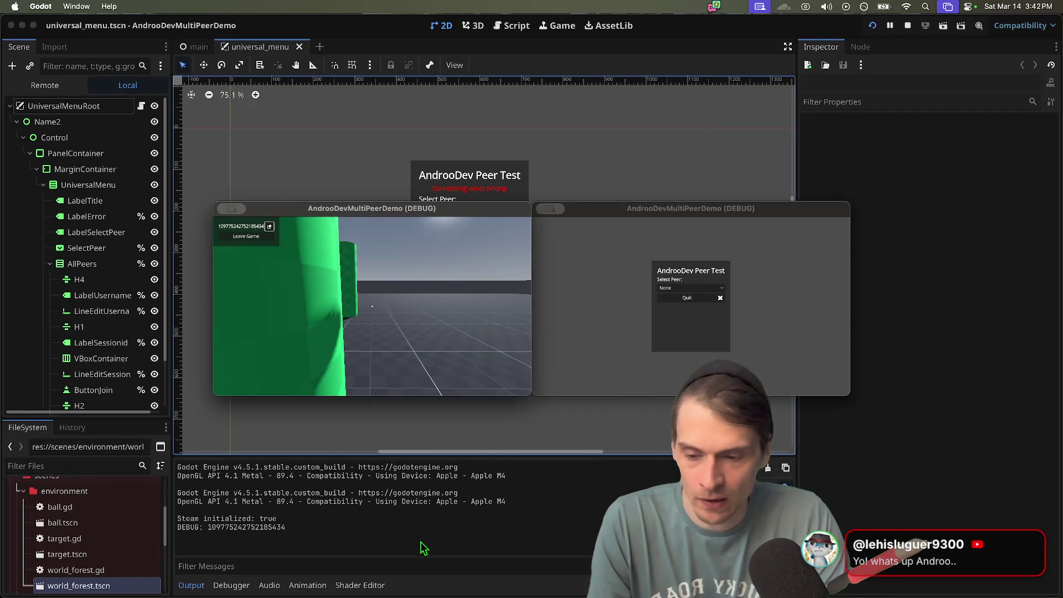
- Filter the output log by the session ID, stop the run, then clear the filter
click(426, 566)
key(super+v)
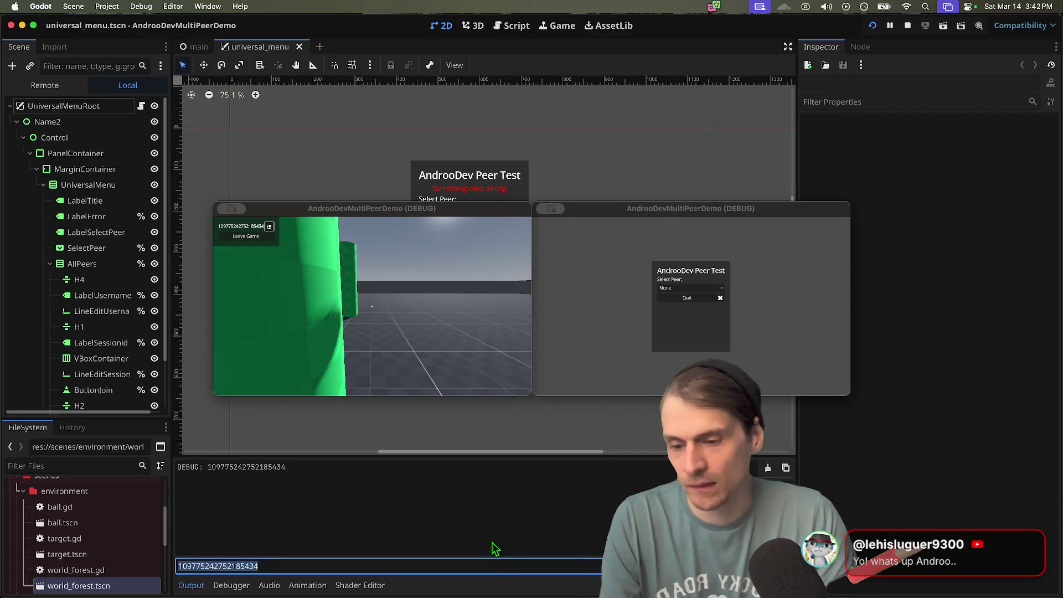
key(super+period)
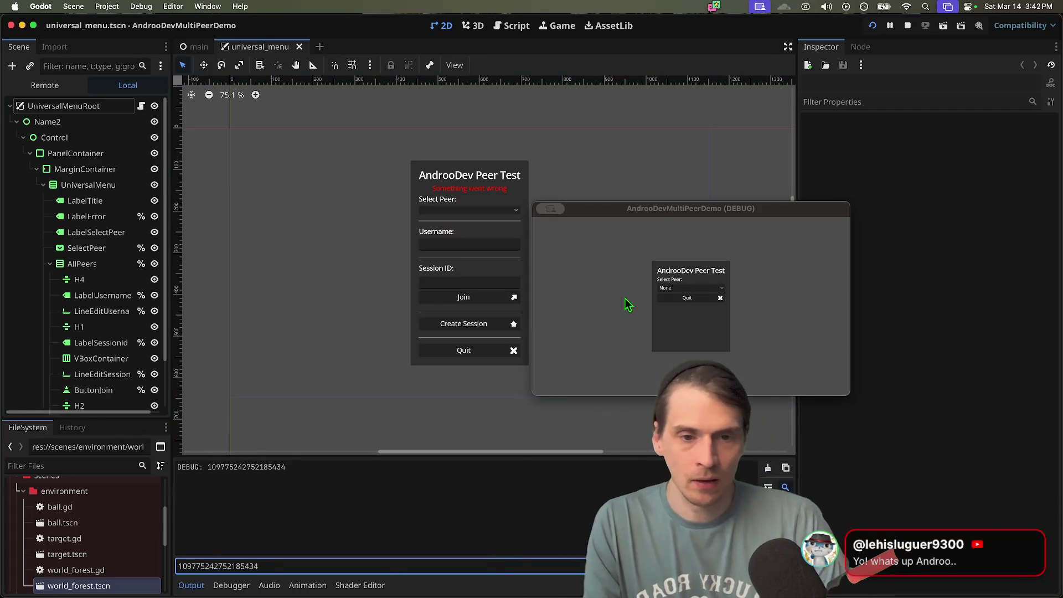
click(642, 310)
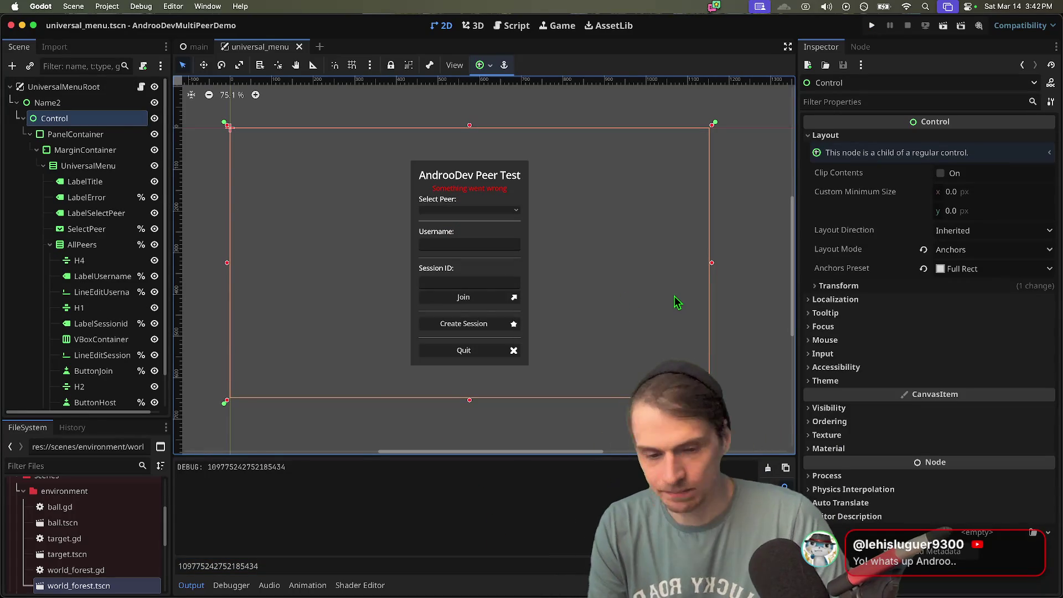
key(super+a)
key(BackSpace)
scroll(573, 452, down, 2)
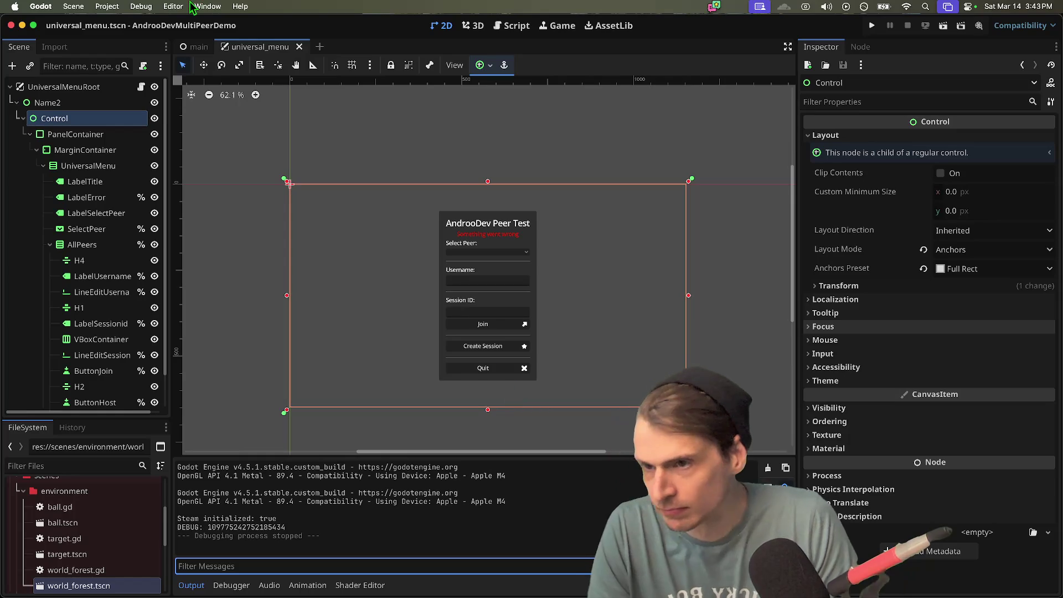
key(super+Tab)
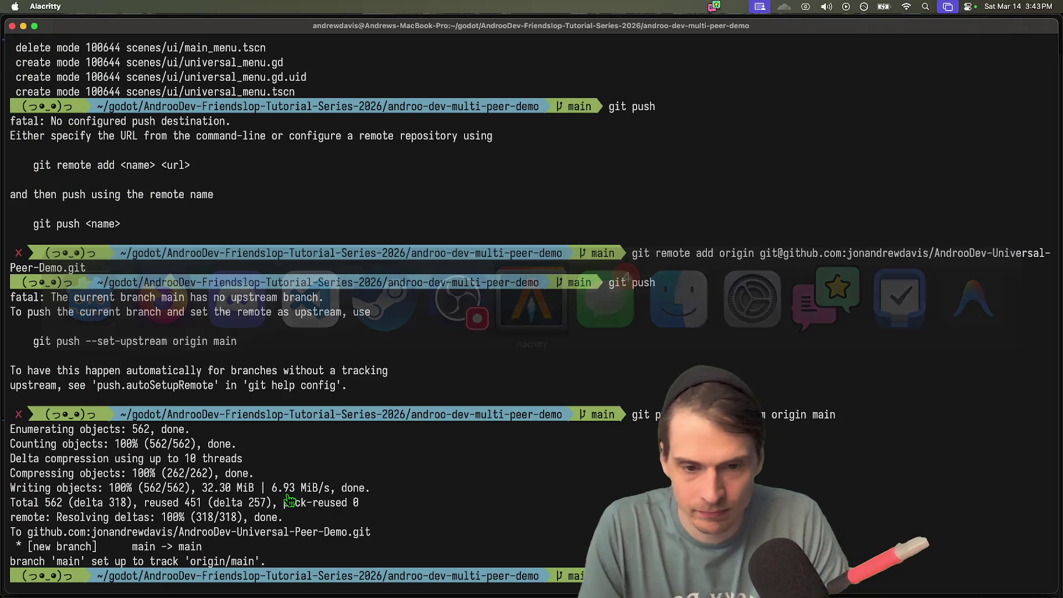
- Check git status, stage all changes, and commit them as 'feat: add steam peer, host probably works'
text(gst)
key(Return)
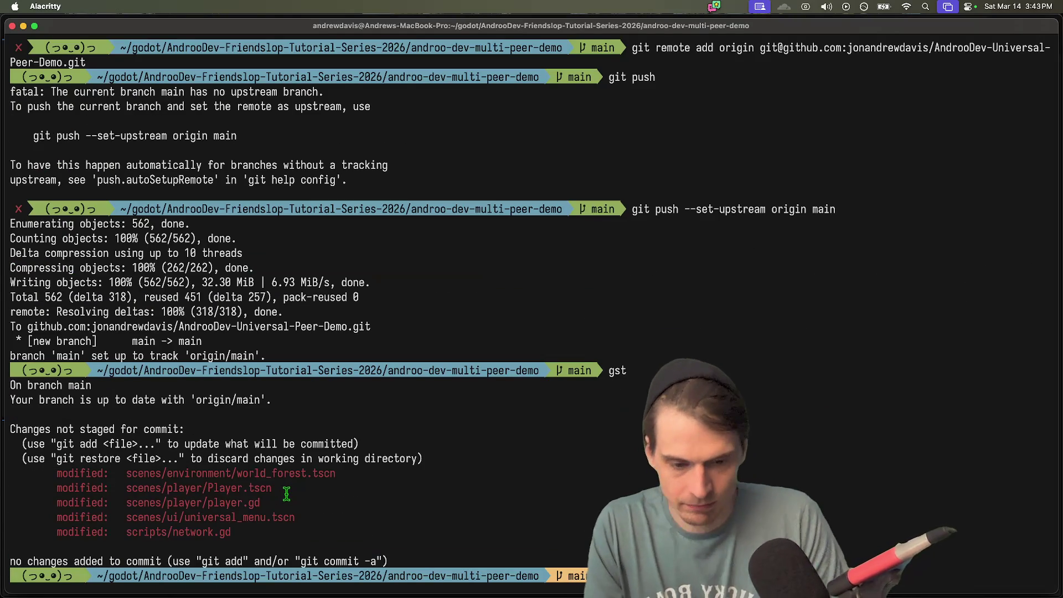
key(Return)
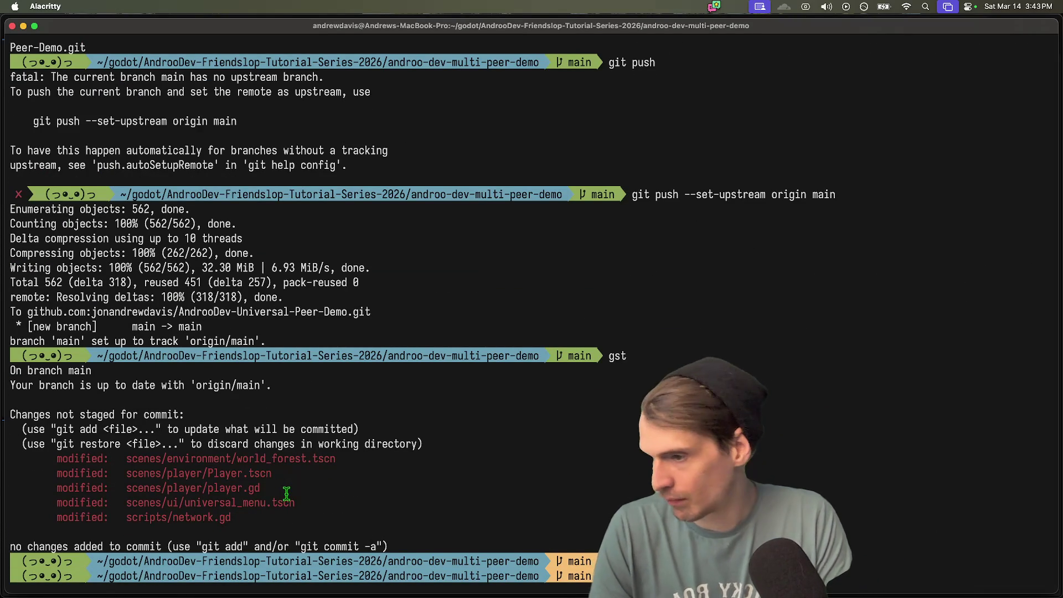
text(rks")
key(Return)
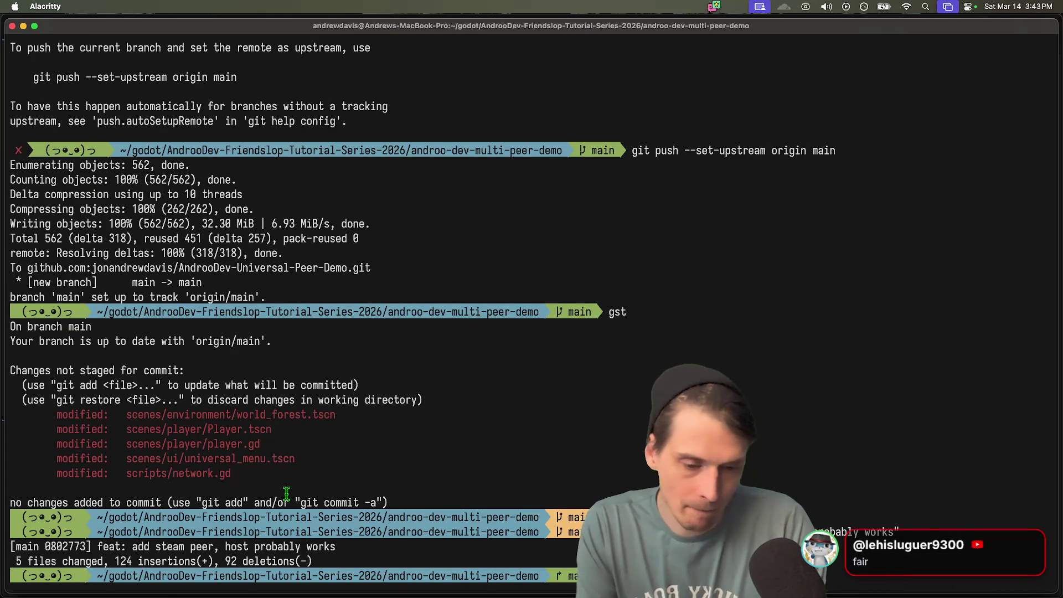
- Push the commit to origin main and return to the Godot window
text(git push)
key(Return)
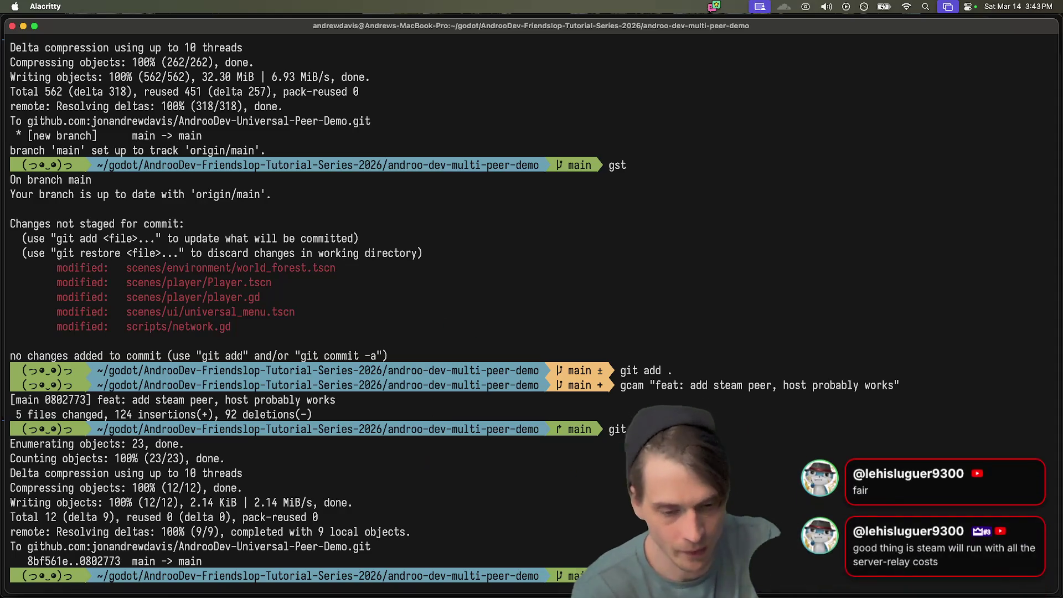
click(120, 582)
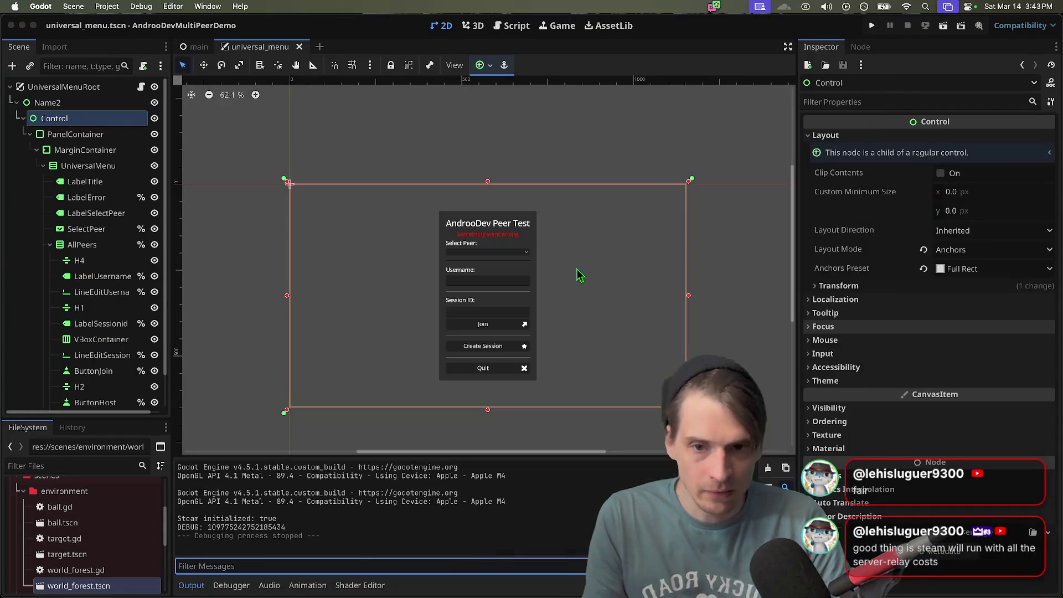
- Run the project again, allow microphone access, and check the Select Peer list in the left game
click(637, 256)
key(super+b)
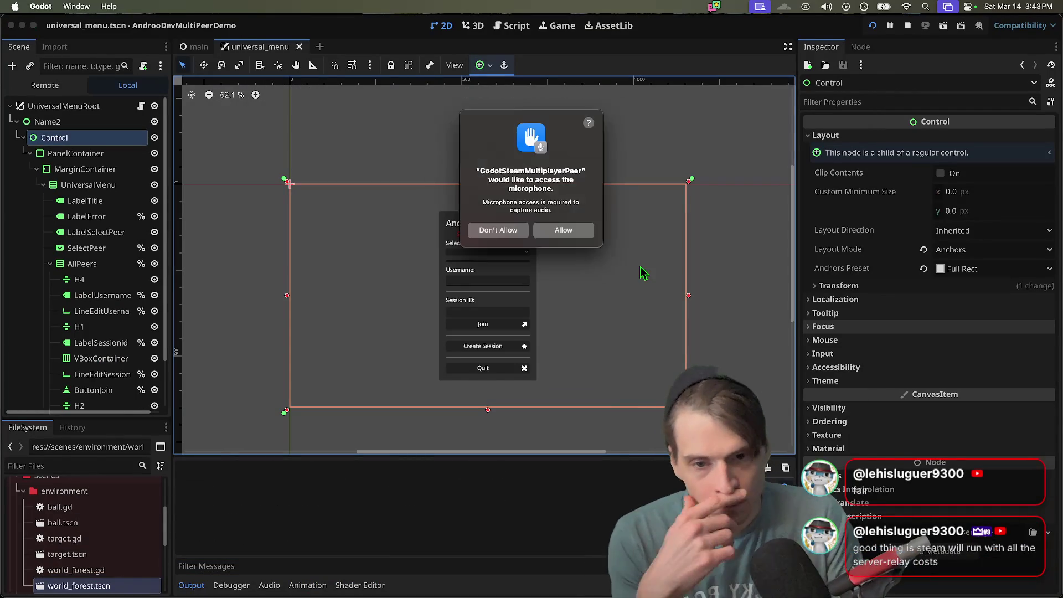
click(564, 231)
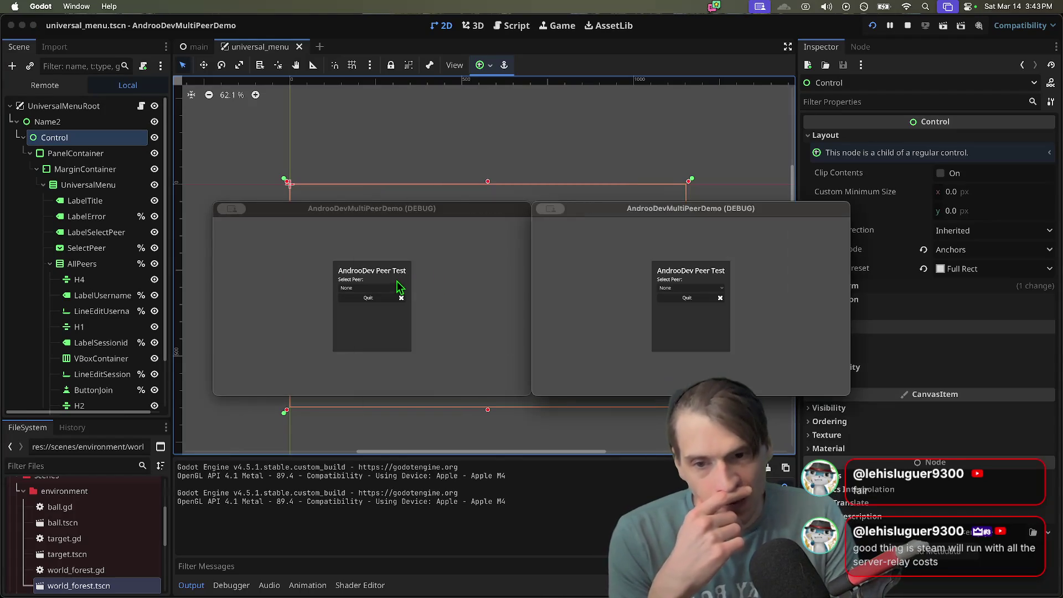
click(397, 289)
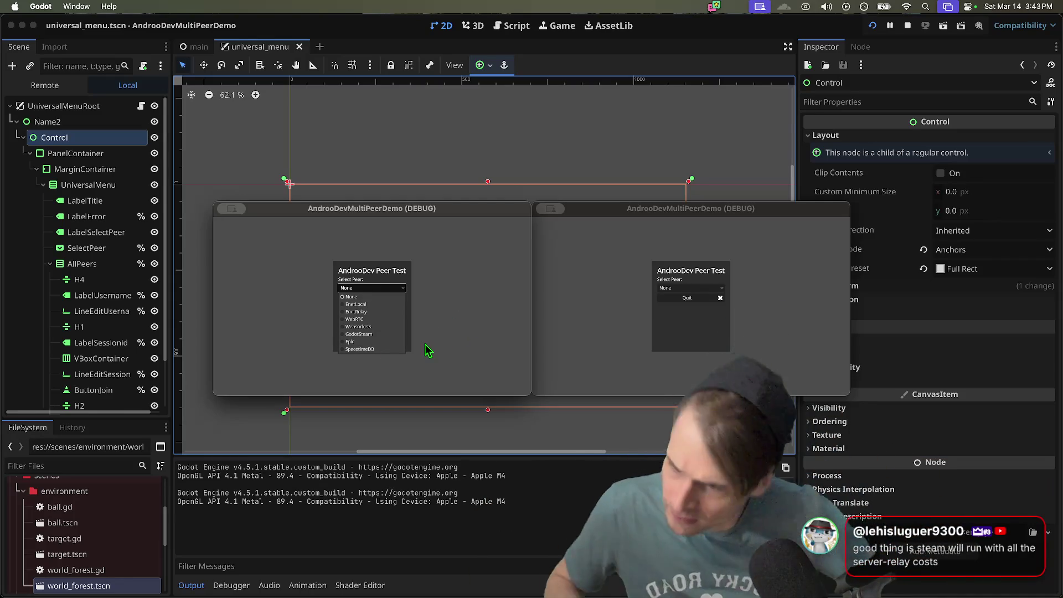
click(444, 358)
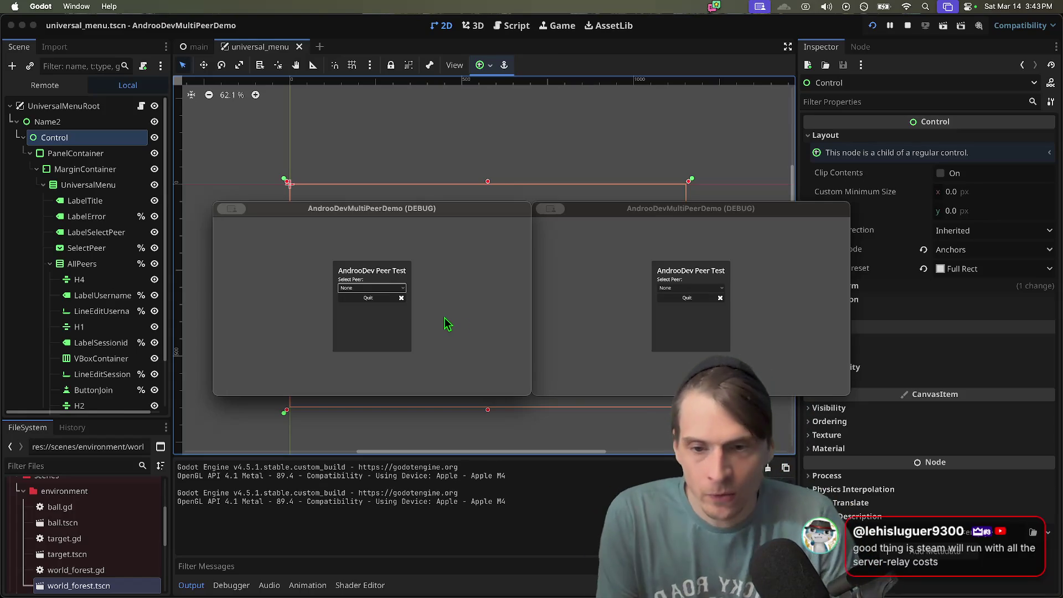
key(super+Tab)
key(super+t)
- Load the NodeTunnel godot-plugin page in Firefox and scroll through it
text(nodetu)
key(Down)
key(Return)
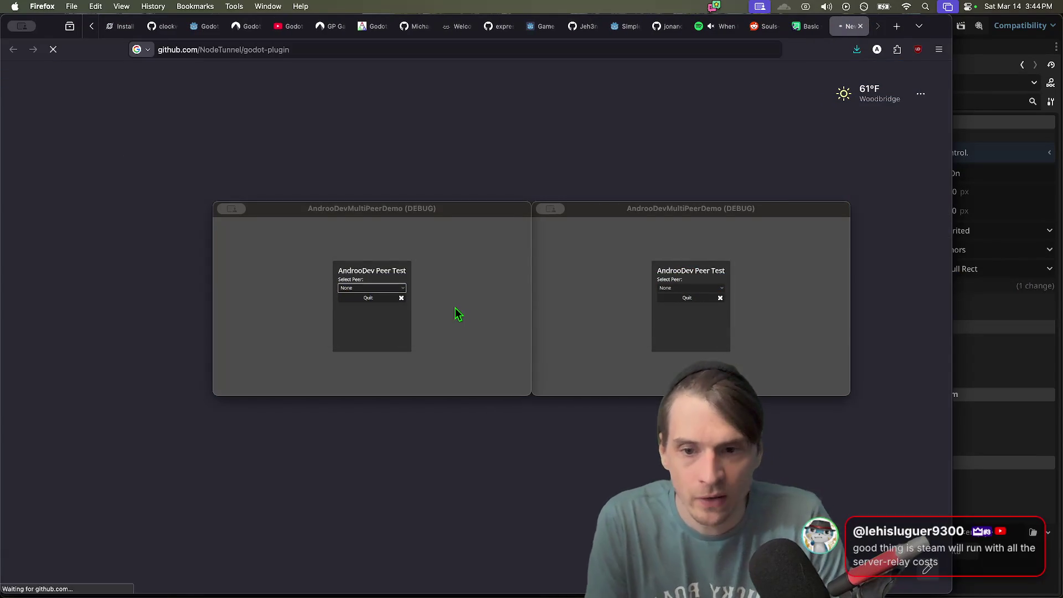
click(474, 282)
key(super+Tab)
scroll(570, 310, down, 3)
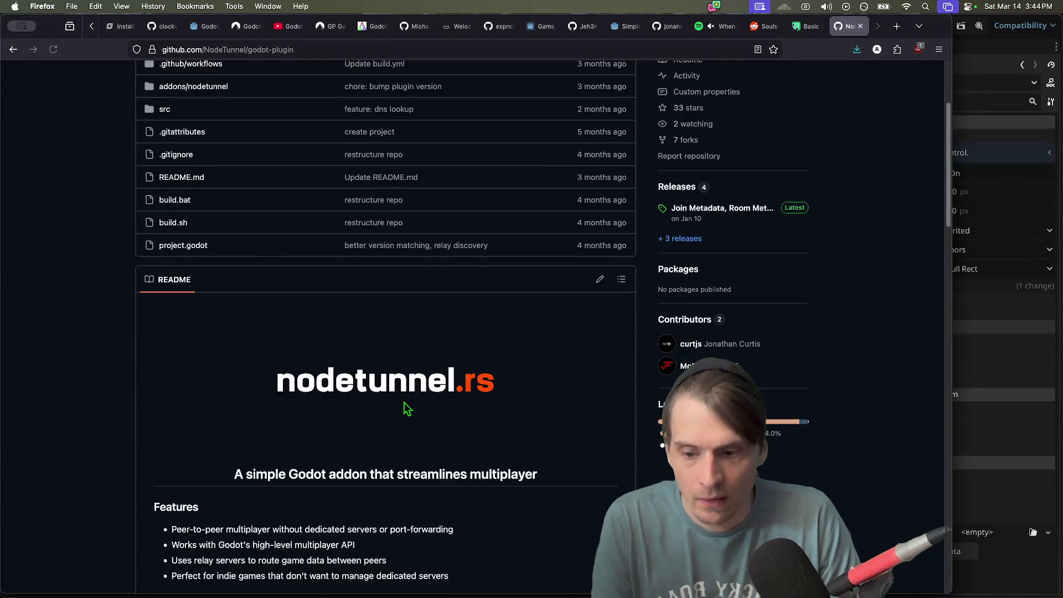
scroll(407, 409, down, 3)
scroll(541, 405, down, 1)
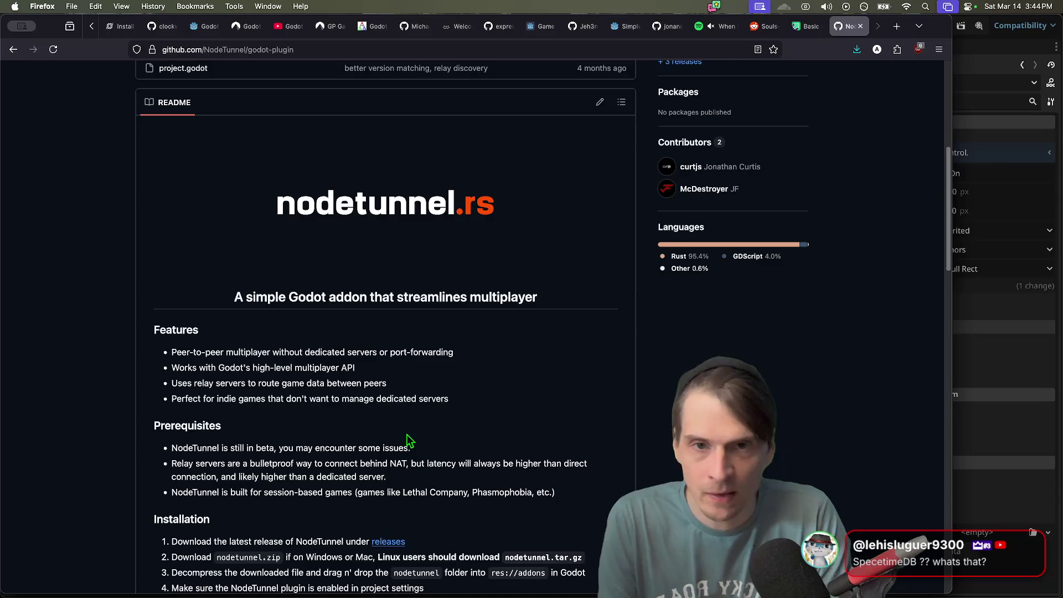
- Open the SpacetimeDB website in a new tab and scroll through its homepage
key(cmd+t)
text(space)
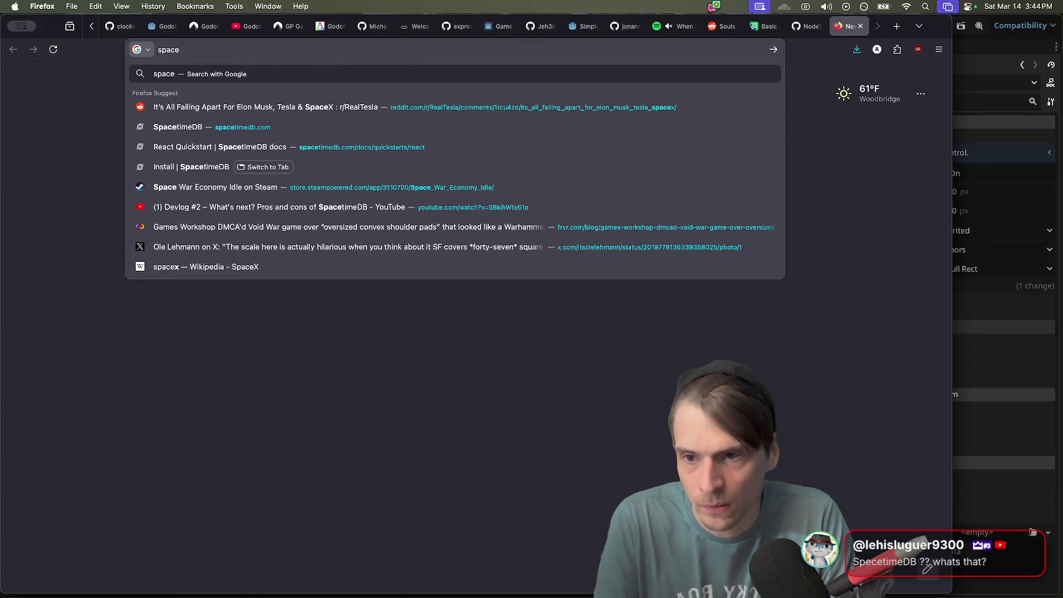
key(Down)
key(Down)
key(Return)
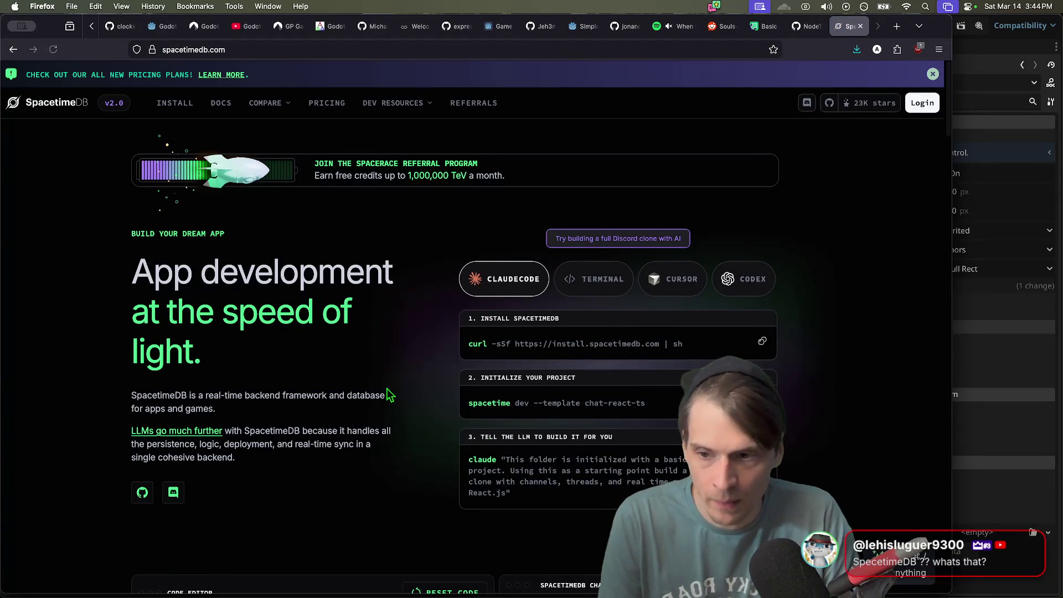
scroll(621, 425, down, 4)
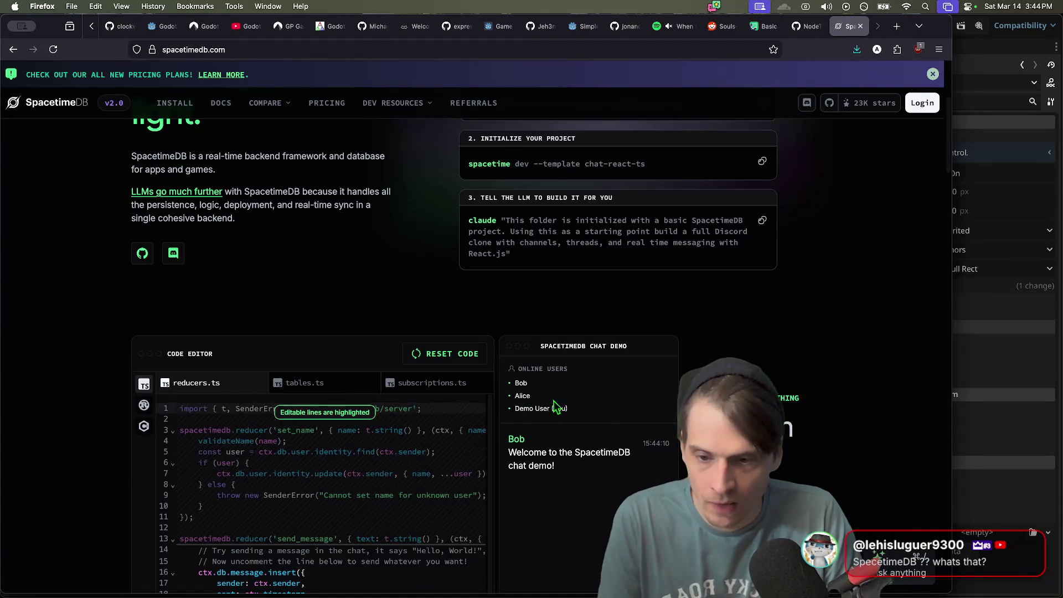
scroll(559, 431, down, 2)
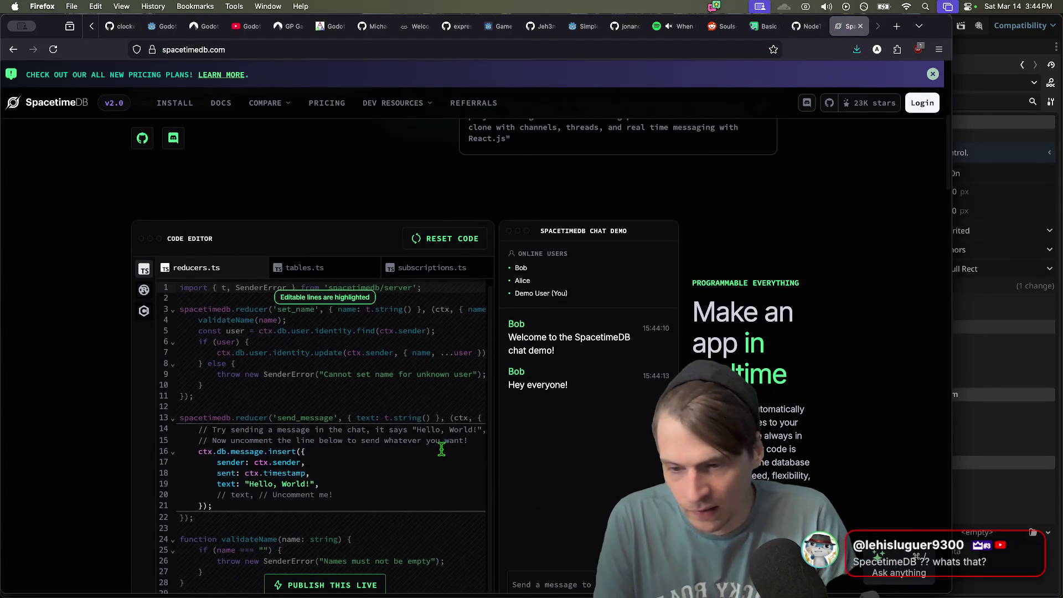
scroll(801, 287, down, 8)
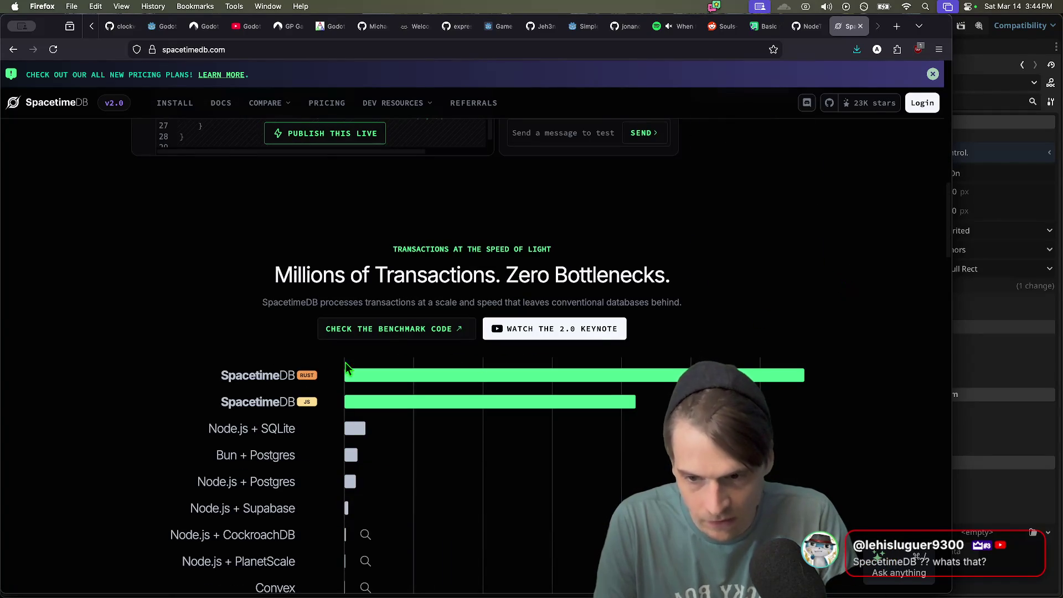
scroll(313, 360, down, 2)
scroll(293, 368, up, 10)
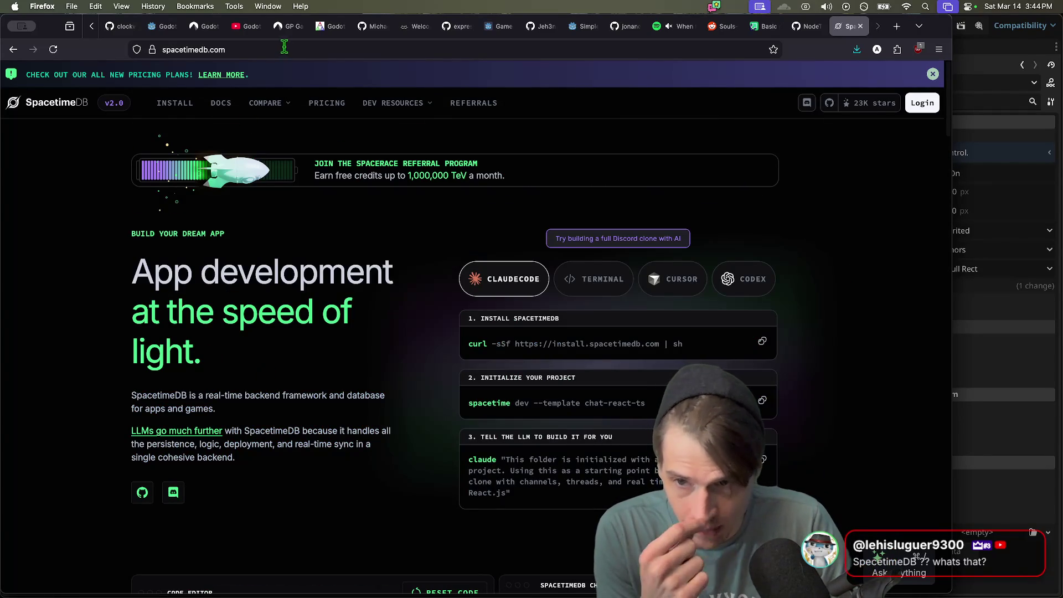
- Review the SpacetimeDB INSTALL page, then close that tab
click(174, 103)
scroll(642, 303, down, 5)
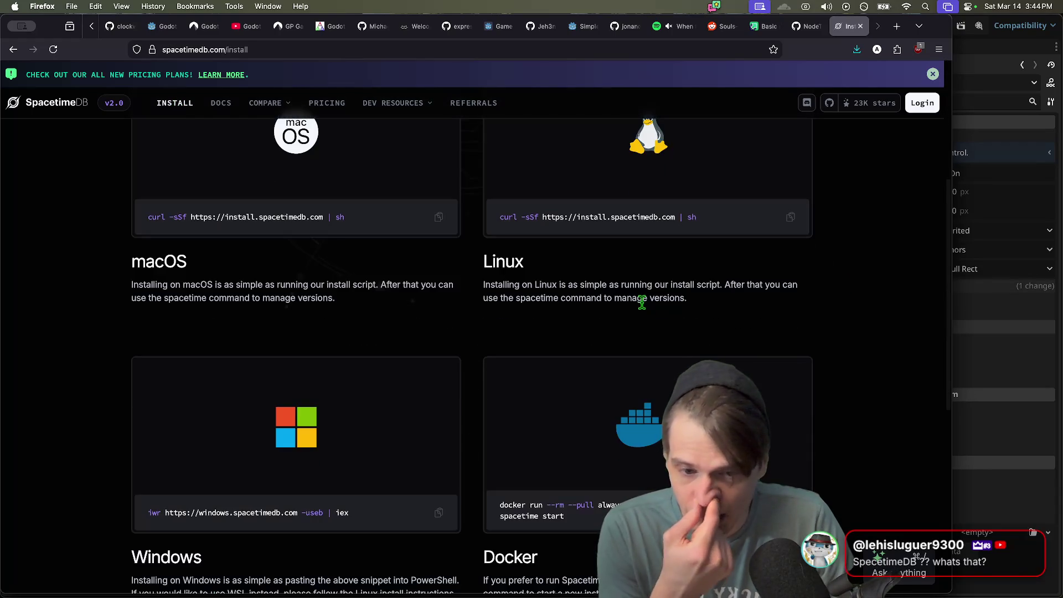
scroll(642, 303, down, 7)
scroll(644, 307, up, 12)
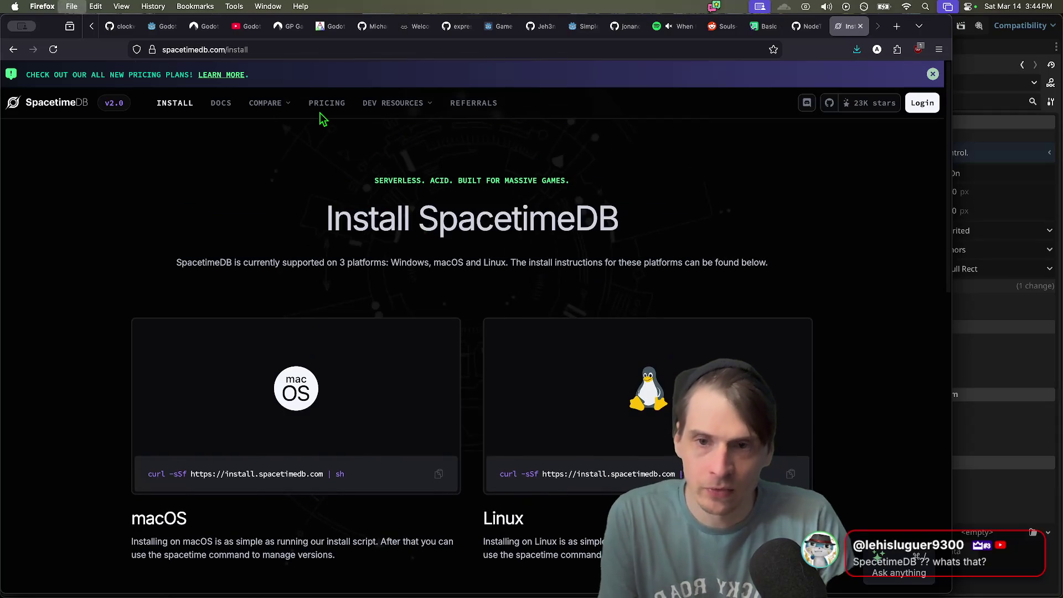
key(super+w)
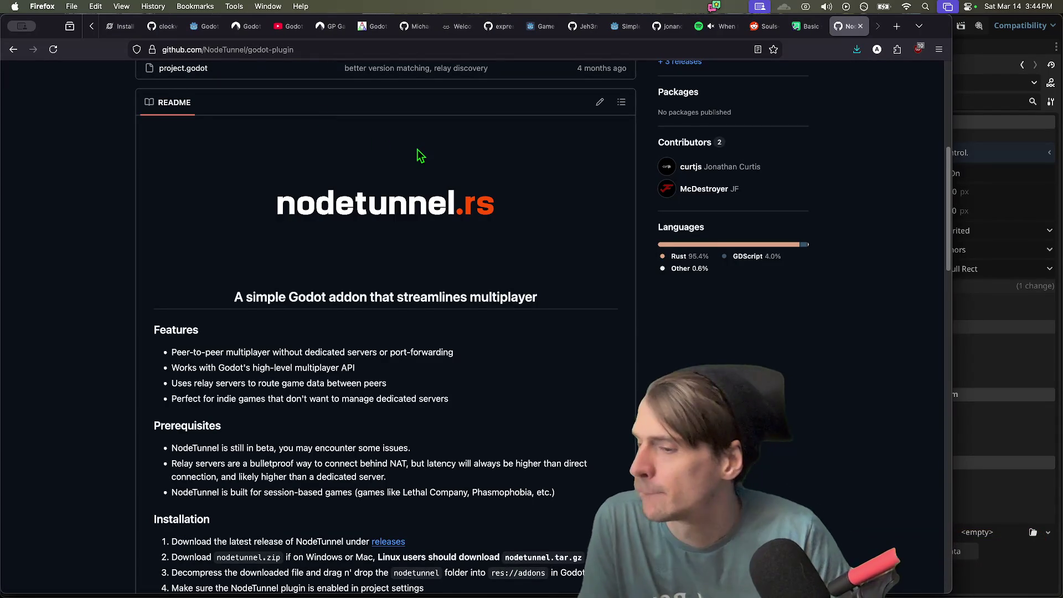
key(super+Tab)
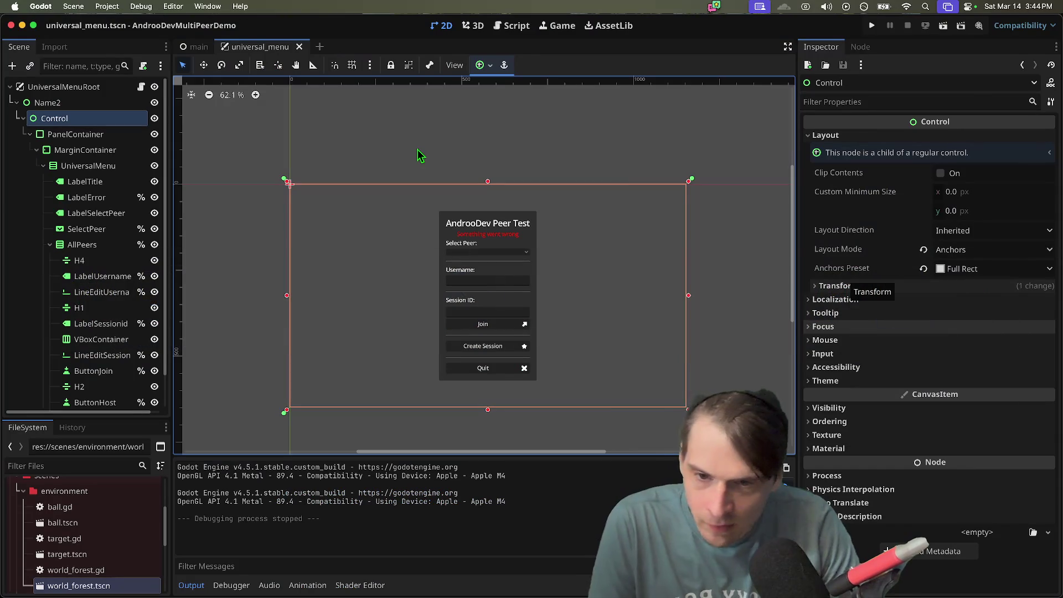
- Run the demo, allow microphone access in both instances, and pick EnetRelay as the peer in each
key(super+b)
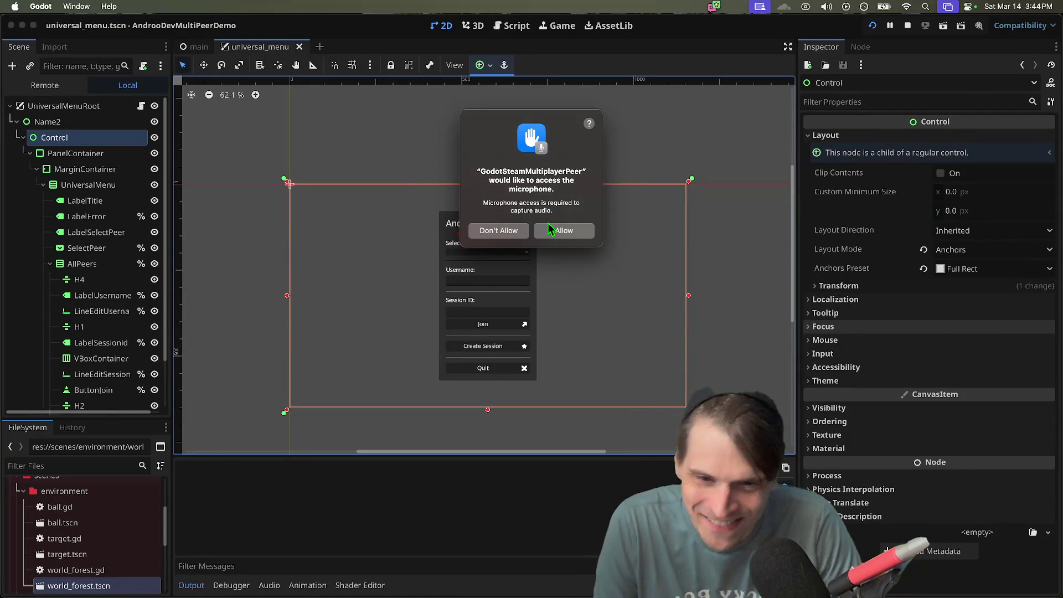
click(568, 229)
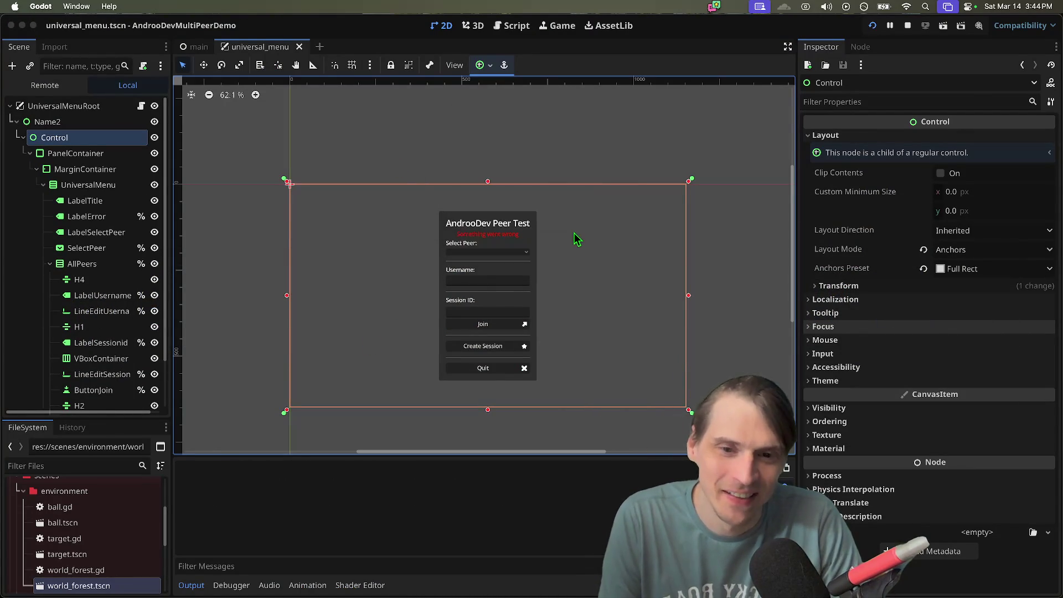
click(574, 232)
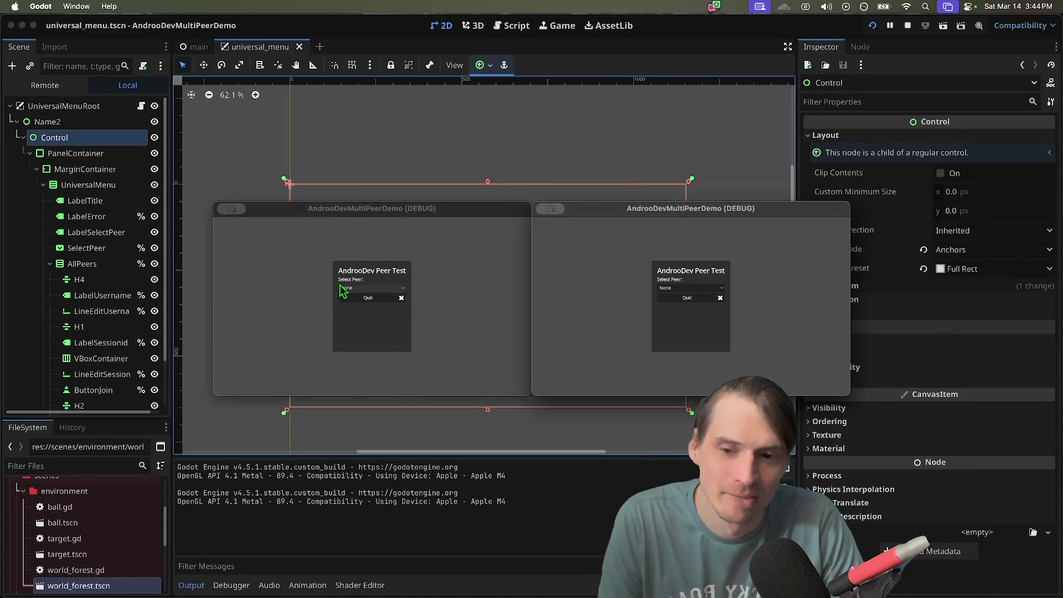
click(371, 288)
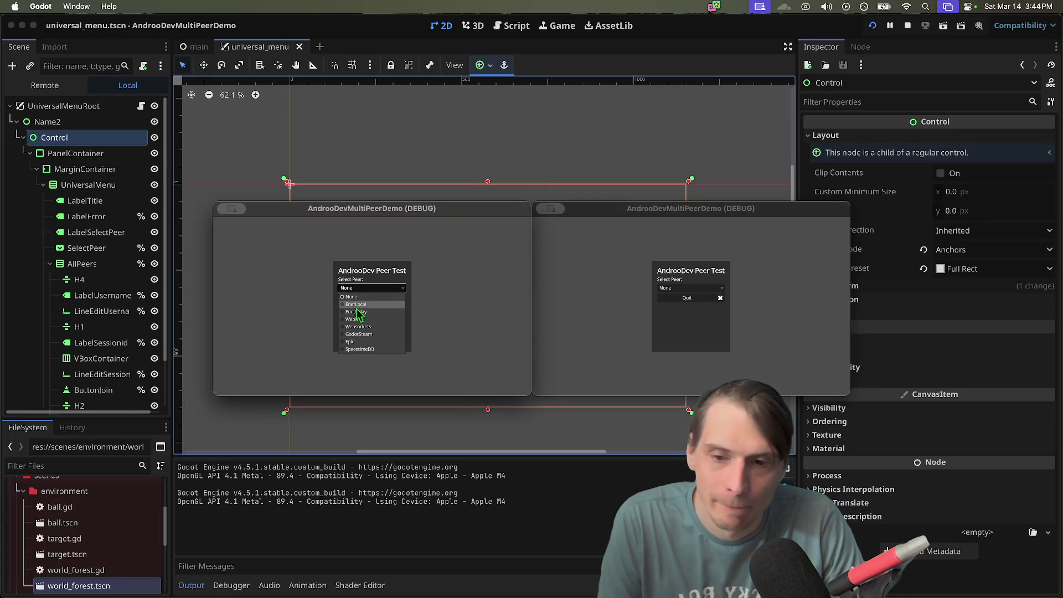
click(365, 312)
click(690, 287)
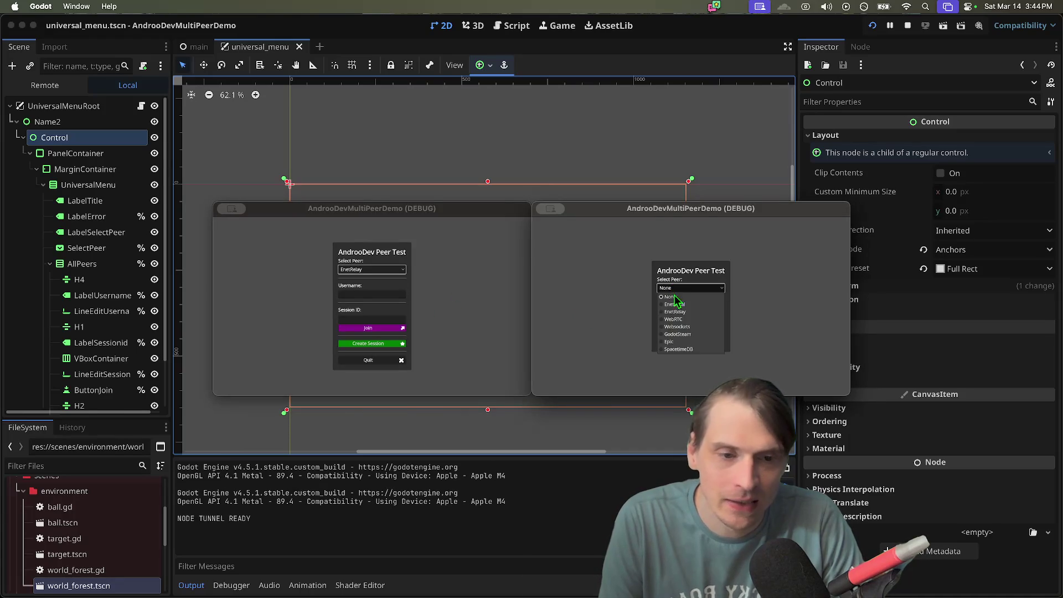
click(678, 312)
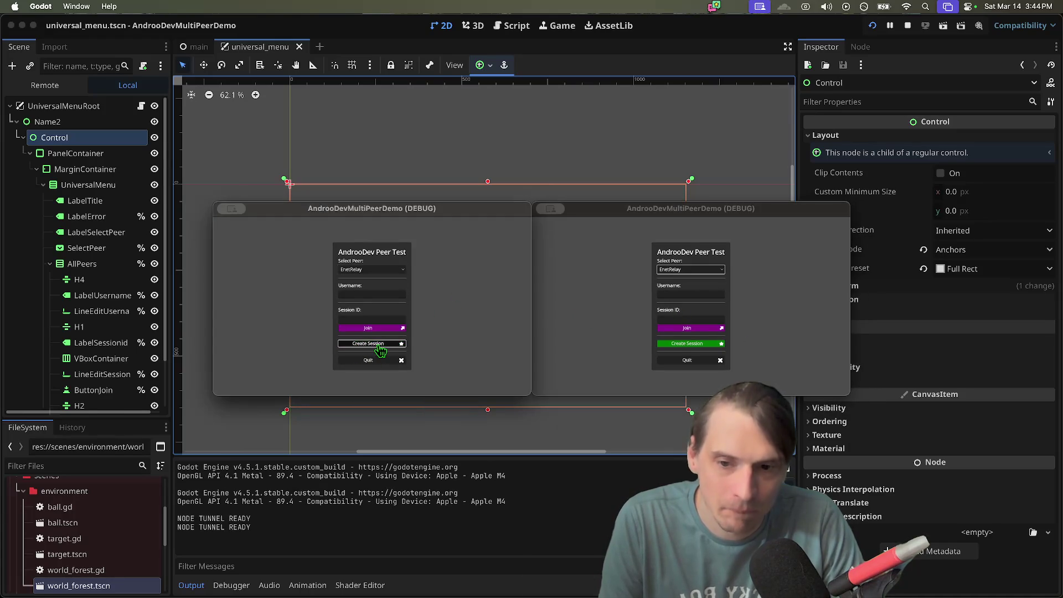
- Create a session in the first game, join it from the second, move the player, then stop the run
click(370, 344)
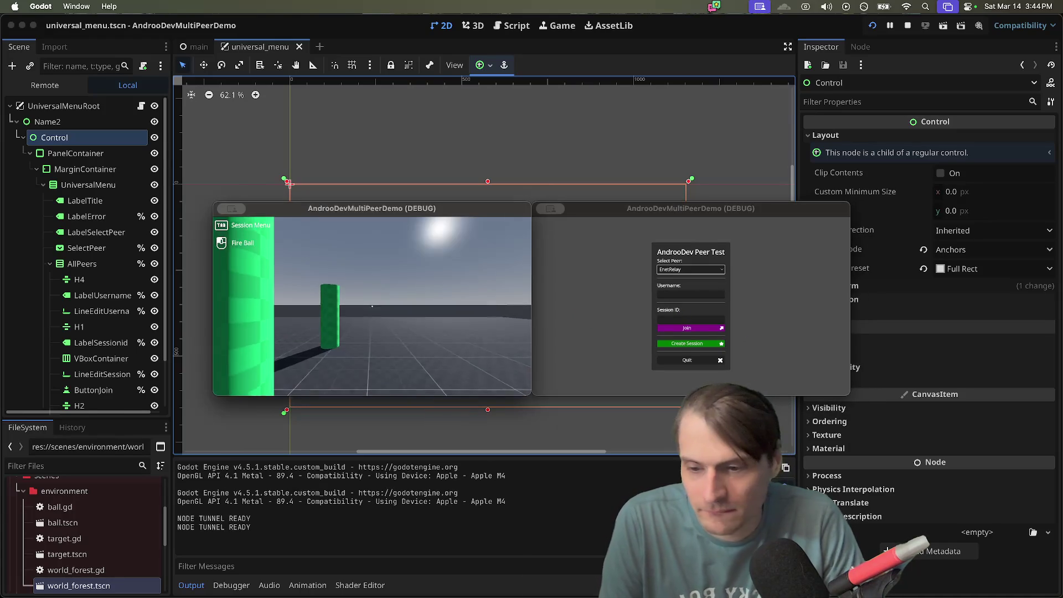
click(686, 318)
click(688, 329)
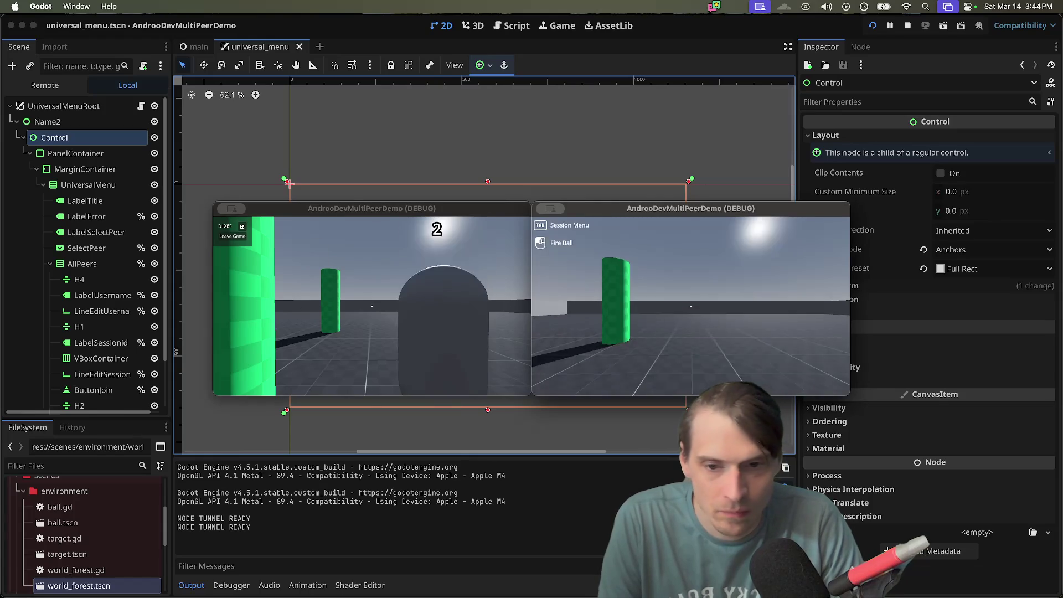
key(w)
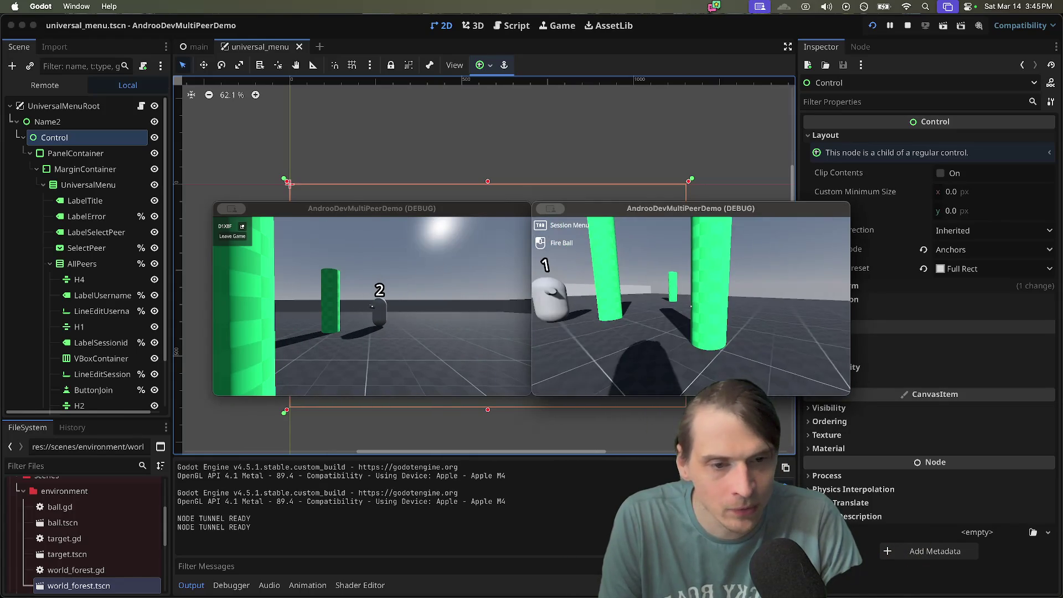
click(485, 290)
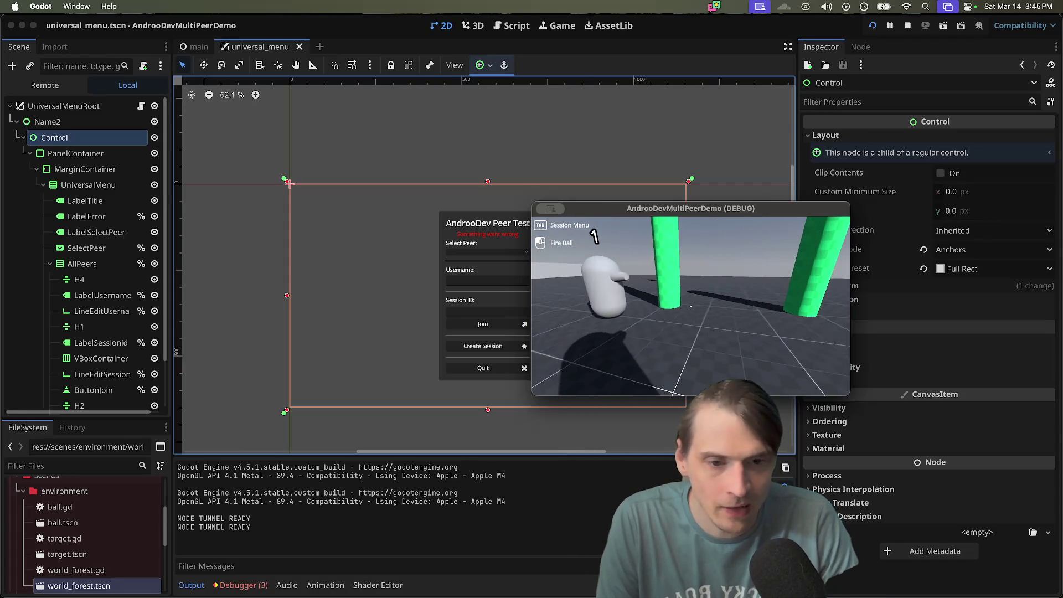
key(Tab)
key(Tab)
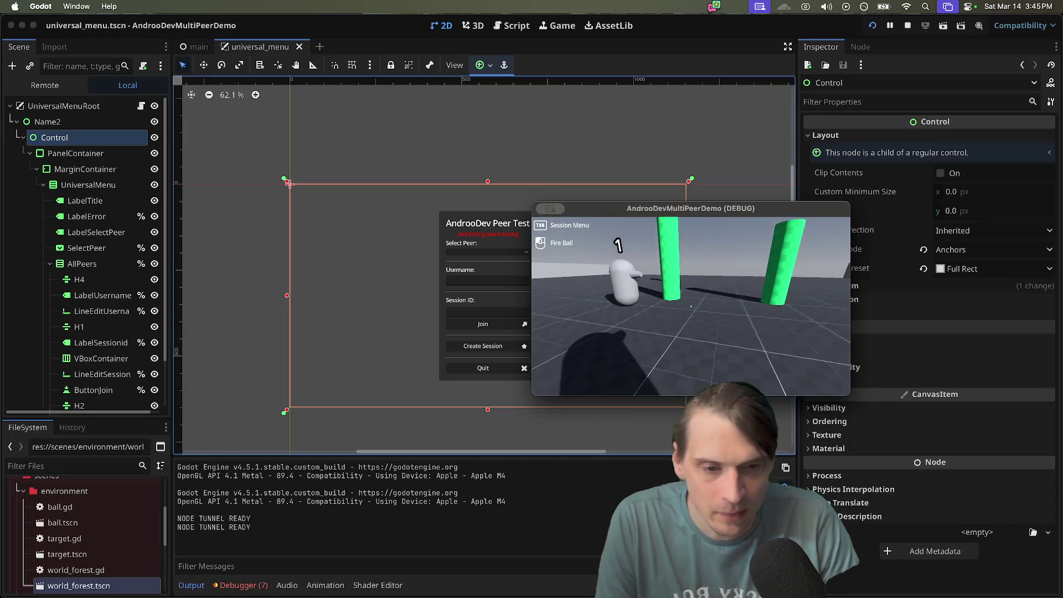
key(super+q)
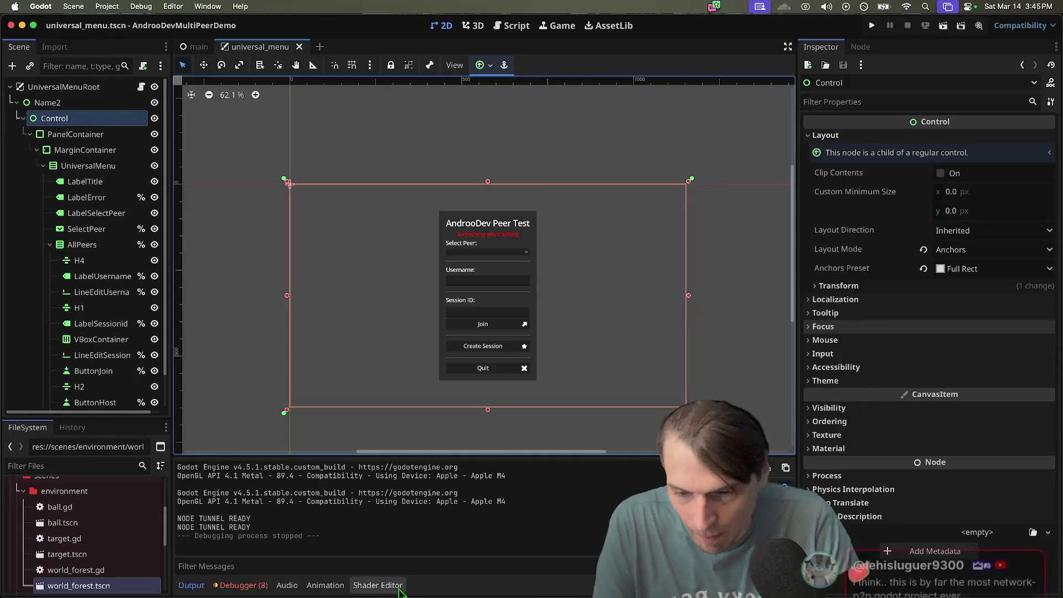
- Check the debugger output, then filter FileSystem for 'player' and open player.gd
click(239, 586)
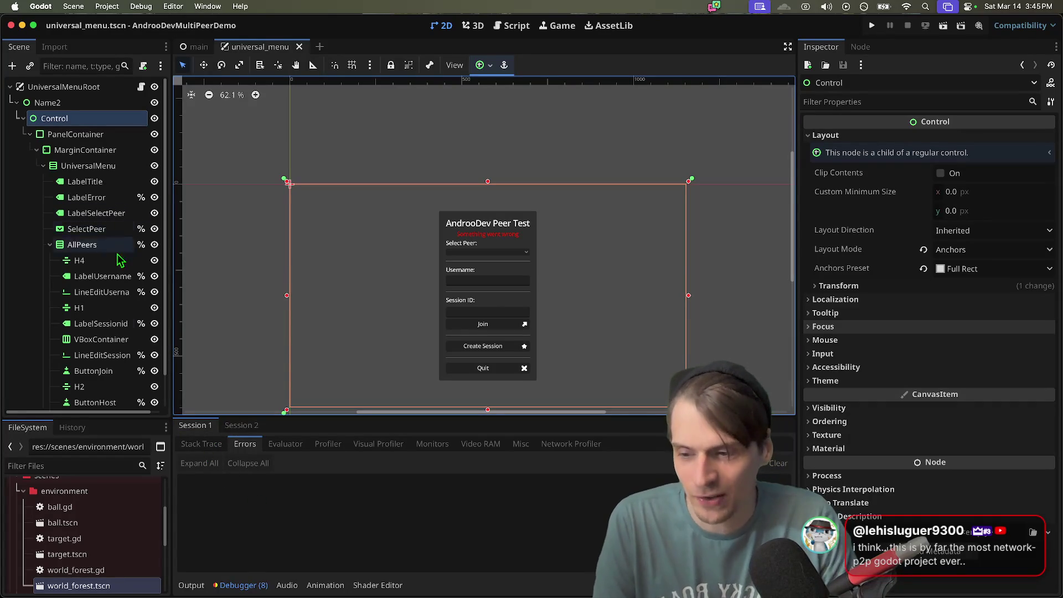
double_click(76, 586)
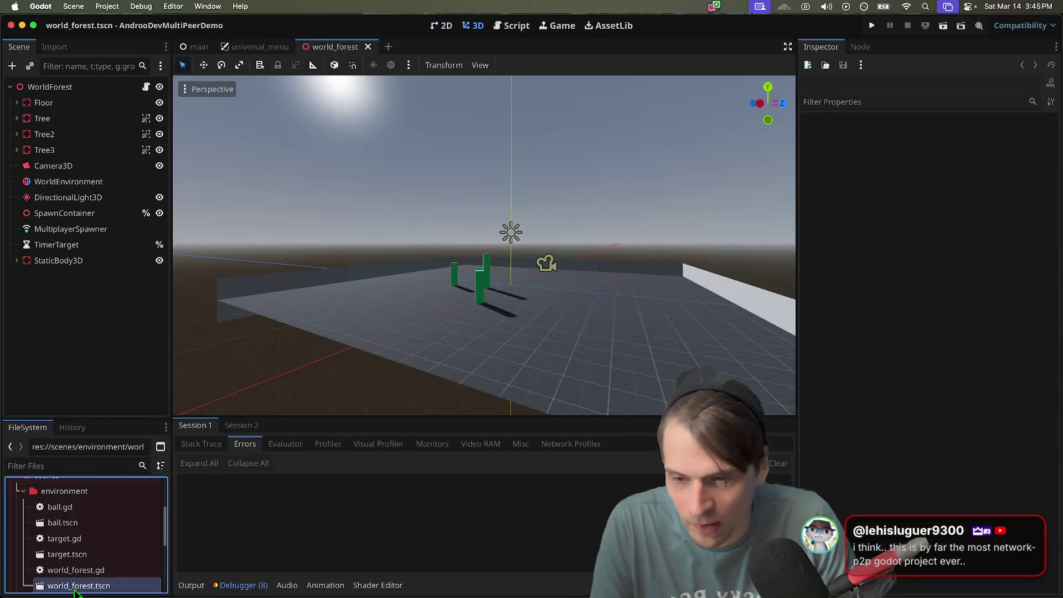
click(47, 467)
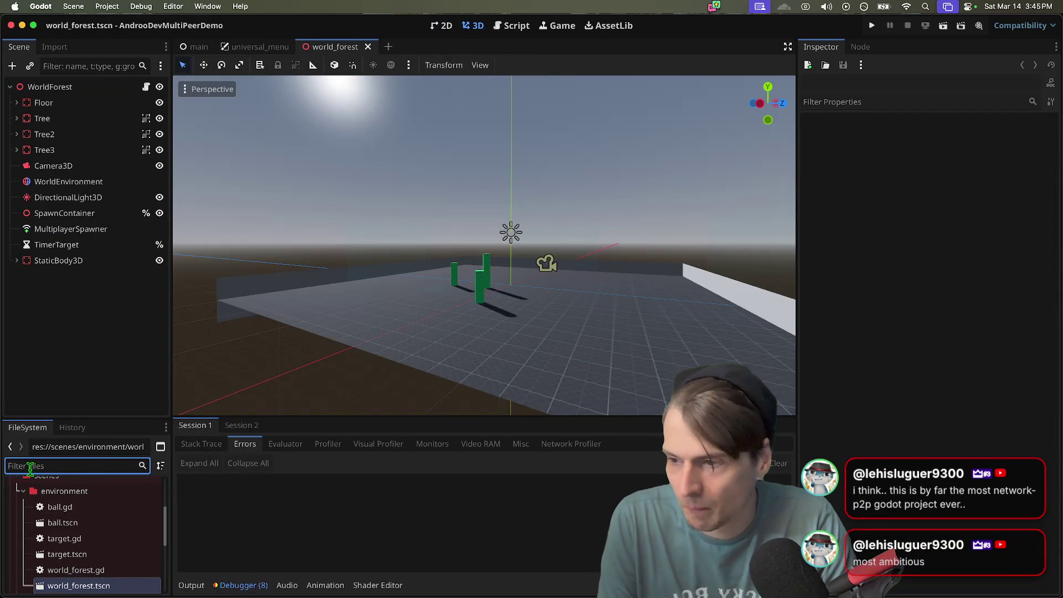
text(player)
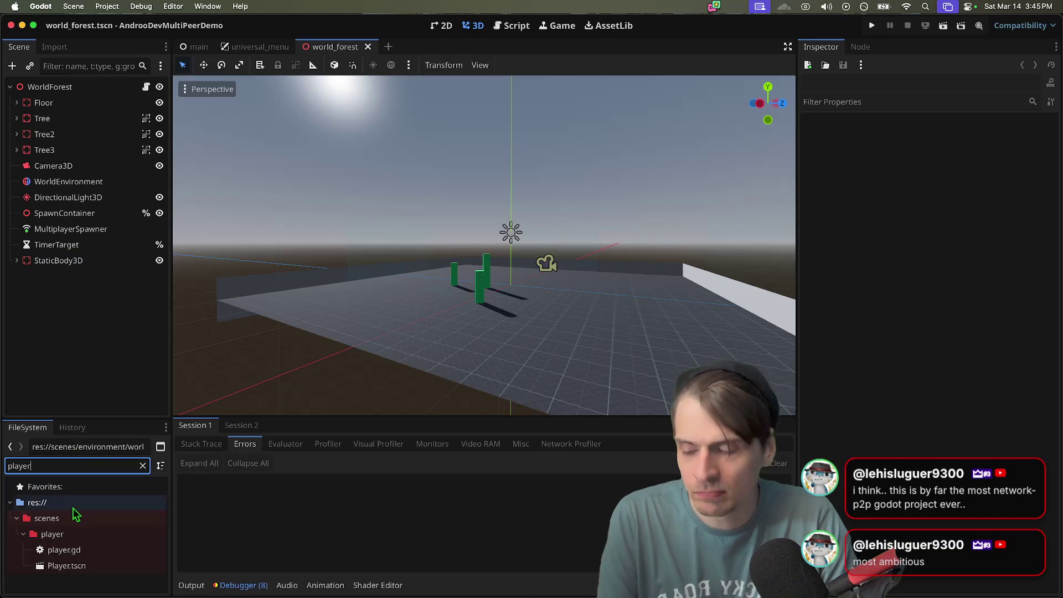
double_click(83, 550)
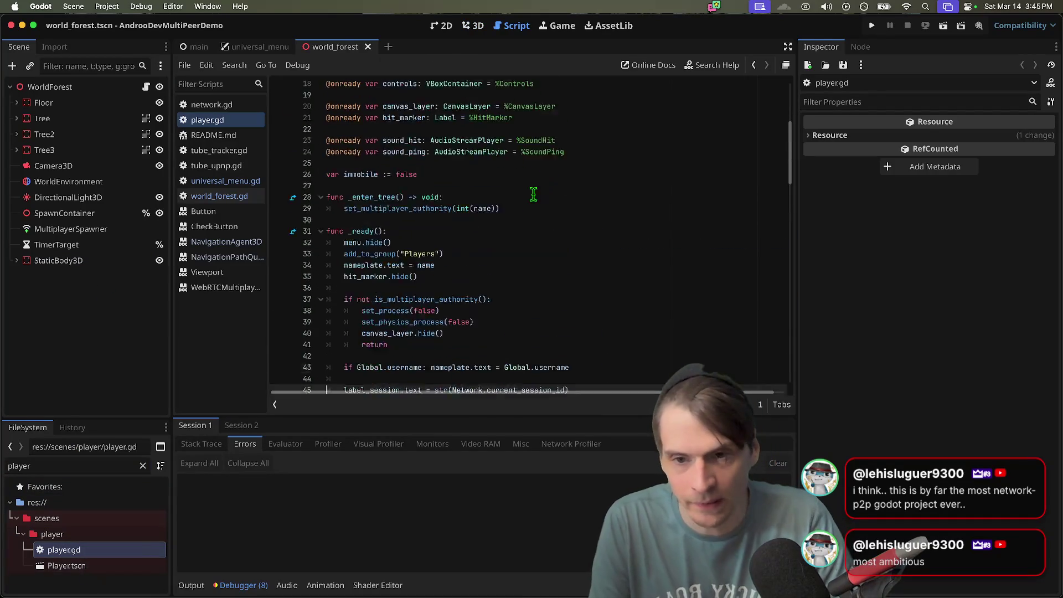
- Add '# TODO: Listen for host disconnect on relay host and queue_free.' above _enter_tree and save
scroll(533, 194, up, 3)
click(630, 296)
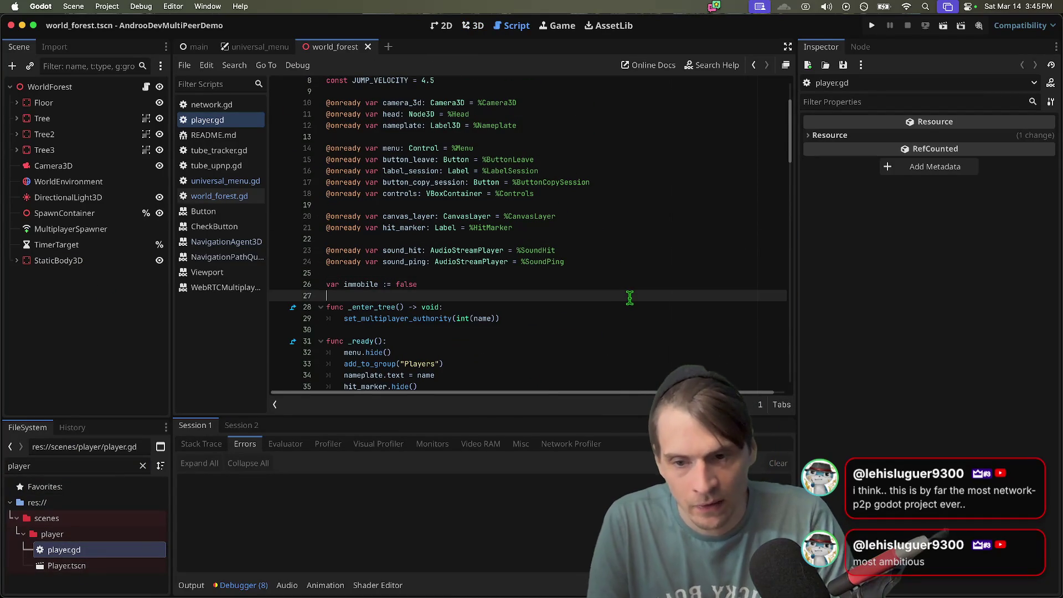
key(Return)
text(# T)
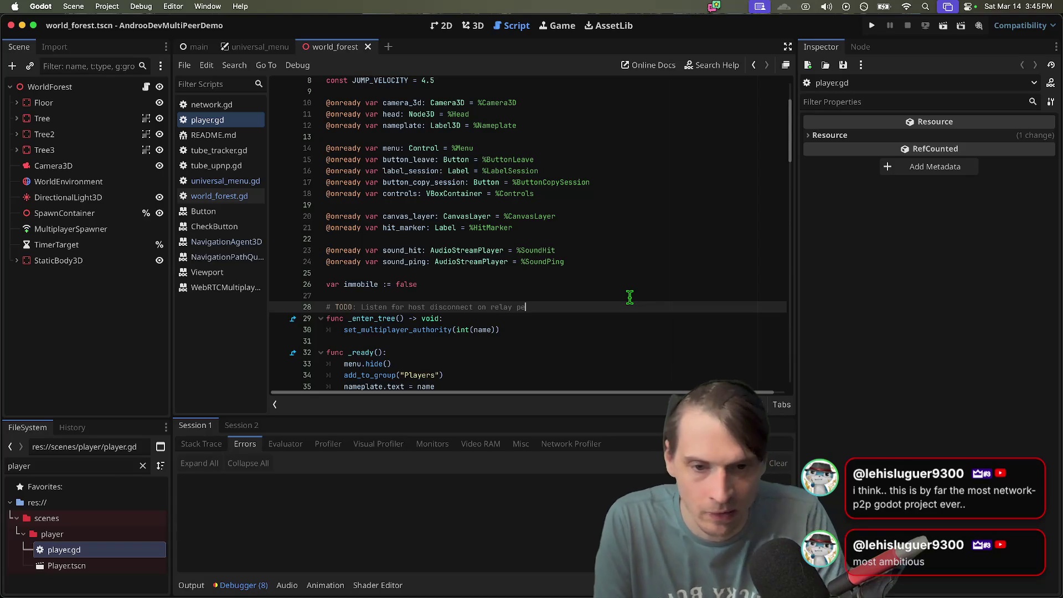
text(and )
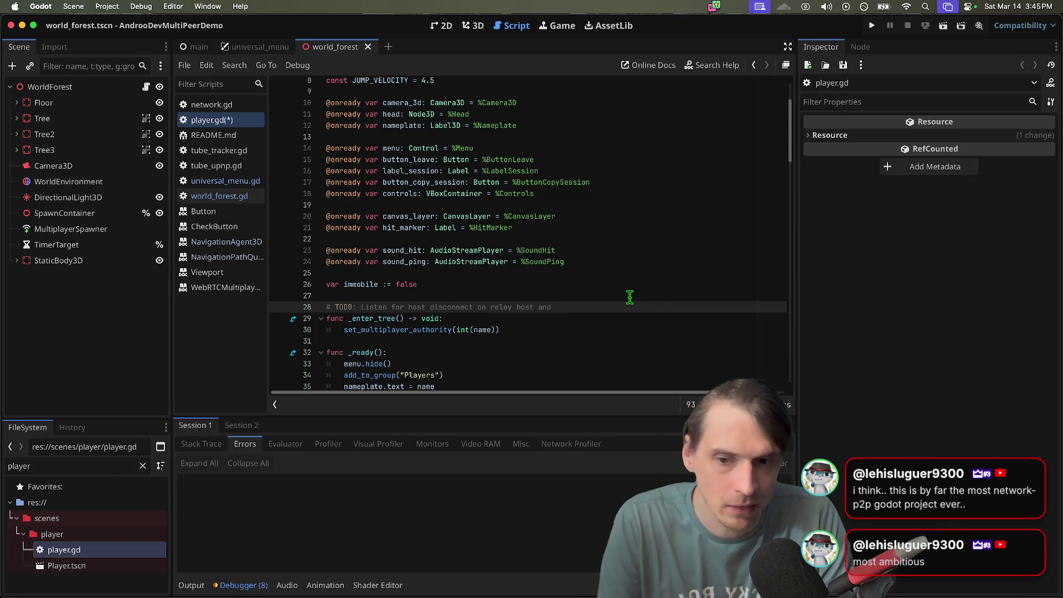
text(queue_free.)
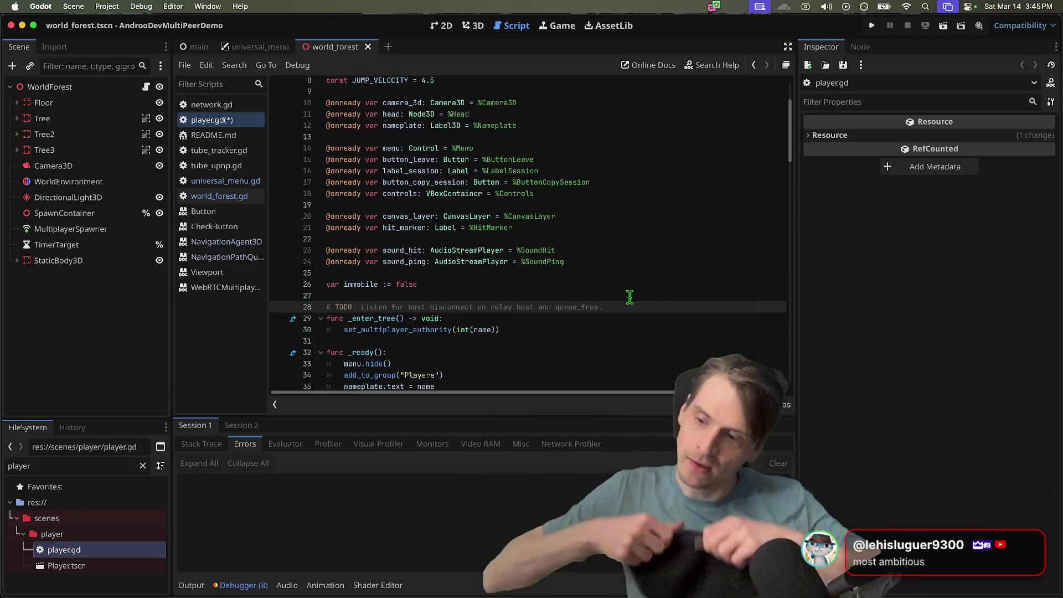
key(super+s)
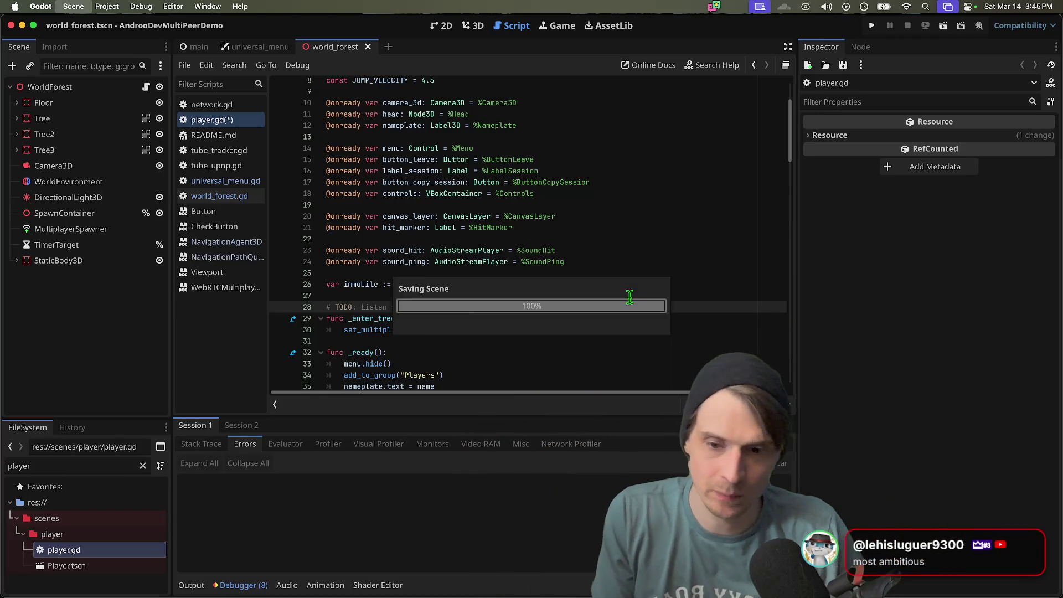
key(super+Tab)
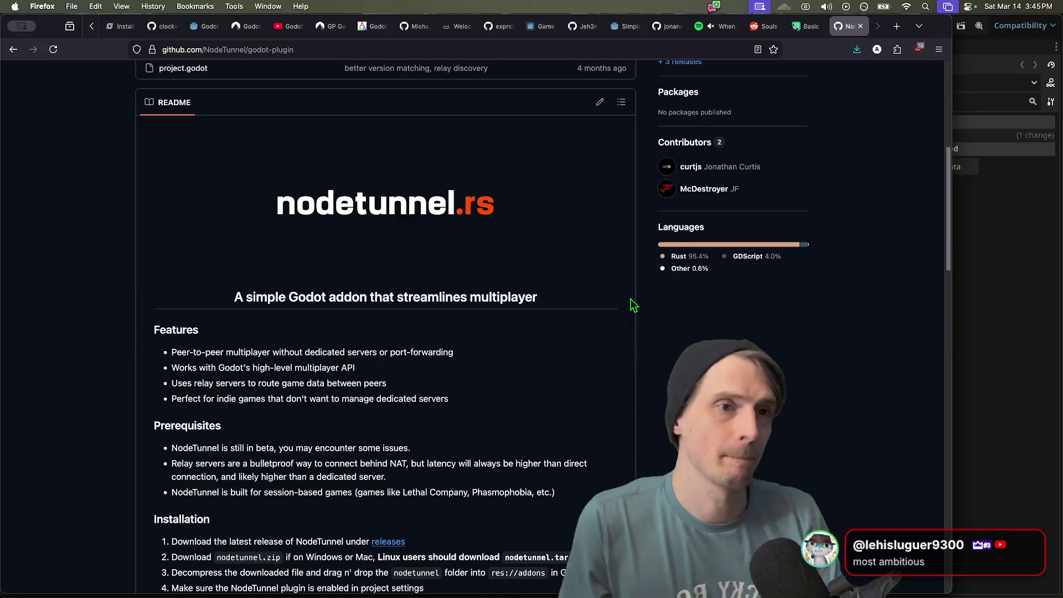
- Load the FreeMP site in a new tab and select its text from Get started to the copyright line
key(super+t)
text(free)
key(Return)
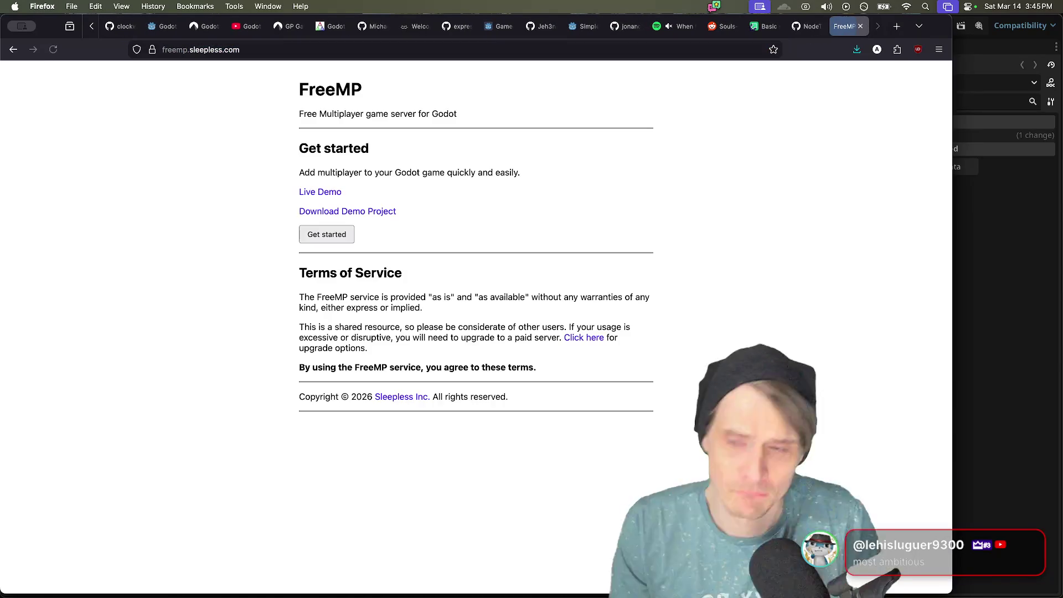
drag(296, 169, 514, 401)
key(super+Tab)
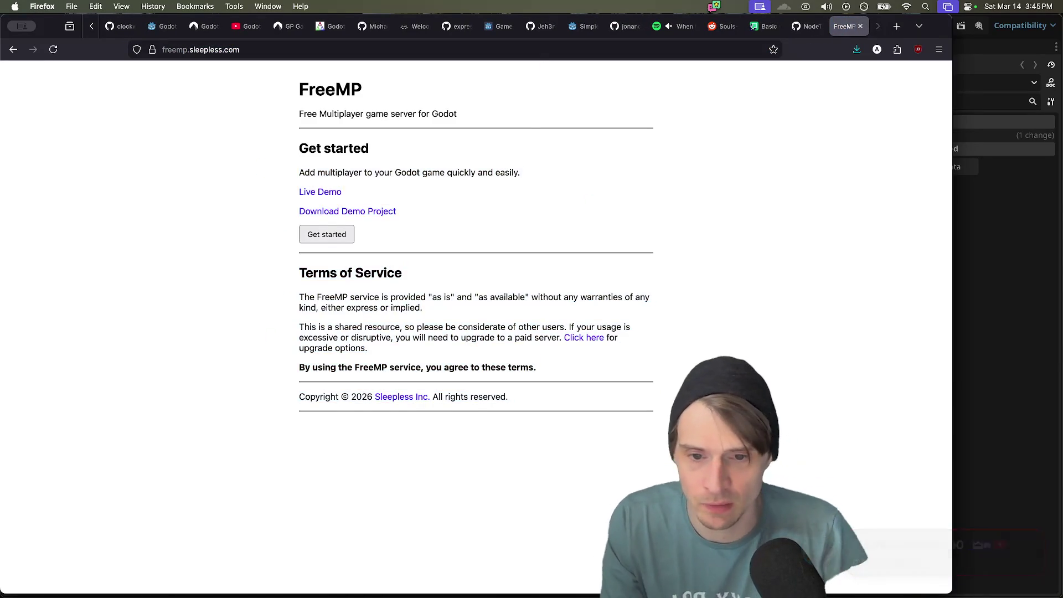
click(71, 565)
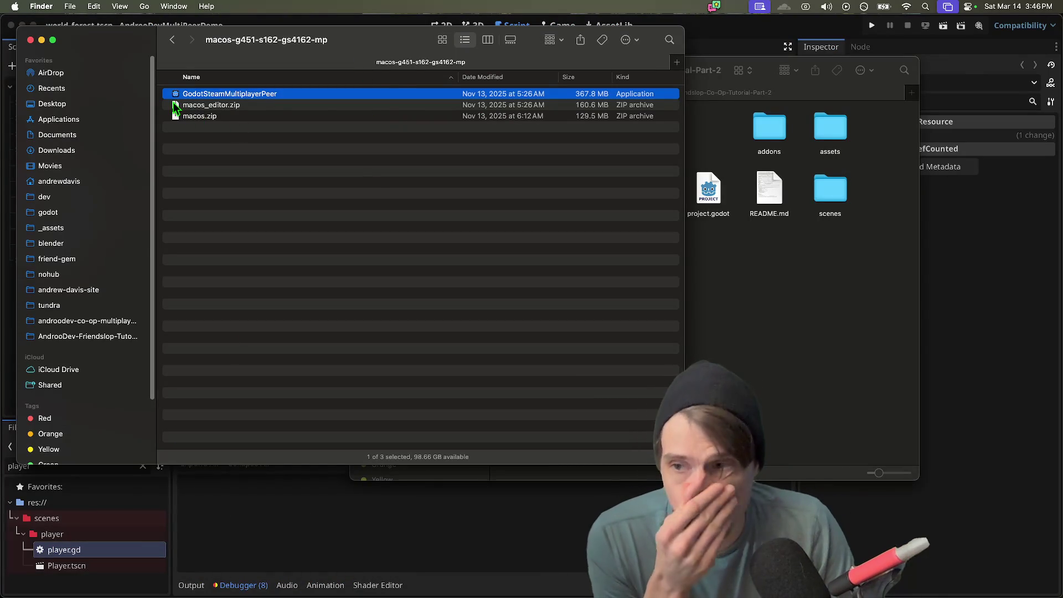
- Extract freemp-demo-godot-1.0.0.zip in Downloads and open the 'freemp-demo-godot-1.0.0 2' folder
click(118, 135)
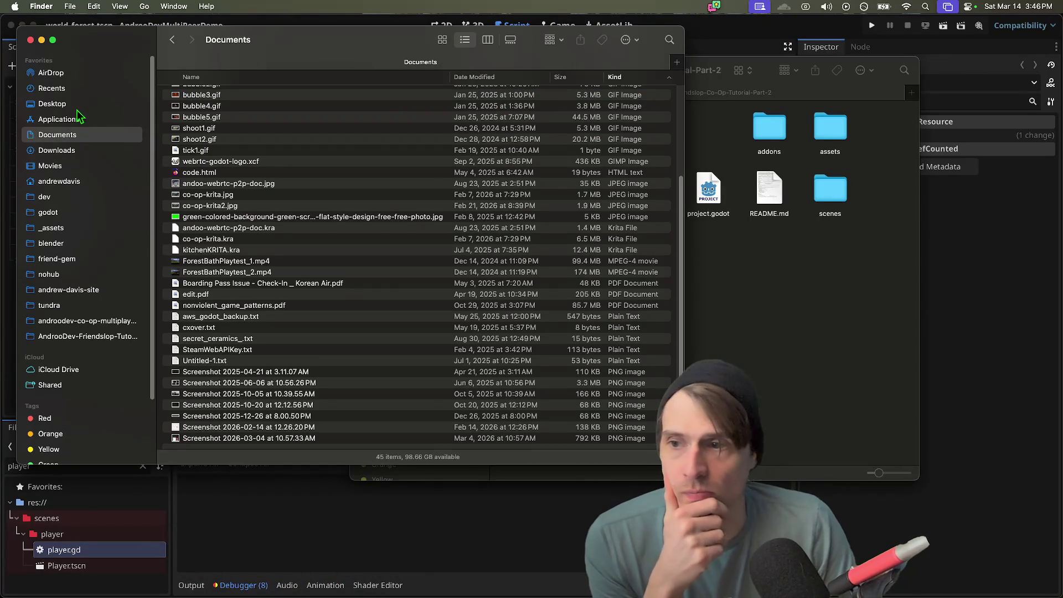
click(108, 150)
click(354, 123)
double_click(355, 118)
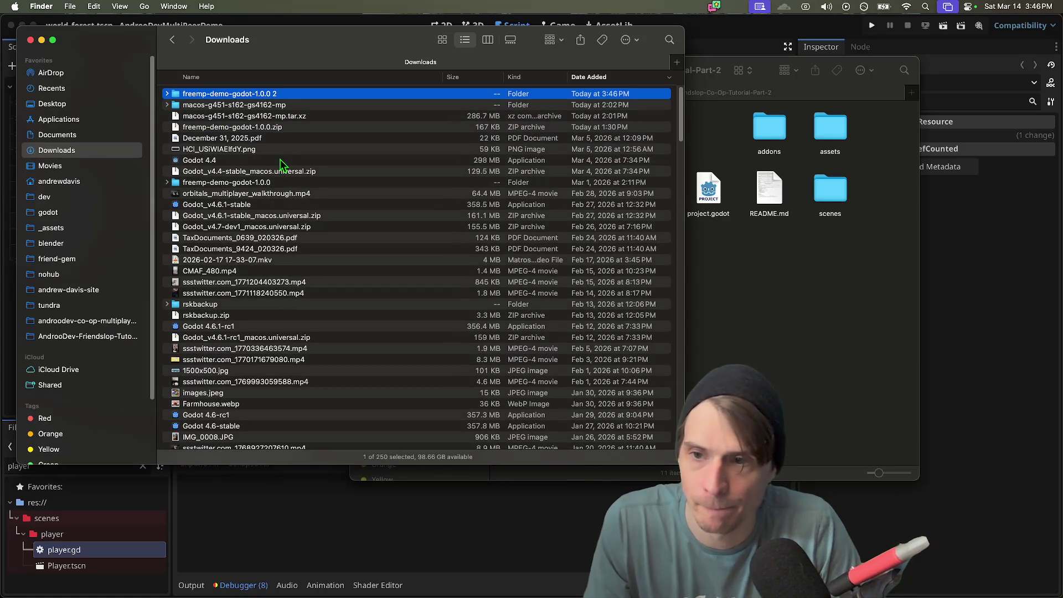
double_click(271, 94)
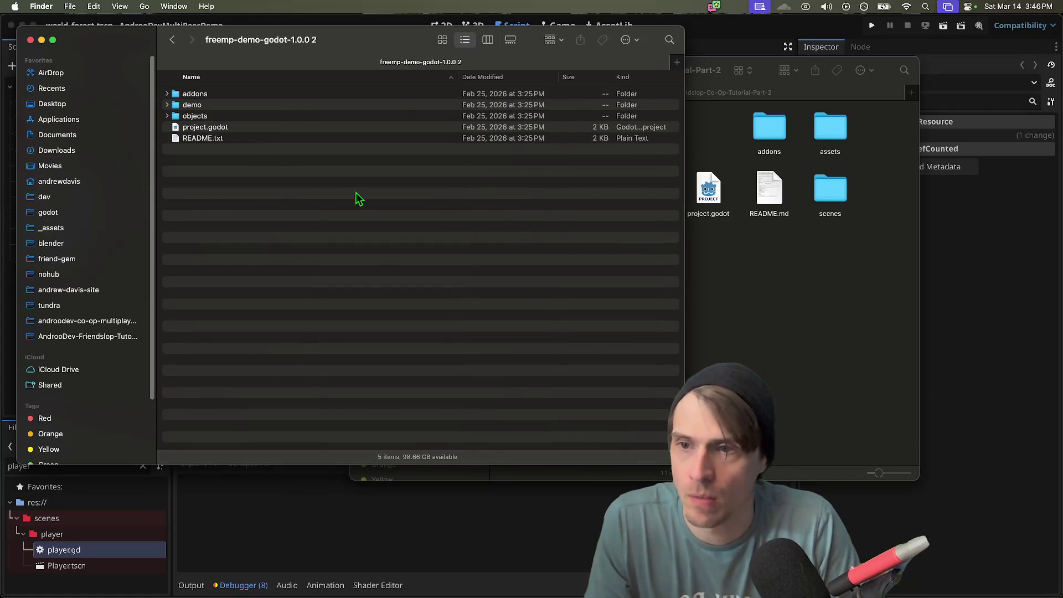
- Reveal player.gd in Finder and expand the demo's addons folder to show freemp
key(super+Tab)
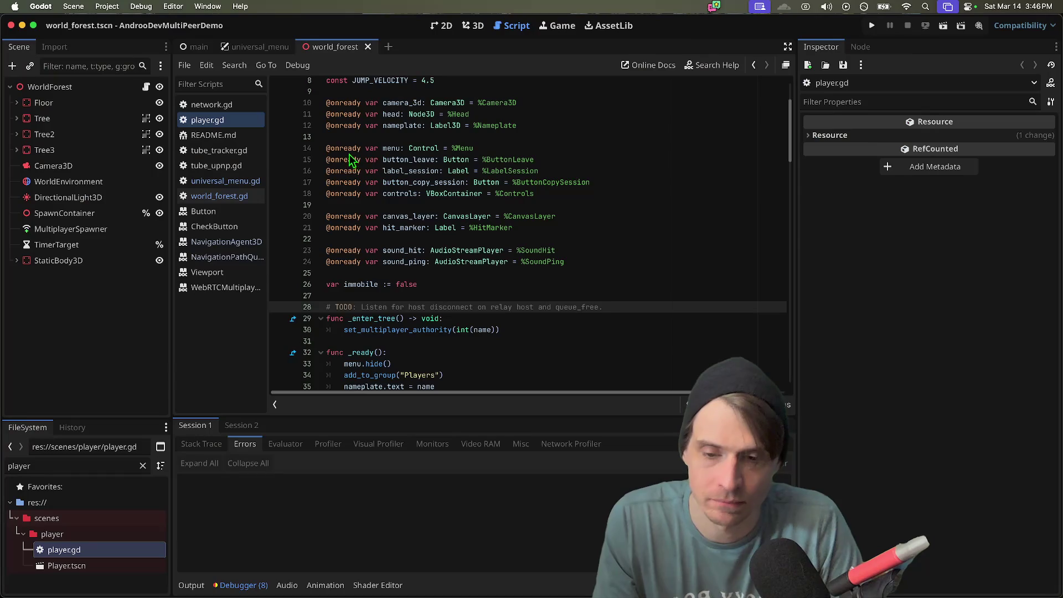
right_click(103, 550)
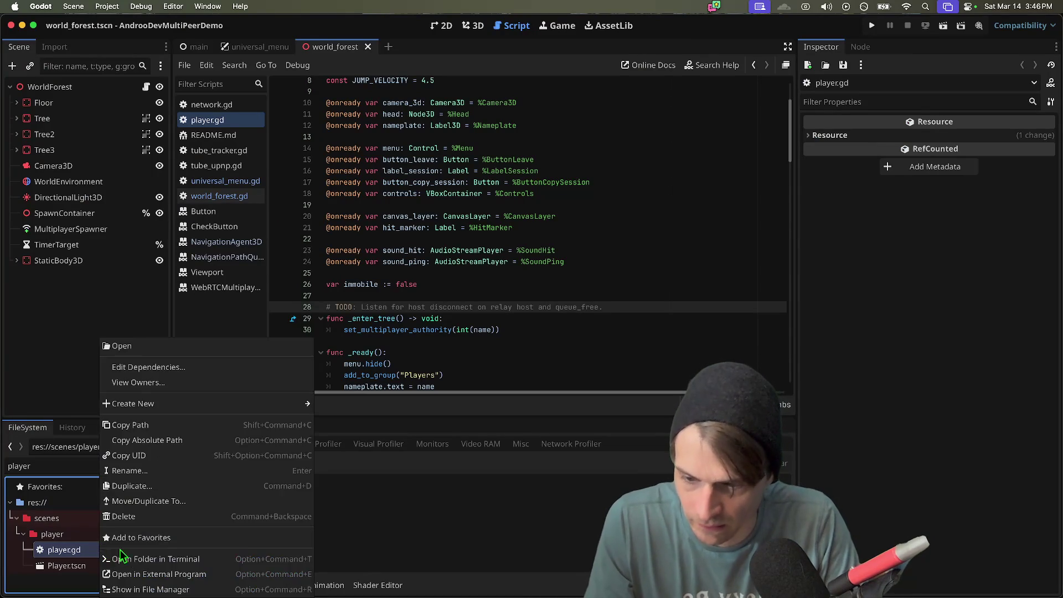
click(202, 589)
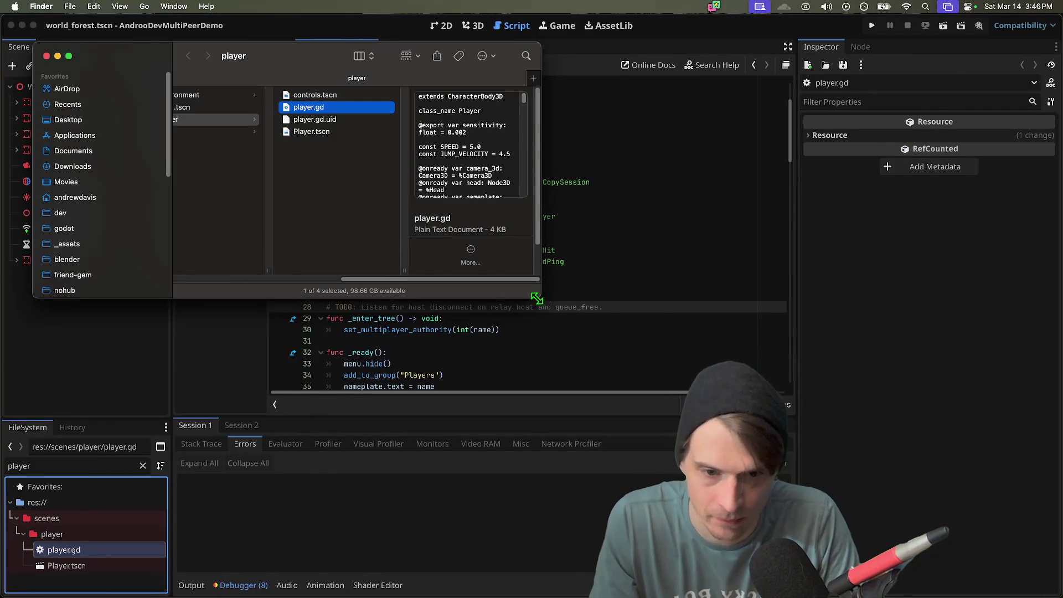
drag(537, 298, 939, 365)
click(381, 99)
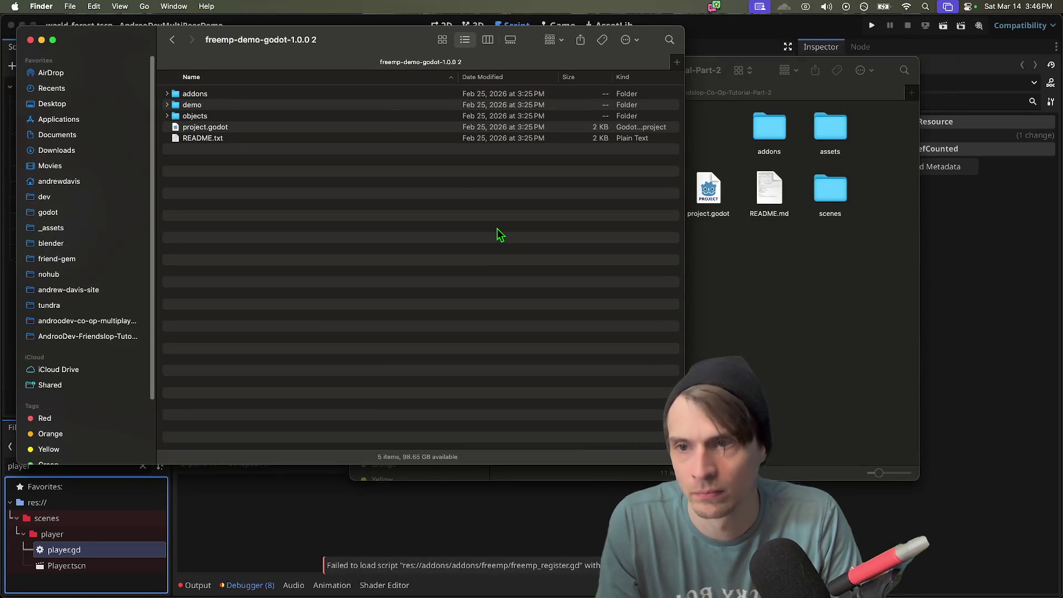
click(386, 94)
key(Right)
key(Down)
key(Down)
key(Up)
key(Down)
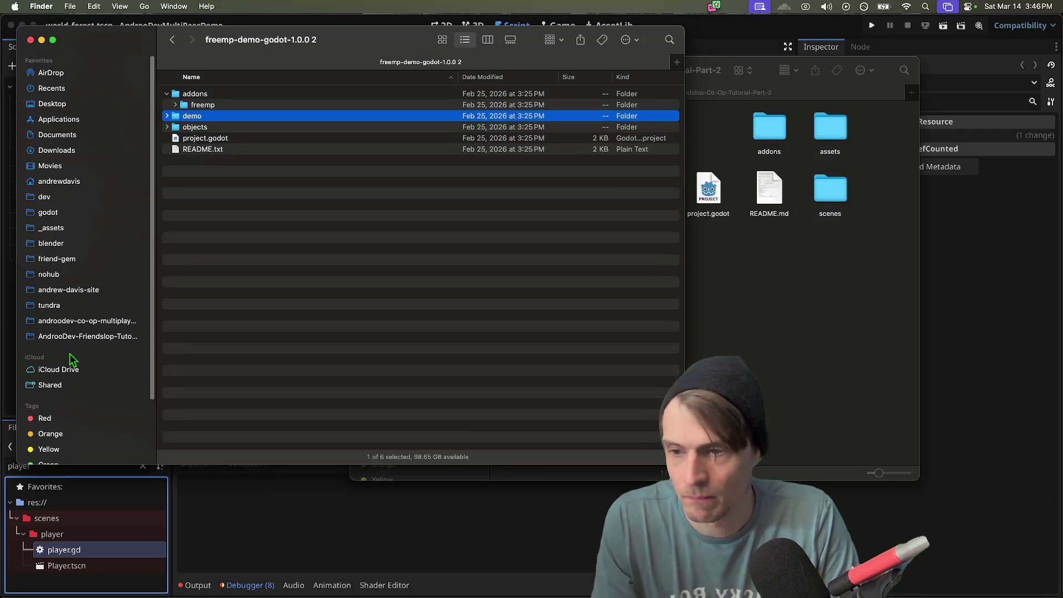
- Close the Finder windows and run git status (gst) on the project in Alacritty
key(super+w)
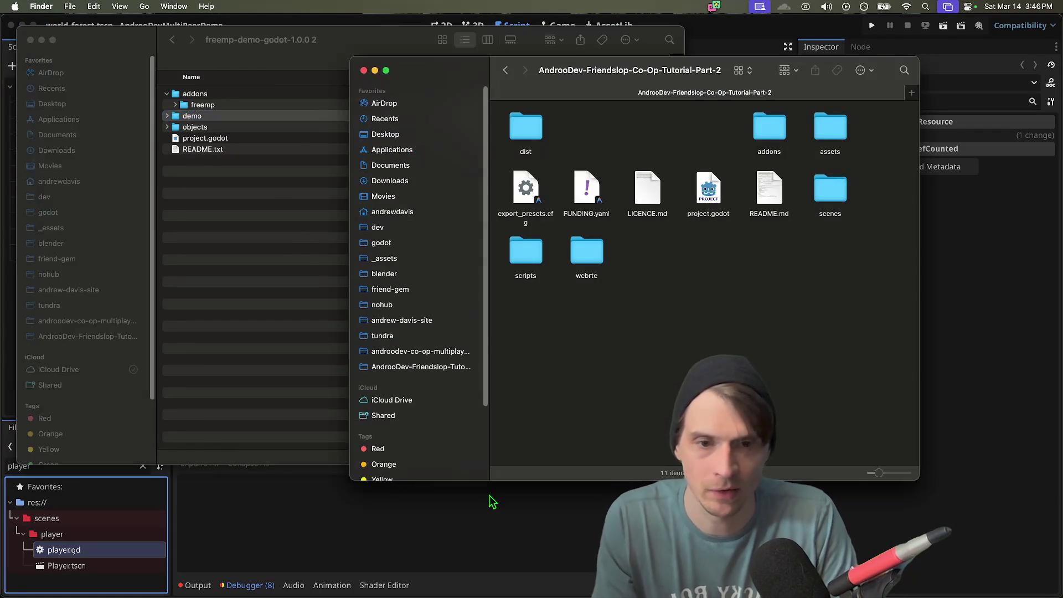
key(super+w)
key(super+Tab)
key(super+Tab)
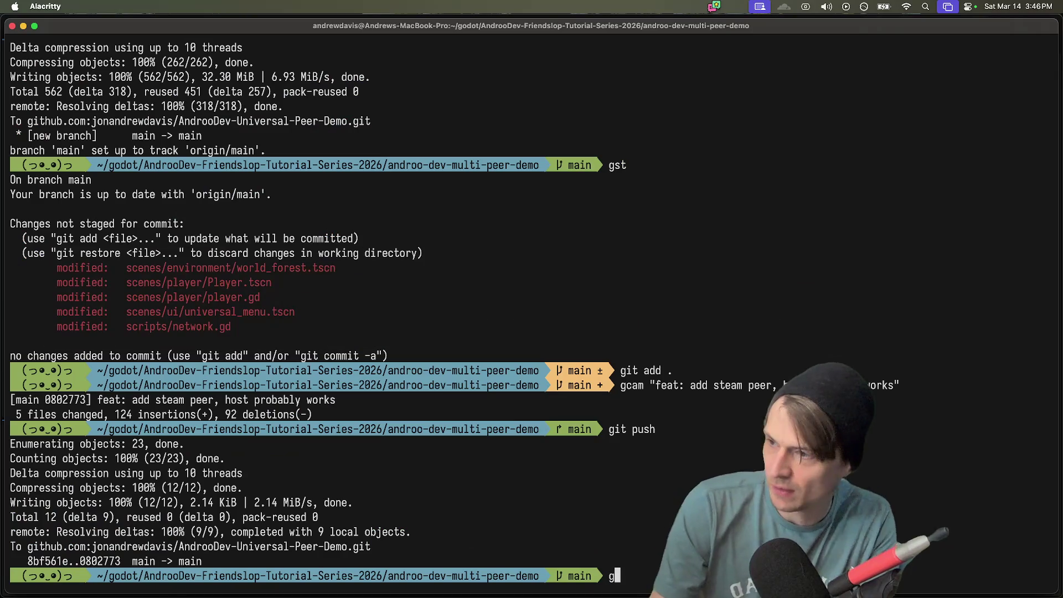
text(gst)
key(Return)
key(super+Tab)
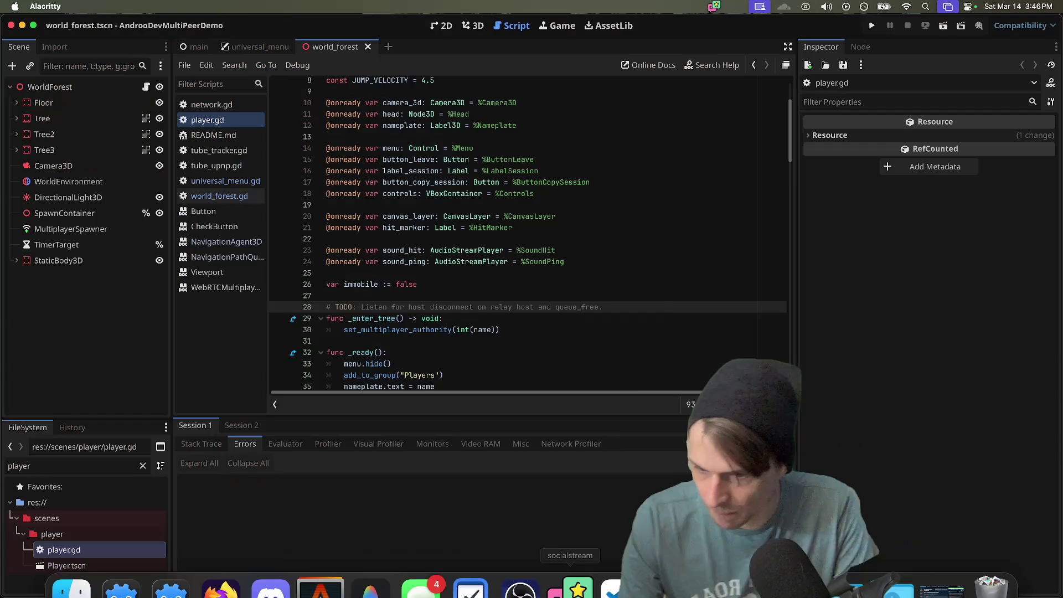
key(super+Tab)
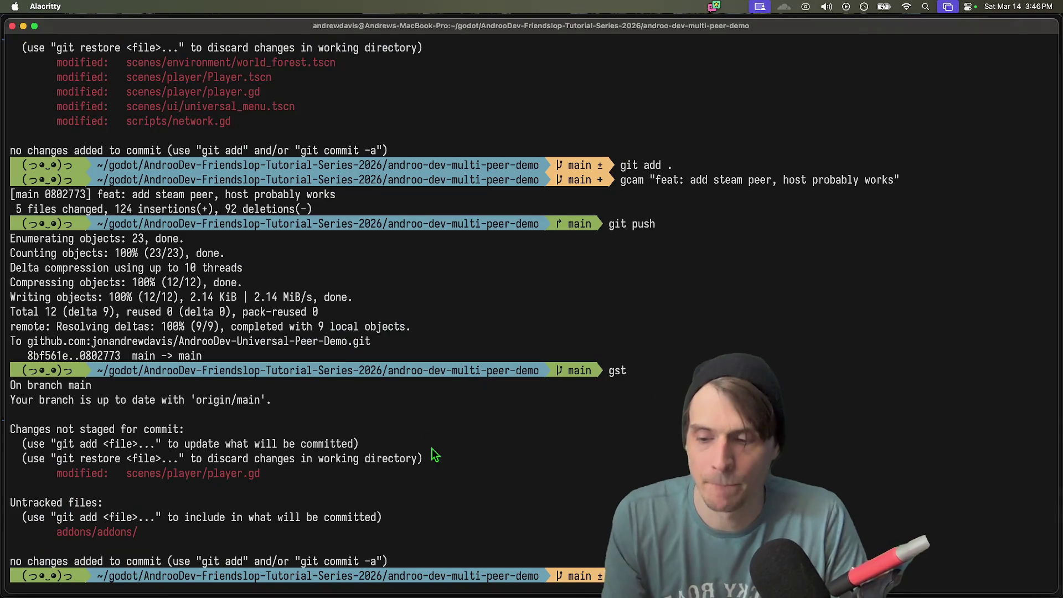
key(super+Tab)
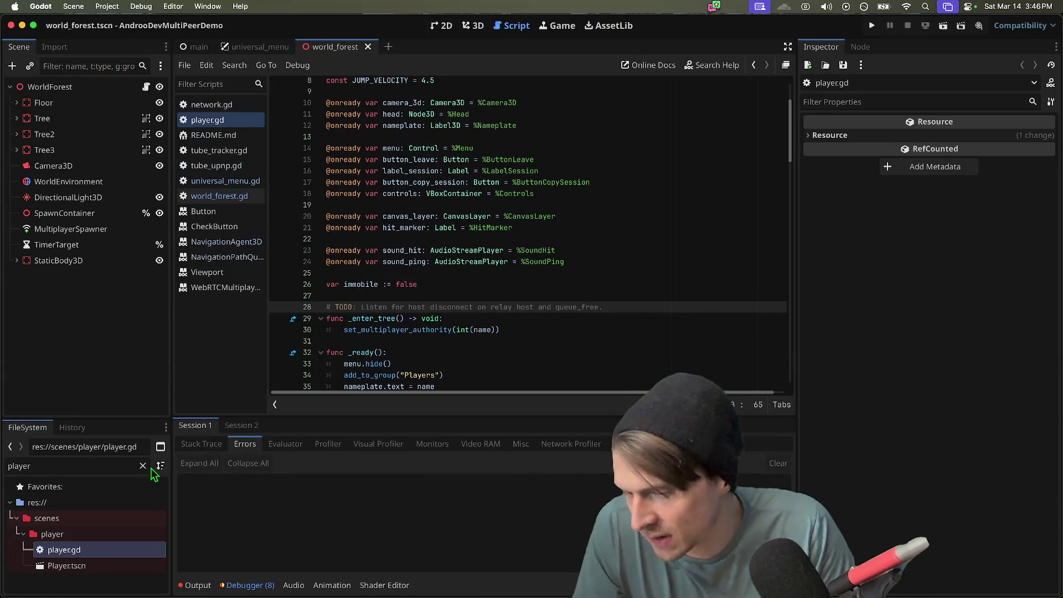
- Make the FileSystem panel taller and place the caret at the end of line 14 in player.gd
drag(115, 418, 115, 346)
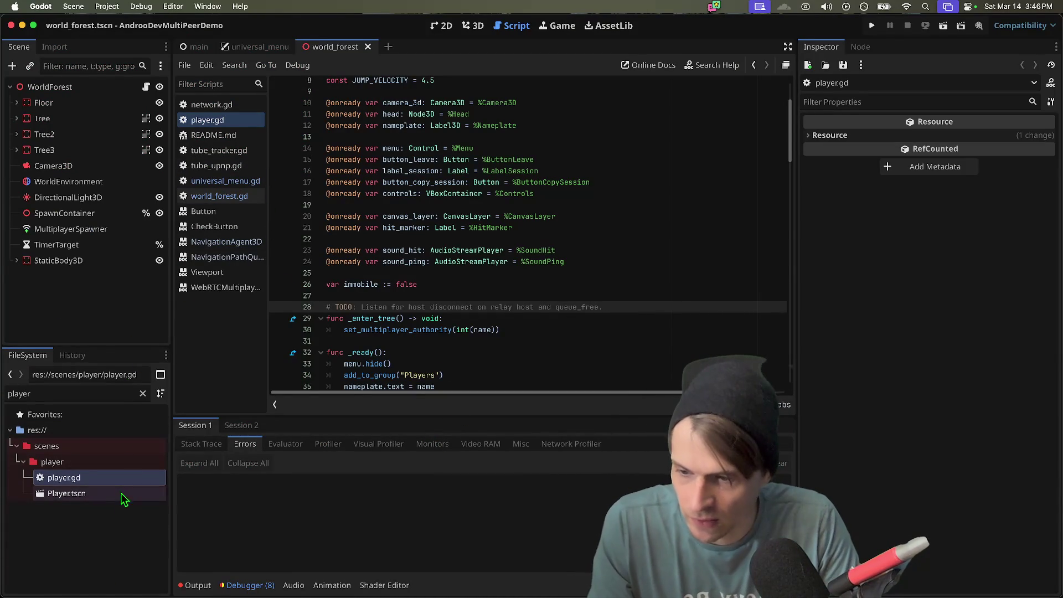
right_click(83, 478)
click(731, 190)
click(759, 150)
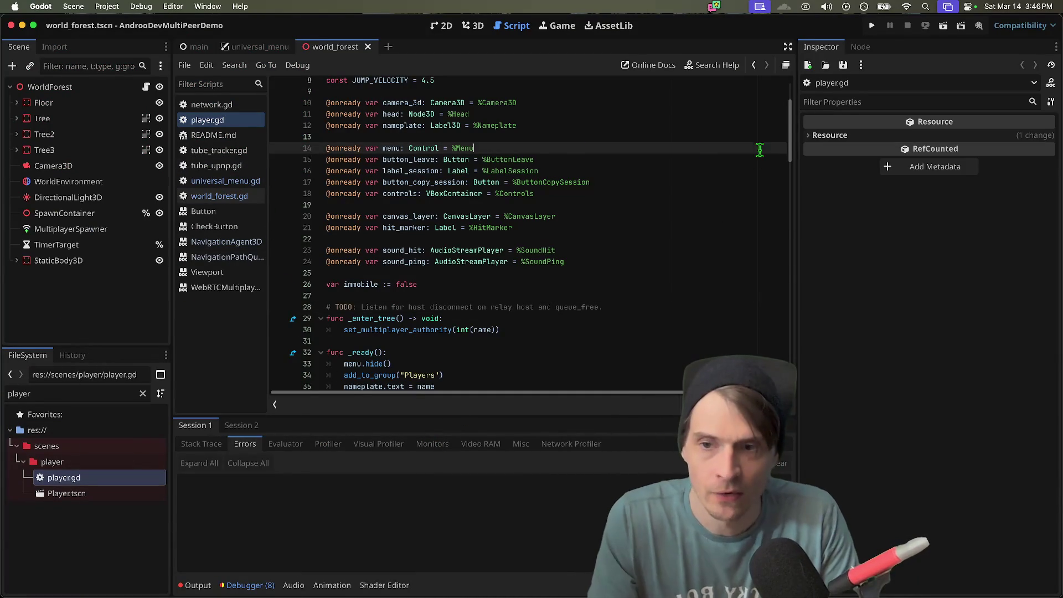
- In the Project Manager, import project.godot from Downloads/freemp-demo-godot-1.0.0 2
key(super+Tab)
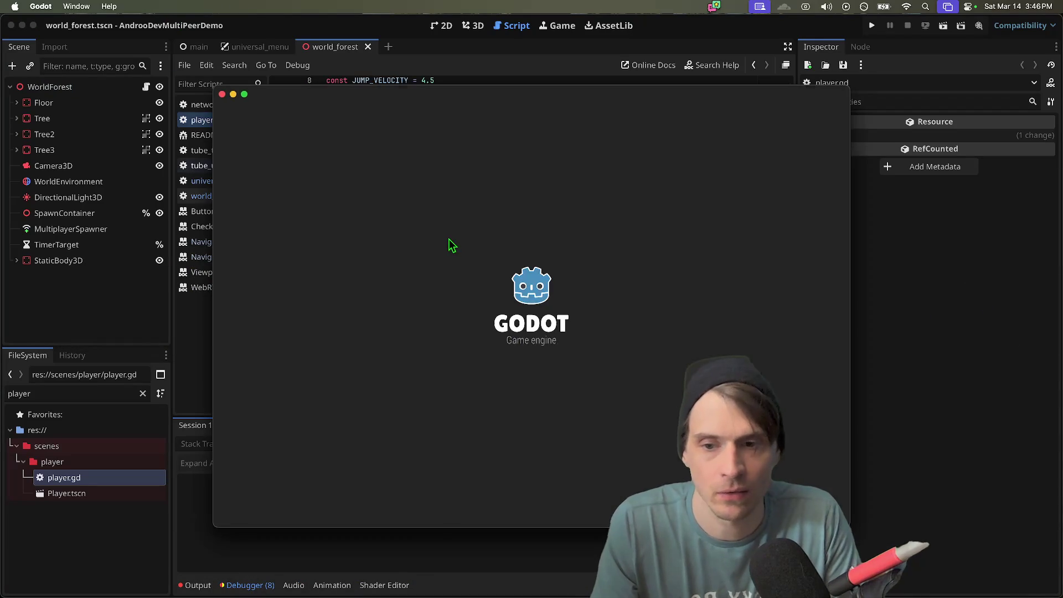
text(fores)
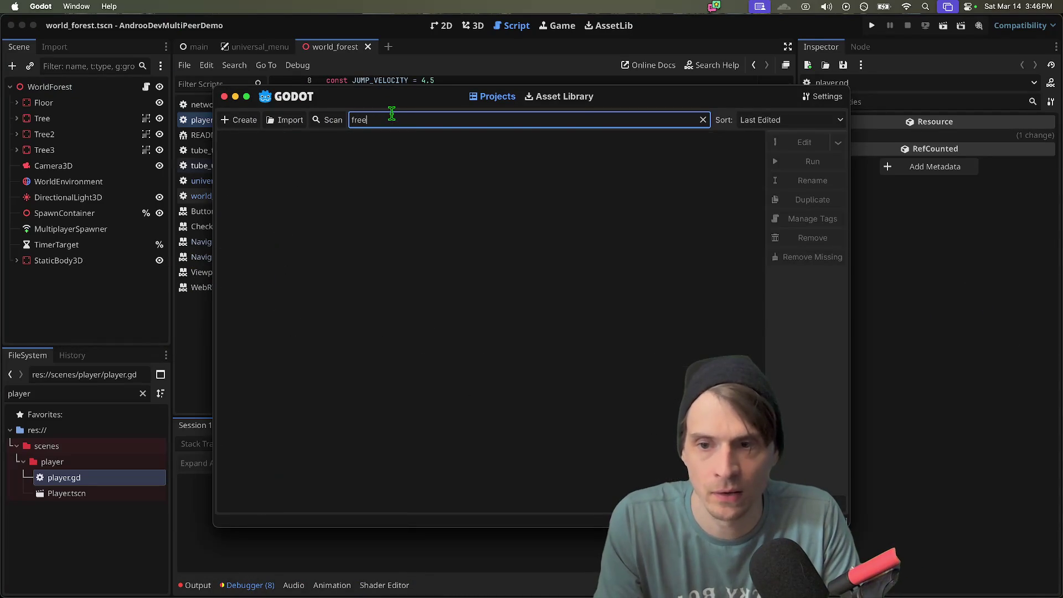
key(BackSpace)
key(BackSpace)
key(BackSpace)
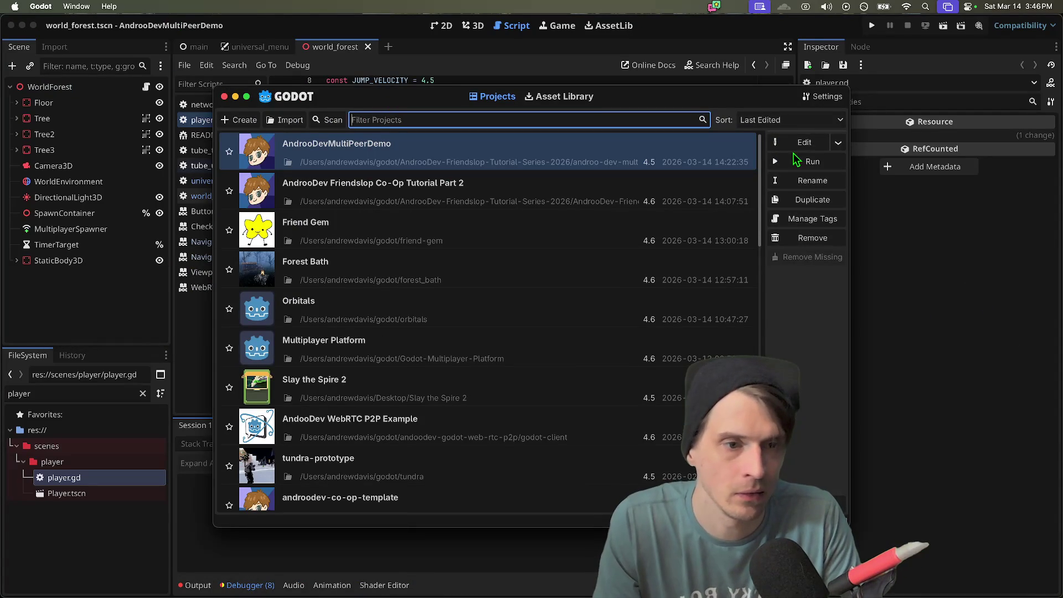
click(290, 120)
click(390, 332)
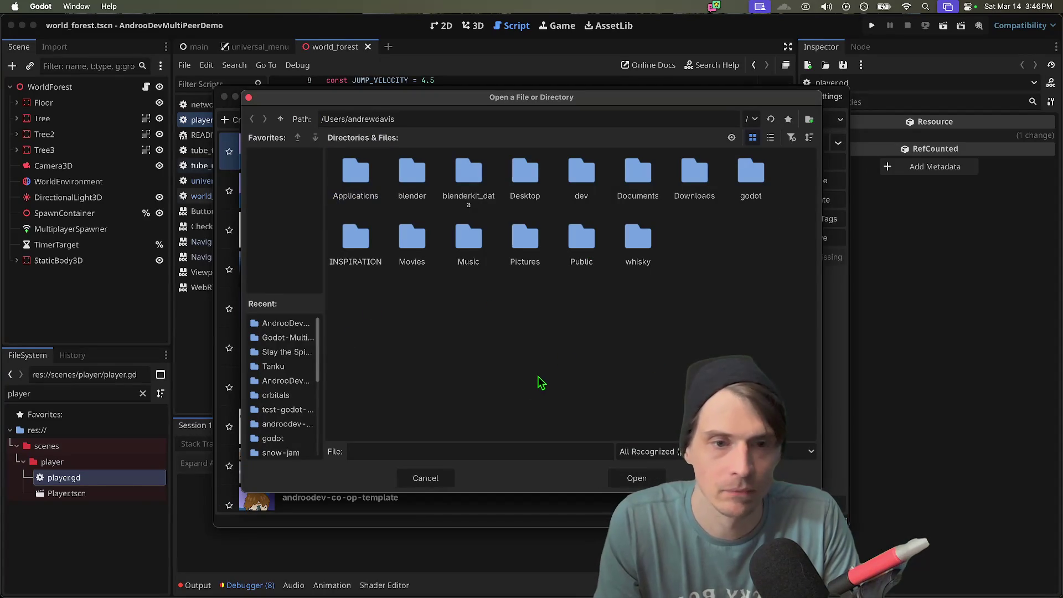
scroll(293, 343, down, 3)
scroll(293, 346, up, 3)
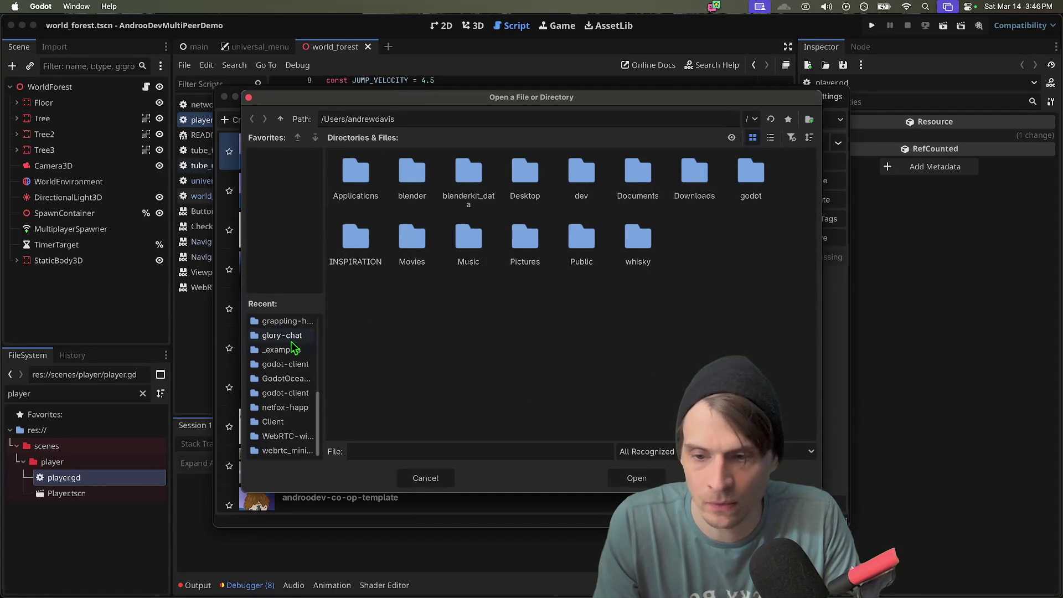
click(525, 183)
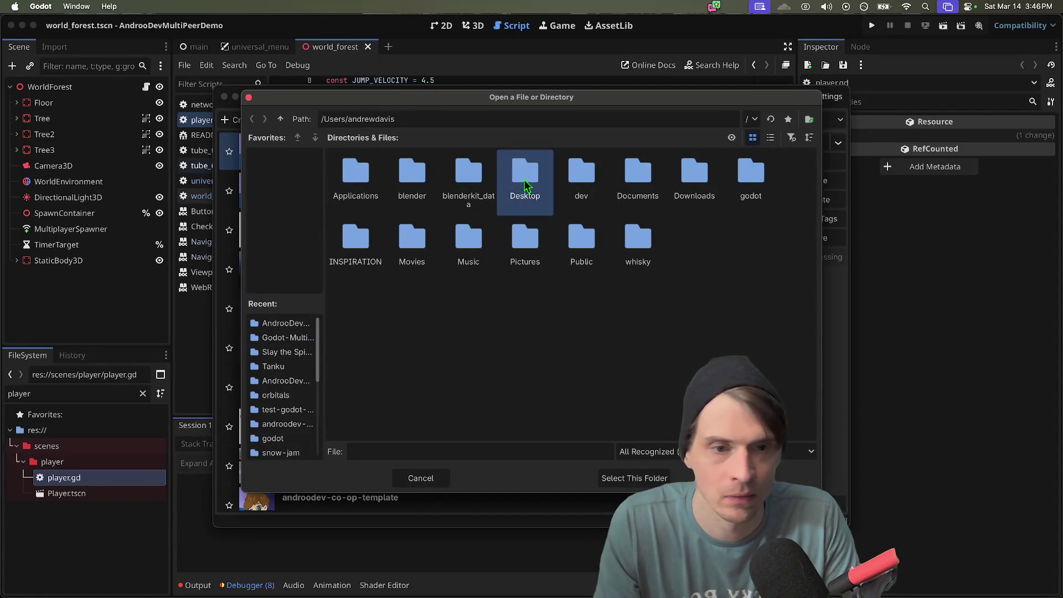
double_click(694, 179)
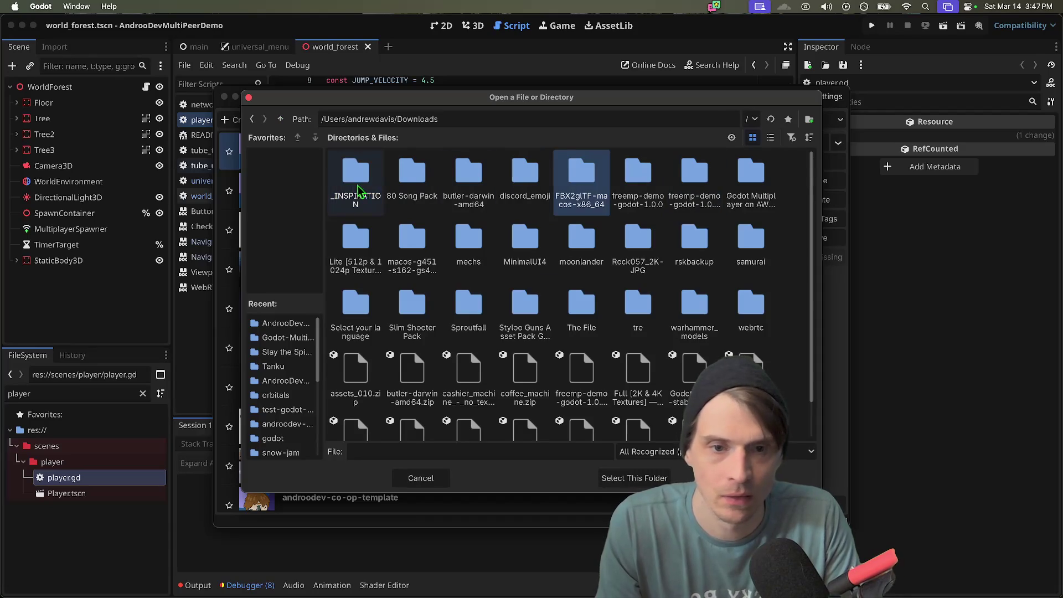
double_click(691, 183)
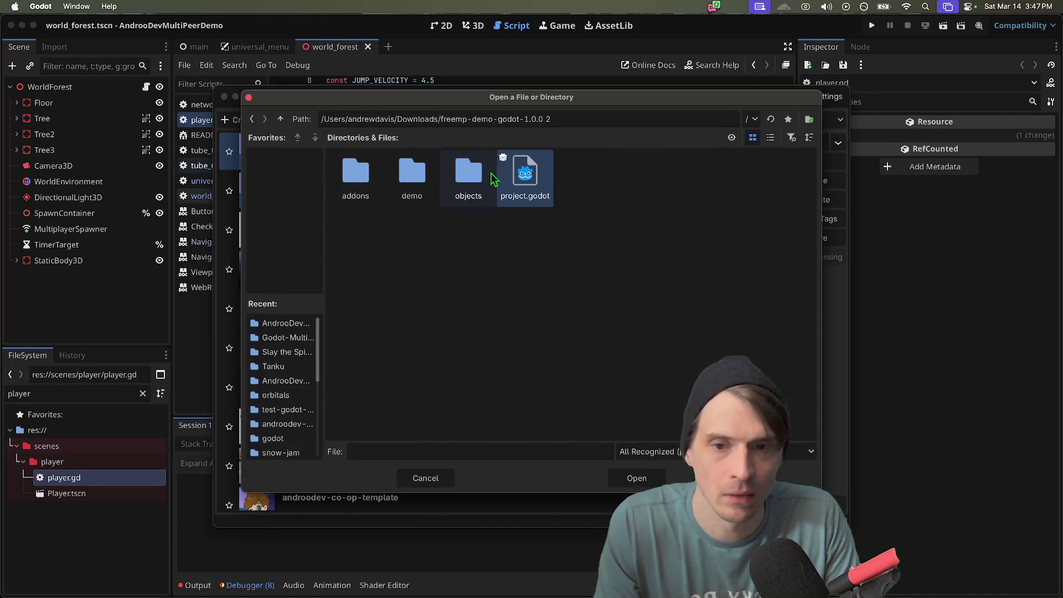
double_click(540, 183)
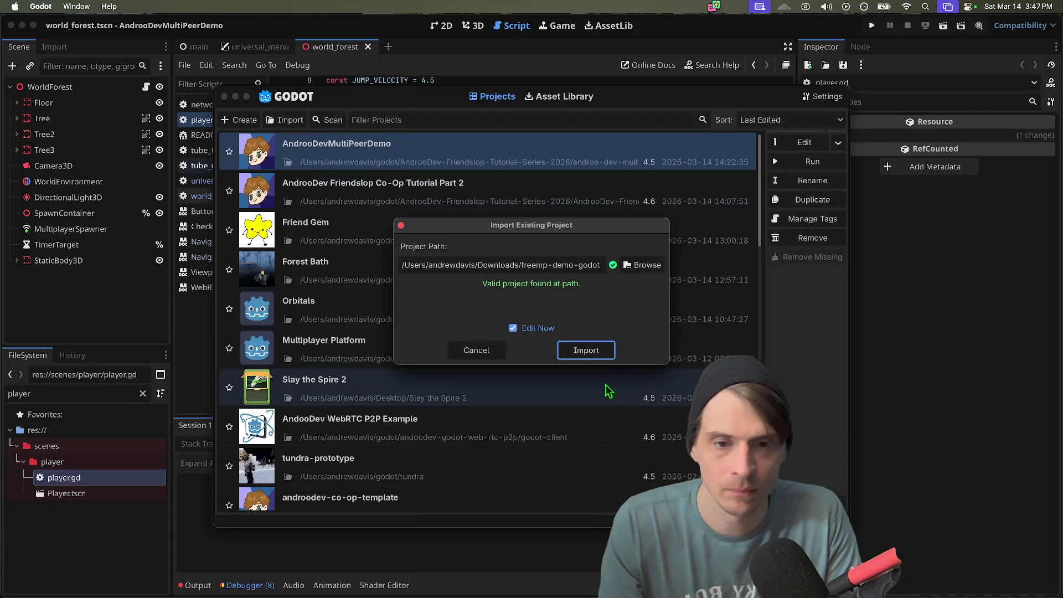
click(593, 350)
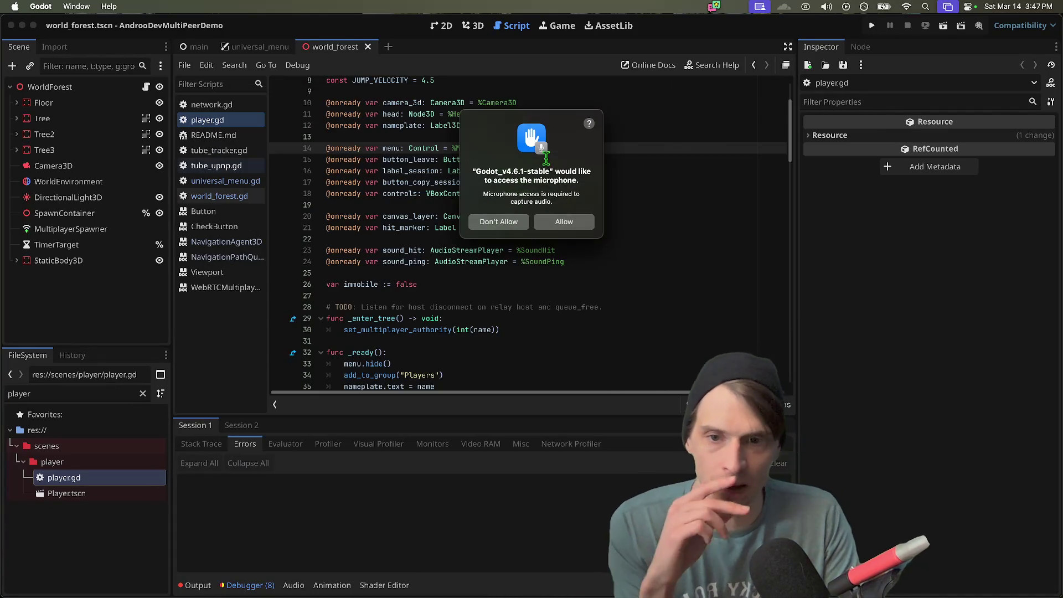
- Allow Godot microphone access, then unlock Screen & System Audio Recording settings with the account password
click(564, 220)
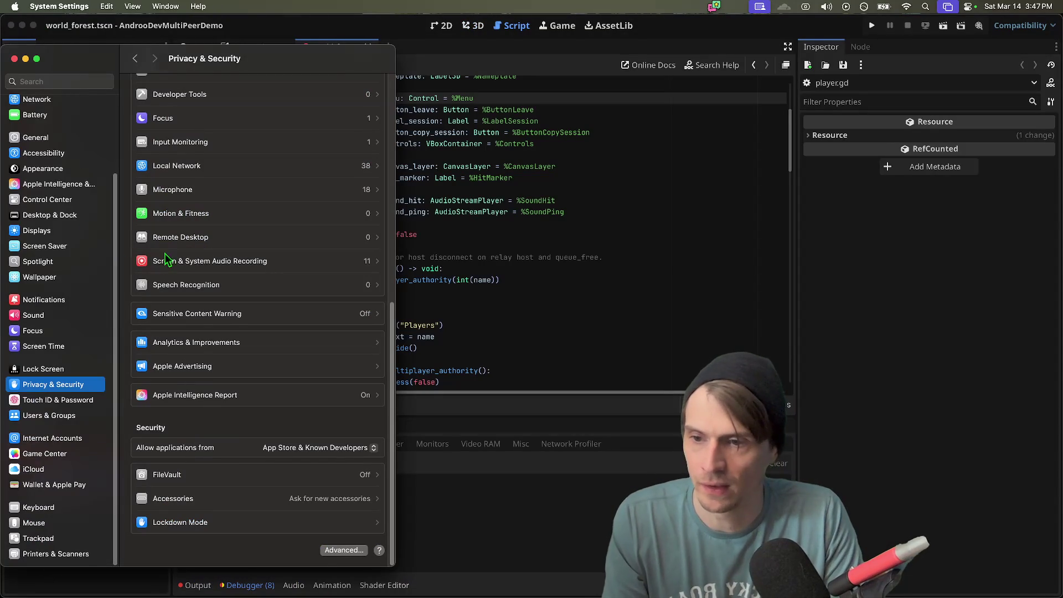
click(233, 269)
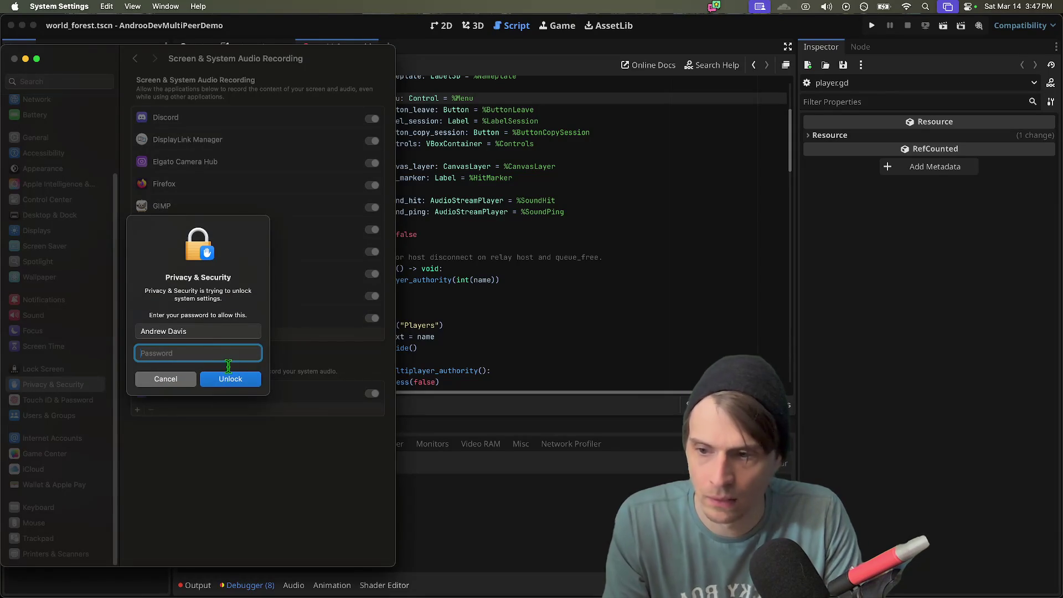
text(••••••••)
key(Return)
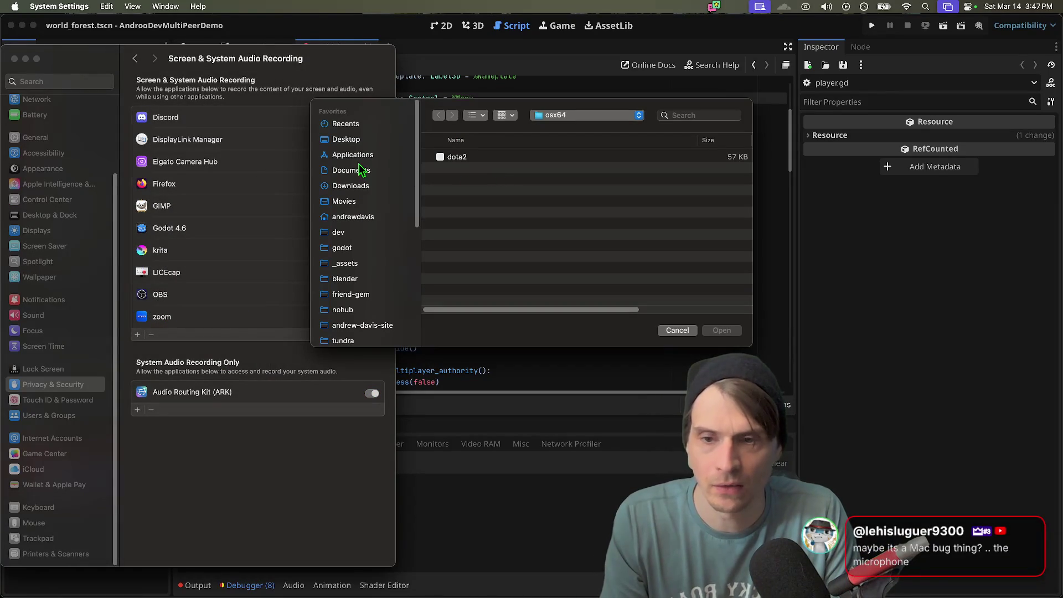
- Add Godot_v4.6.1-stable from Downloads to the recording list and choose Later for the restart
click(357, 188)
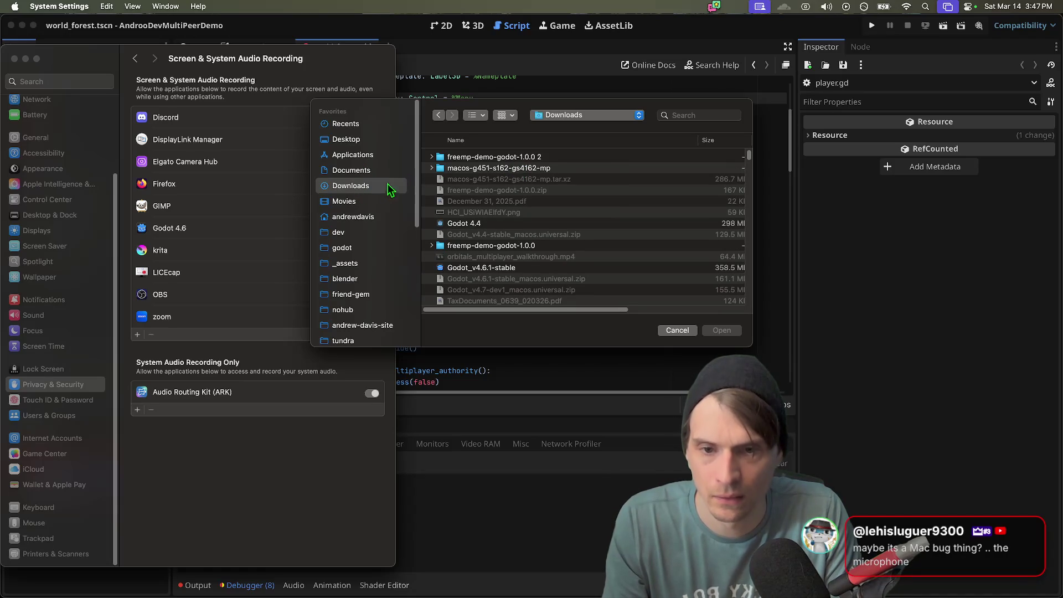
click(479, 224)
scroll(412, 288, down, 5)
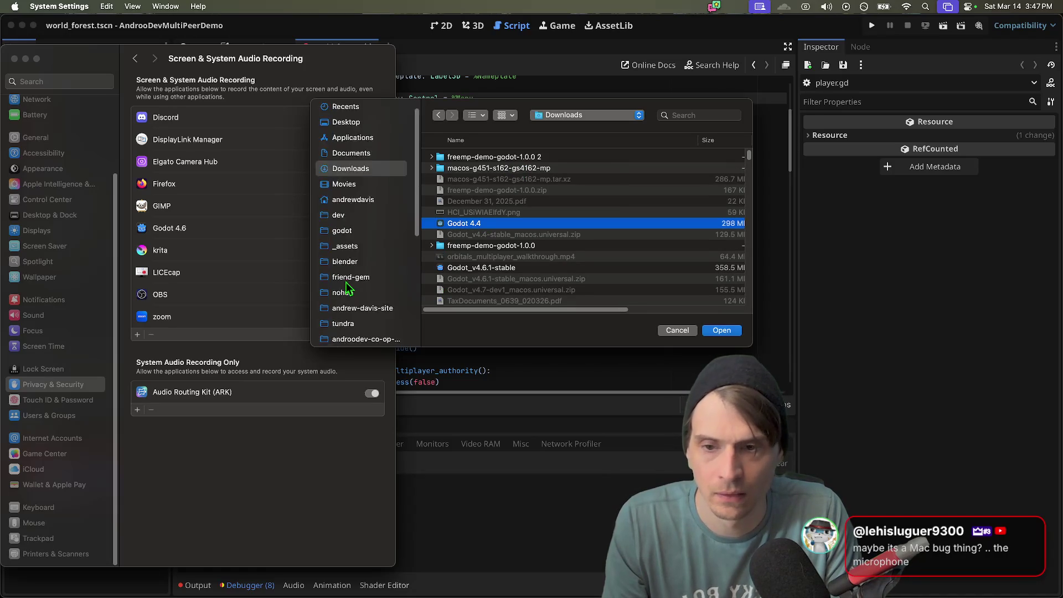
scroll(476, 266, down, 3)
click(512, 215)
click(719, 334)
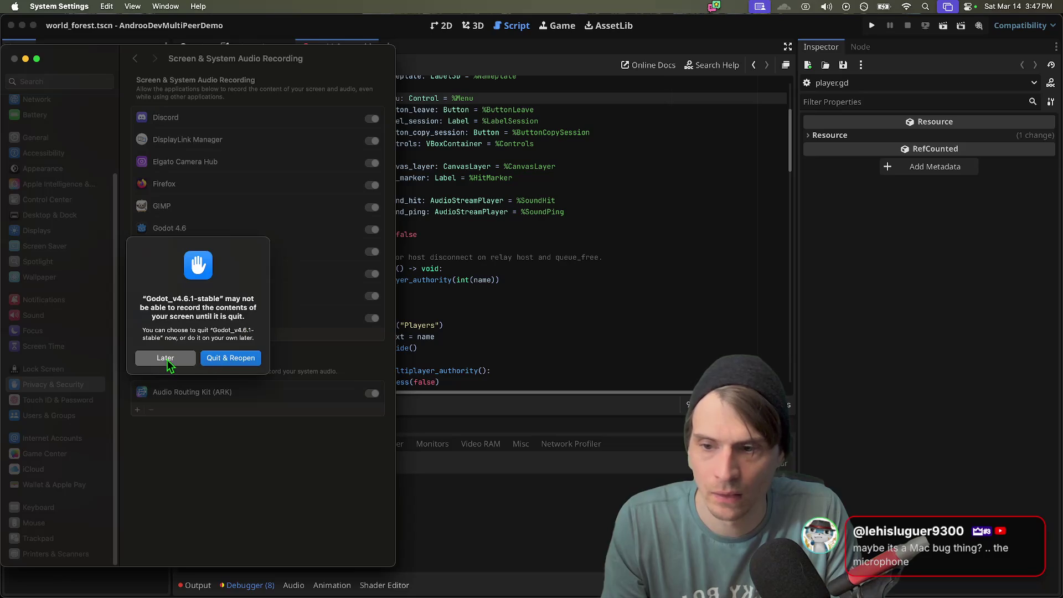
click(166, 358)
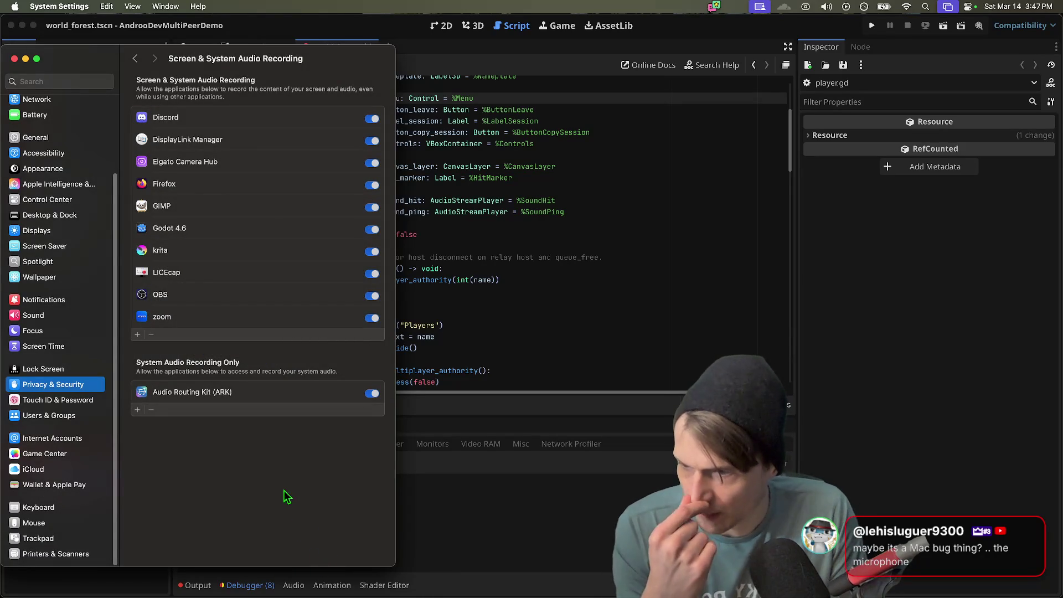
click(351, 578)
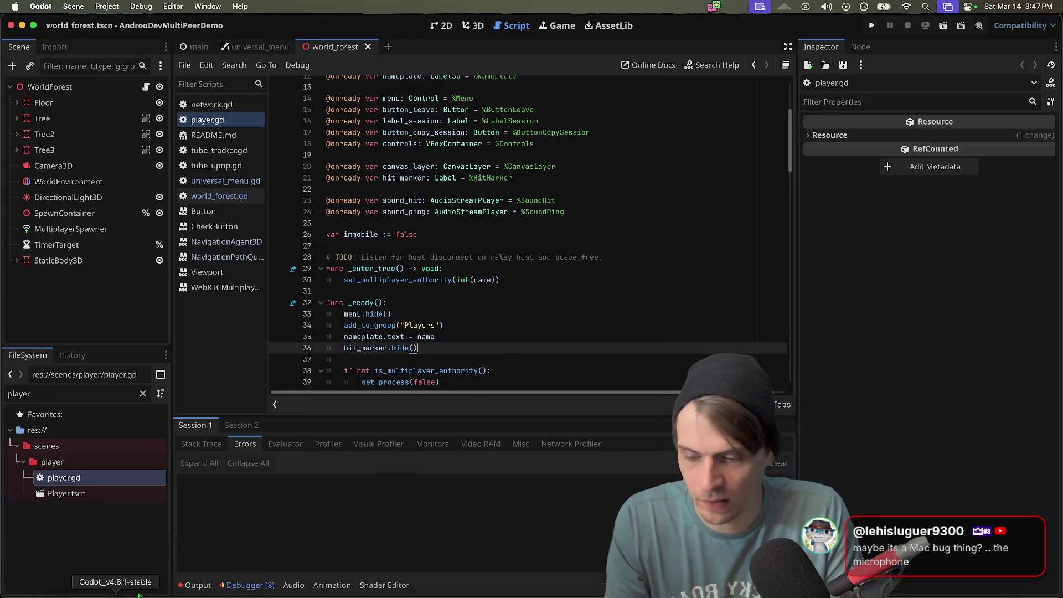
- Switch between the Godot windows and open the Unnamed Project from the Project Manager
click(119, 578)
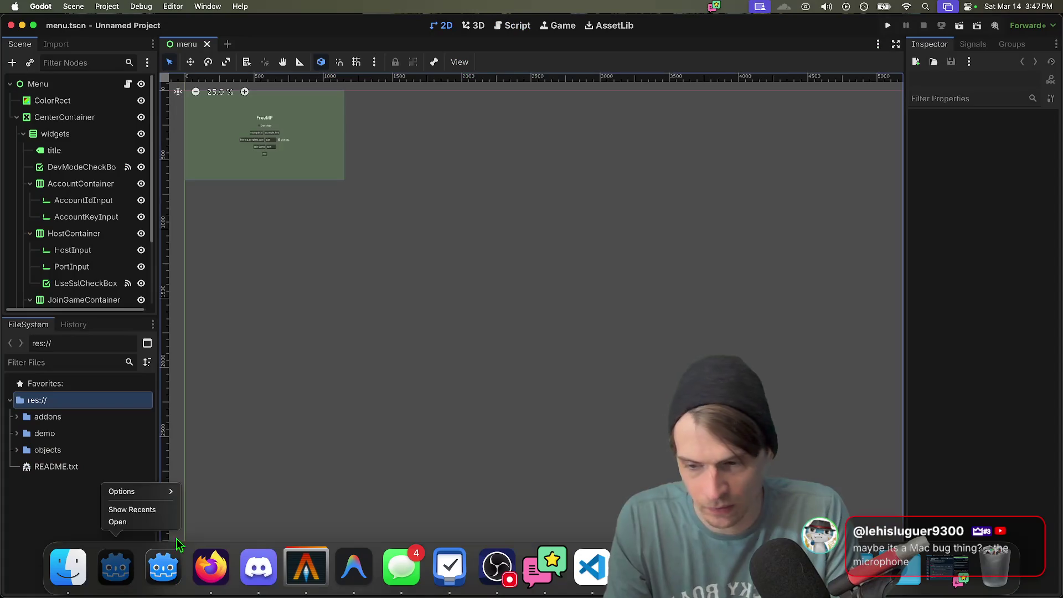
click(564, 343)
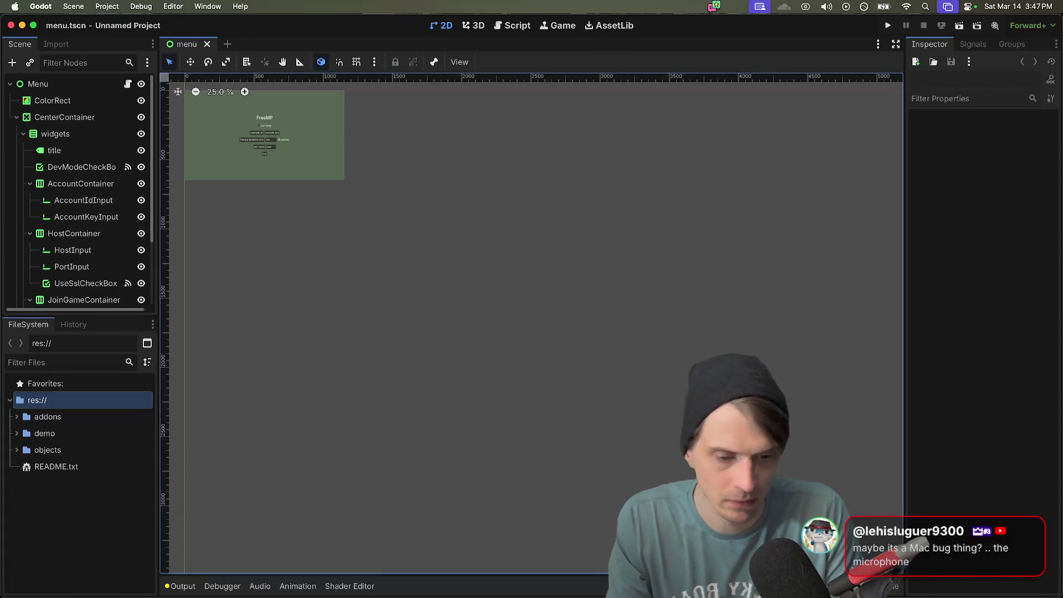
right_click(875, 572)
click(908, 509)
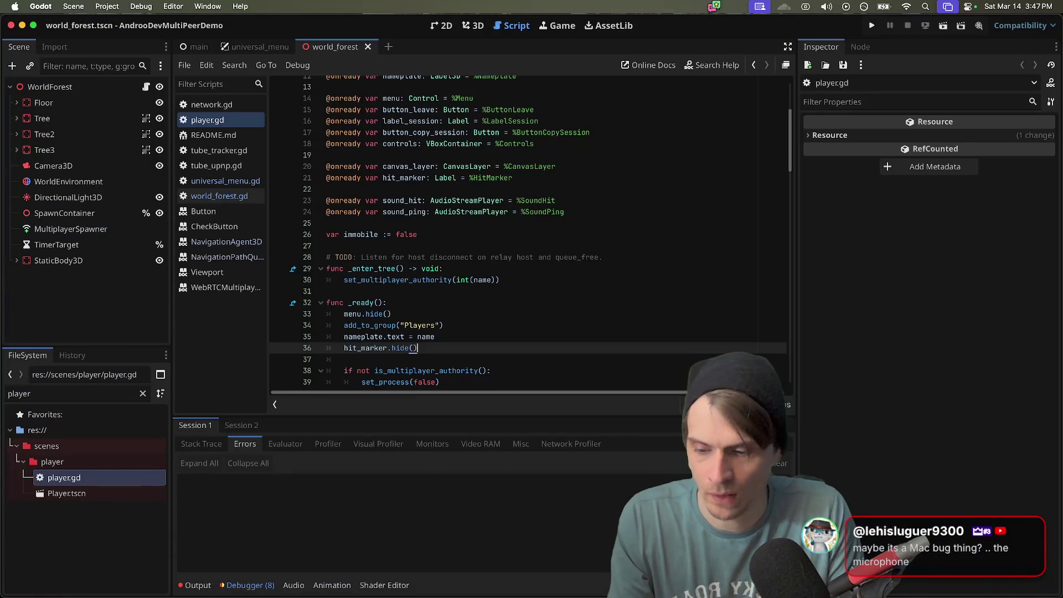
click(122, 577)
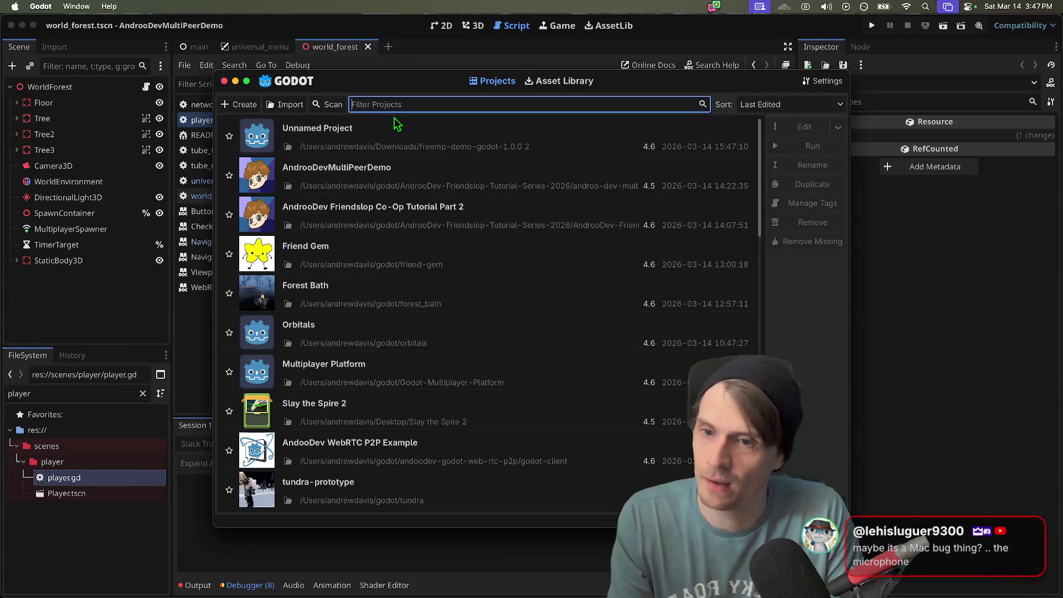
double_click(327, 133)
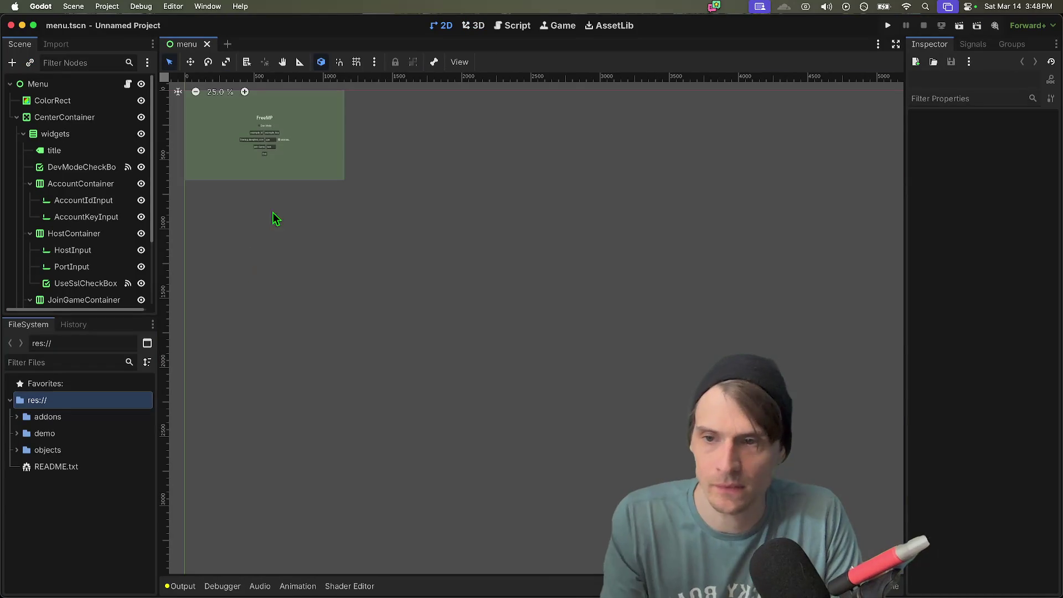
- Pan the FreeMP menu scene into view and widen the scene tree and file panels
scroll(310, 243, up, 3)
scroll(330, 231, up, 8)
scroll(387, 246, down, 4)
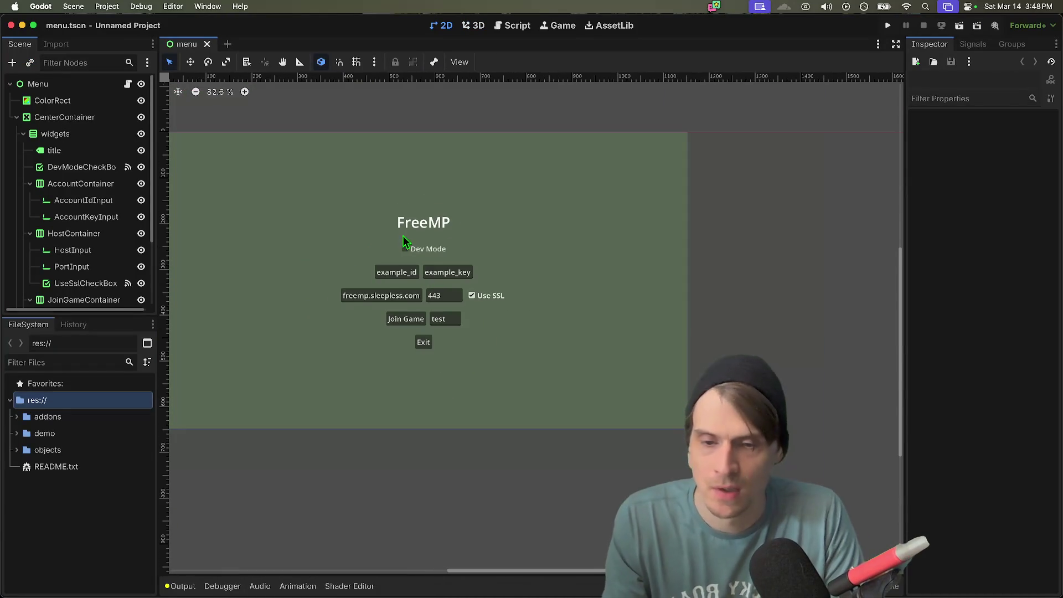
mouse_move(436, 427)
mouse_down()
mouse_move(522, 425)
mouse_move(514, 434)
mouse_move(452, 419)
mouse_up()
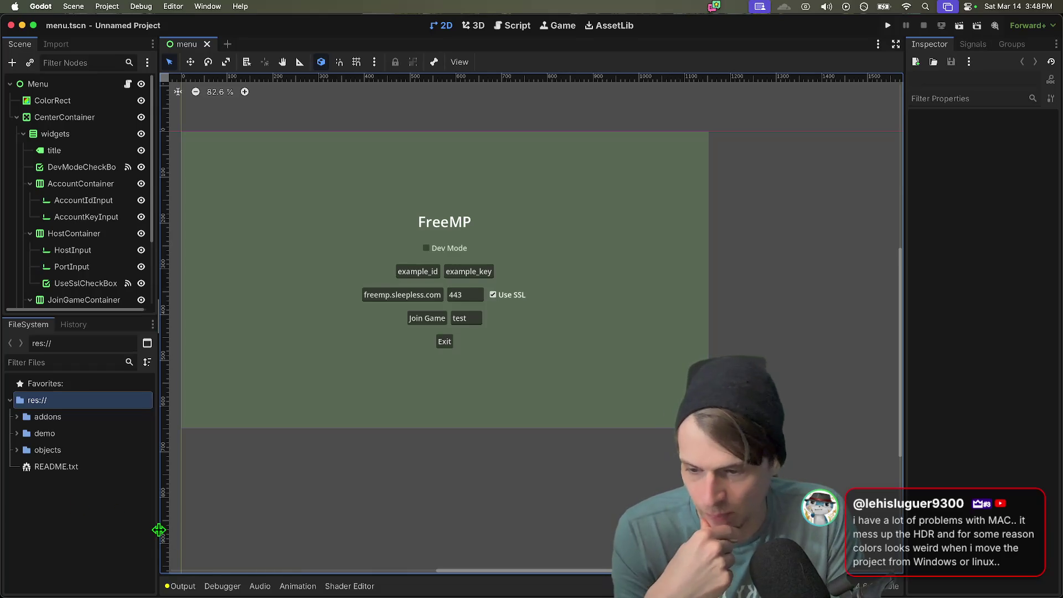
drag(165, 536, 180, 536)
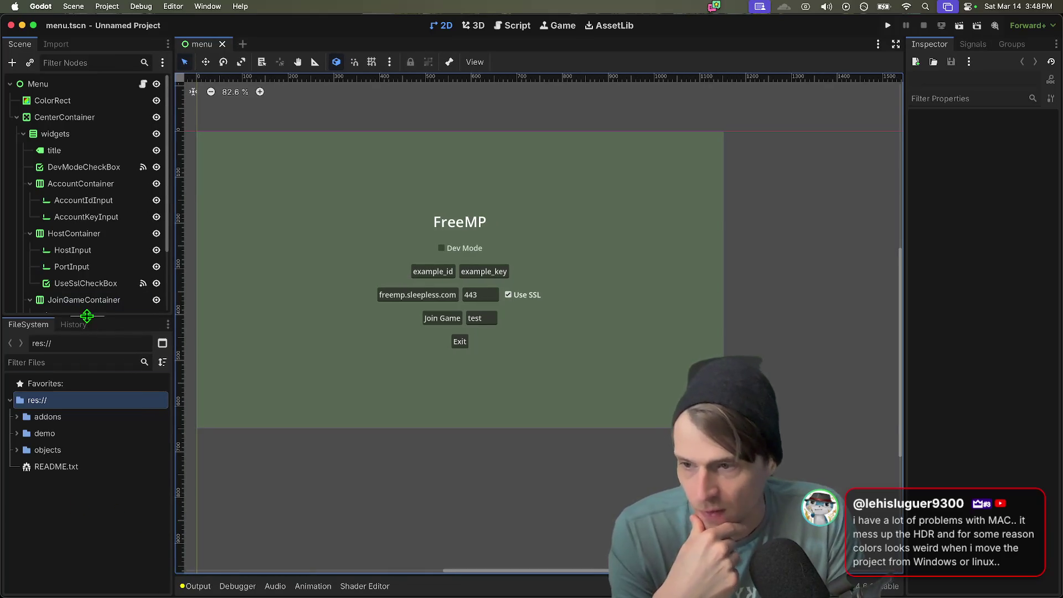
drag(88, 313, 88, 430)
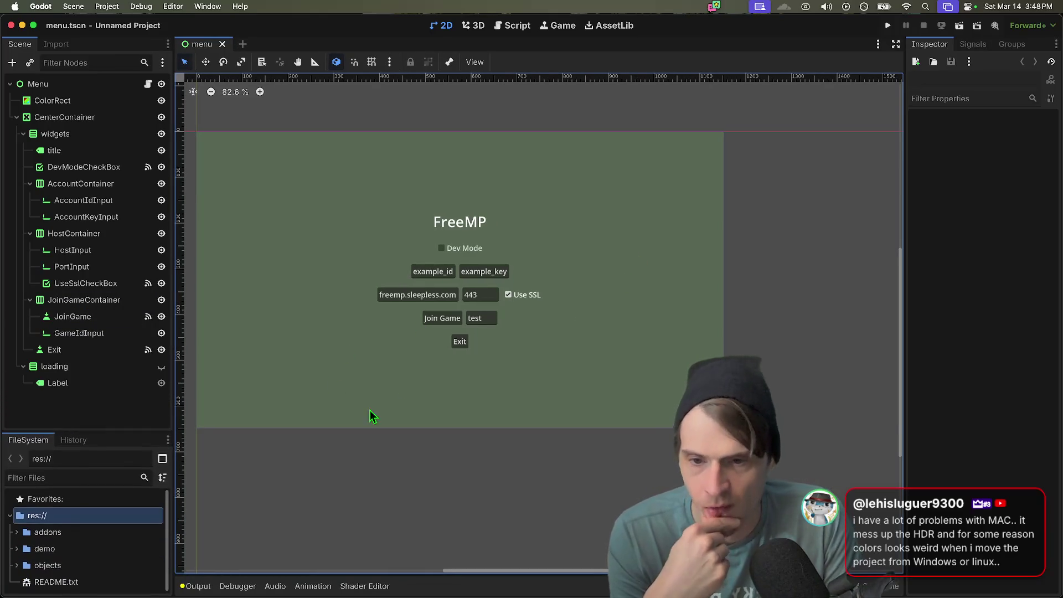
- Open the Menu node's menu.gd and select the FreeMP host, port and SSL lines 38–40
click(147, 84)
scroll(556, 305, down, 2)
scroll(556, 305, down, 5)
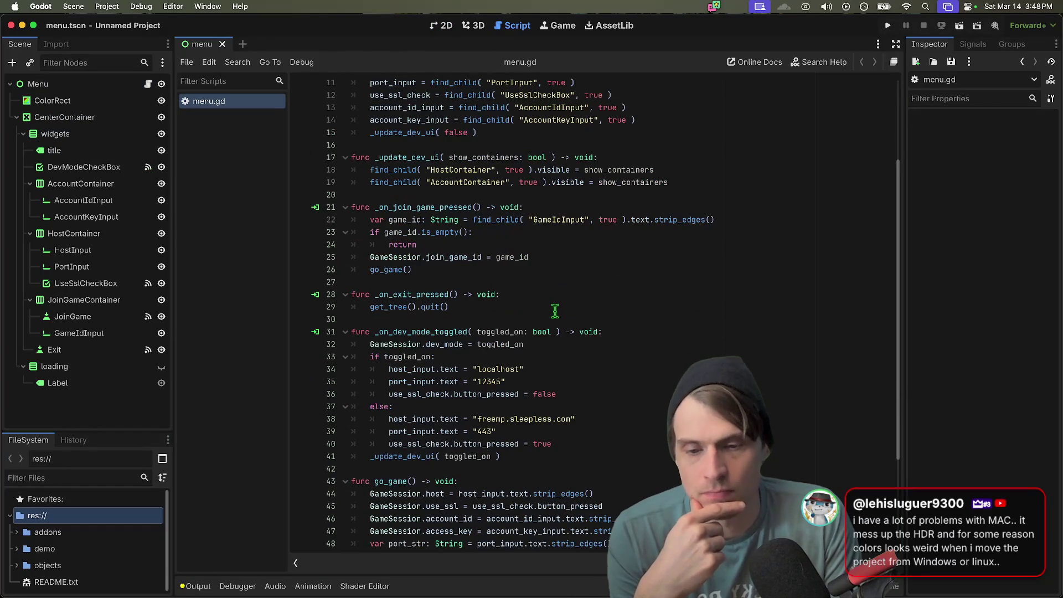
drag(576, 338, 371, 336)
scroll(662, 341, down, 2)
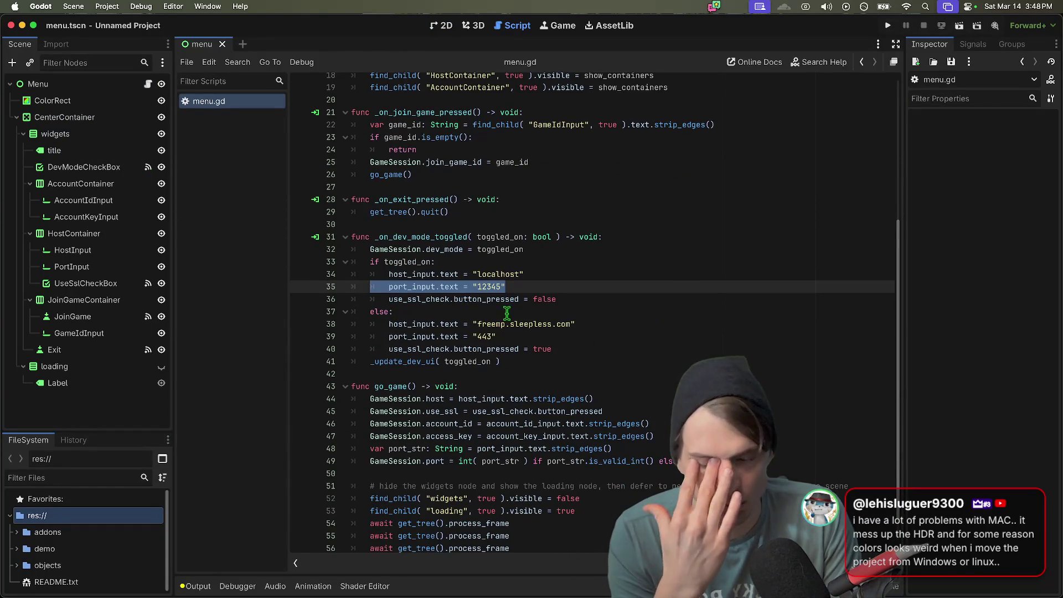
drag(603, 355, 599, 324)
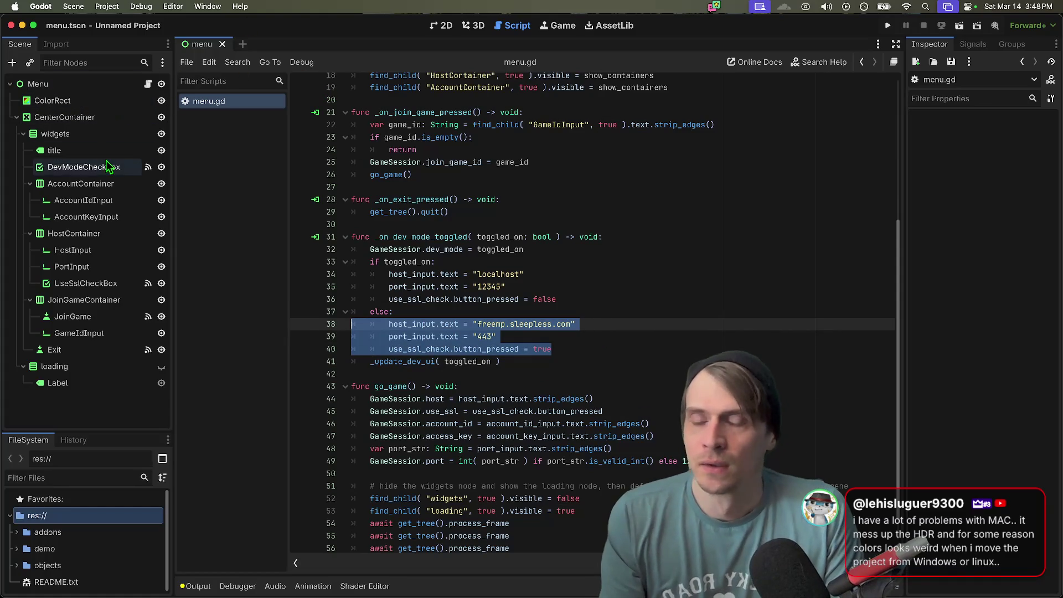
mouse_move(587, 587)
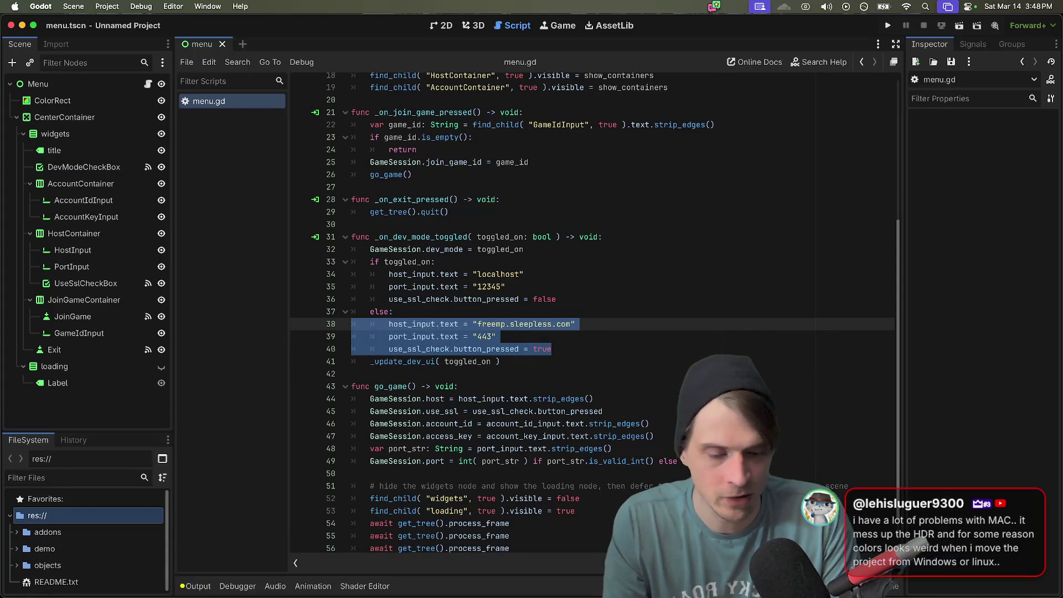
key(super+Tab)
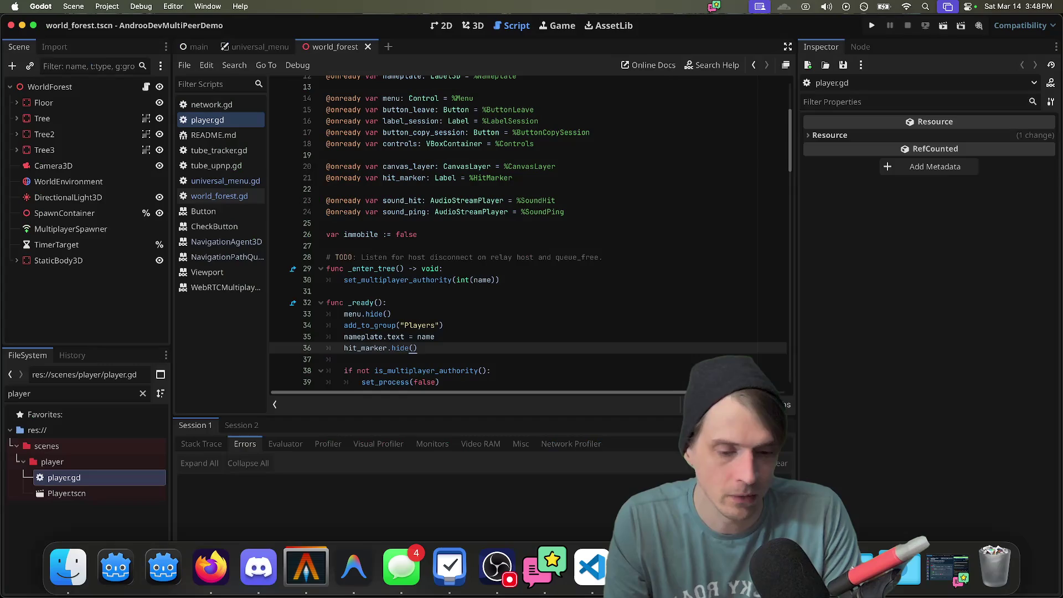
- Return to the AndrooDevMultiPeerDemo project and enlarge the code text in player.gd
key(super+Tab)
key(super+Tab)
key(super+Tab)
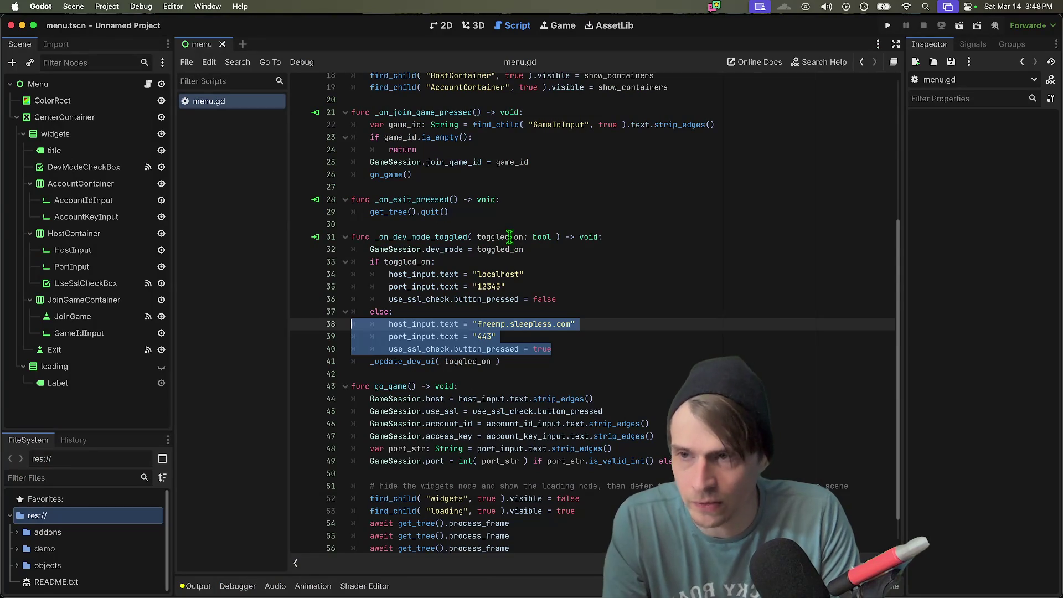
key(super+Tab)
key(super+Tab)
key(super+Tab)
key(super+Tab)
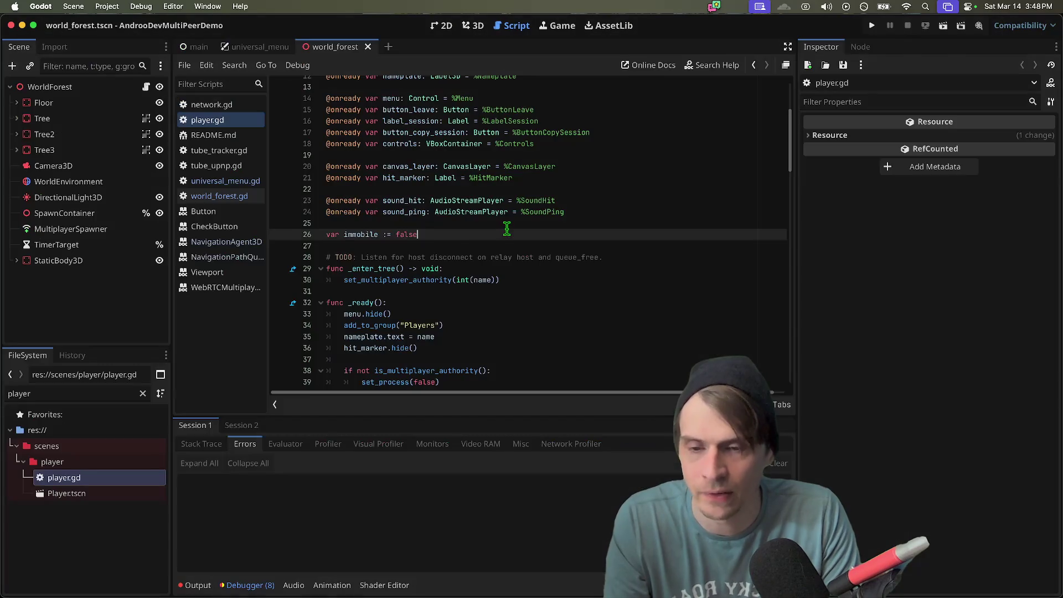
scroll(500, 242, down, 1)
key(super+Tab)
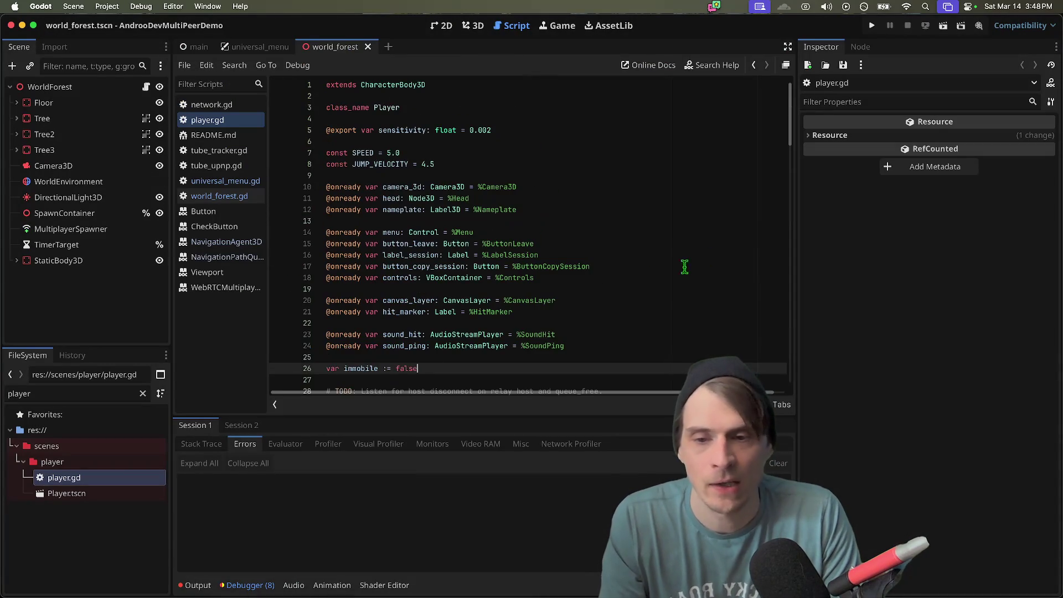
key(super+equal)
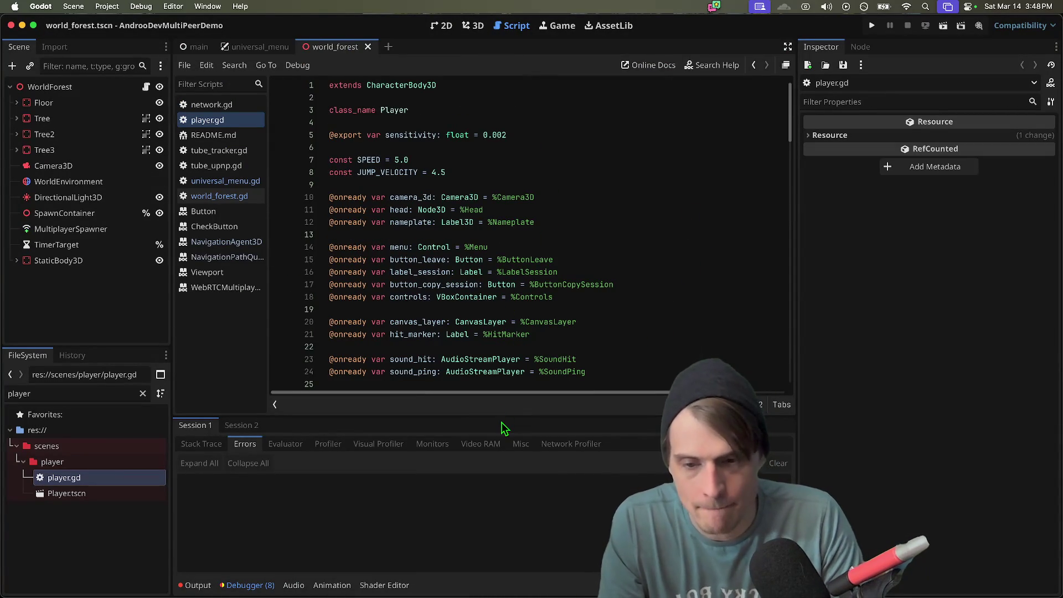
scroll(609, 232, down, 6)
- Paste the FreeMP server settings into player.gd by mistake, then undo the paste
click(676, 201)
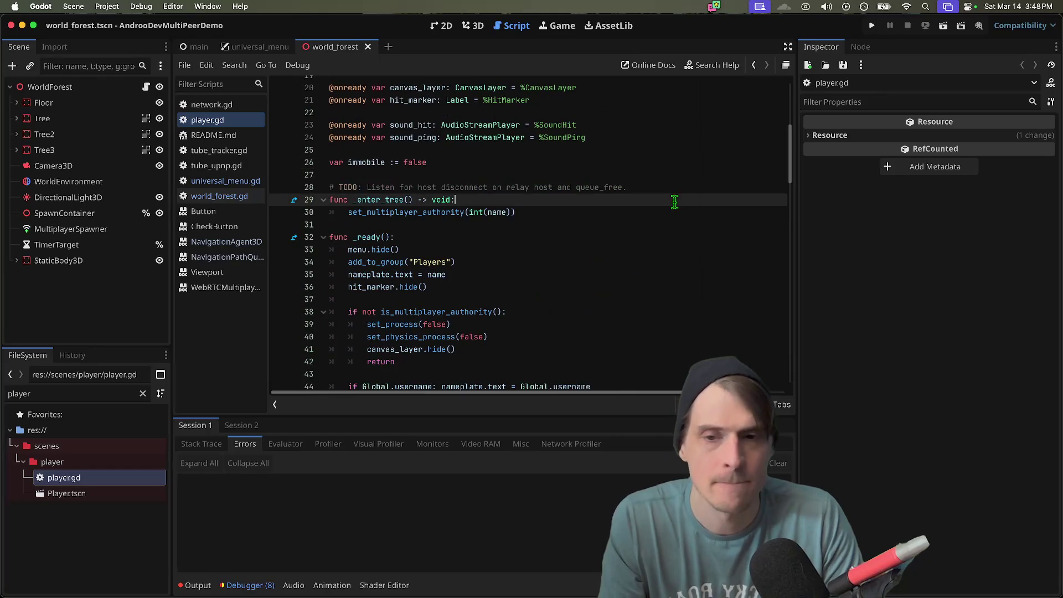
key(Up)
key(Up)
key(super+v)
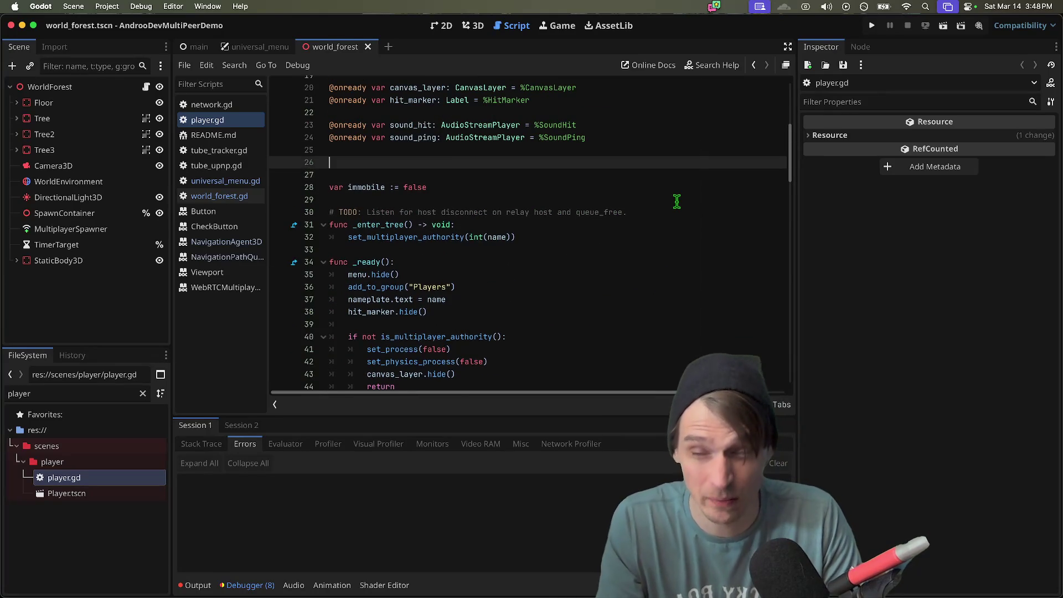
key(super+z)
scroll(676, 199, up, 6)
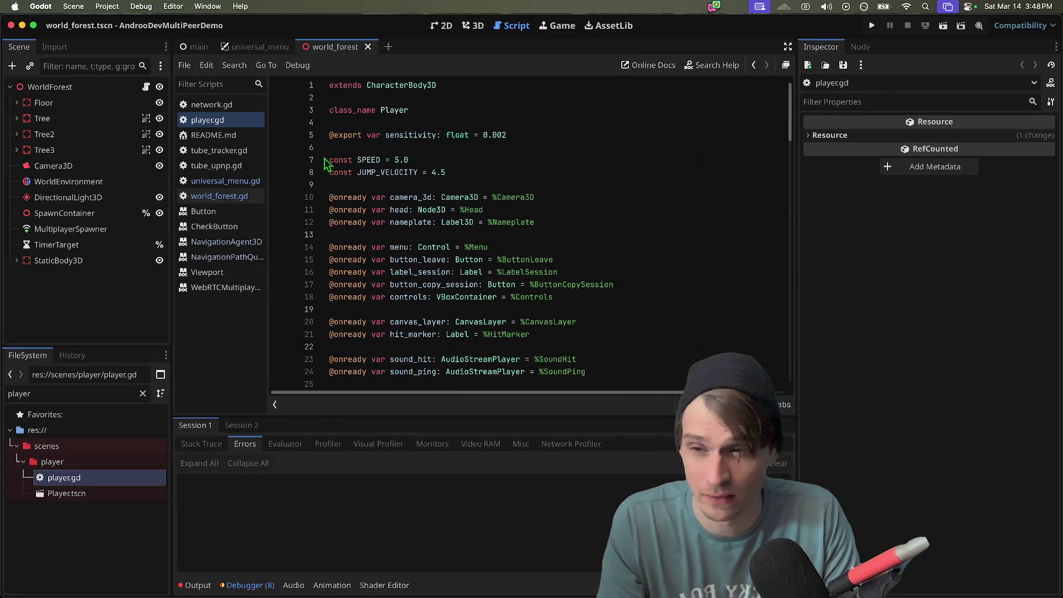
key(super+z)
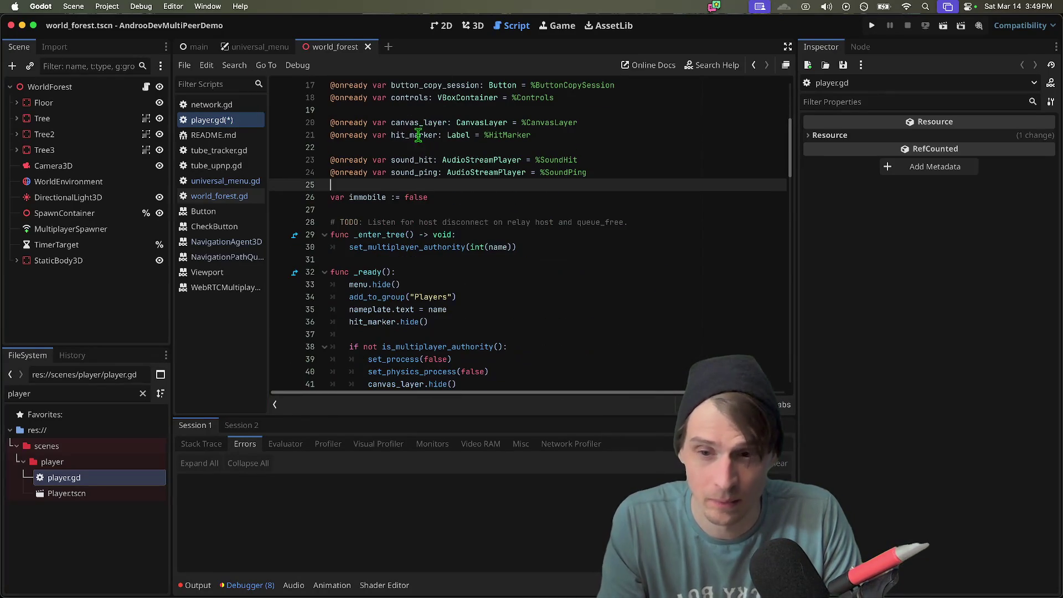
- Paste the FreeMP host, port and SSL settings under # TODO: FreeMP in network.gd
click(211, 105)
scroll(490, 168, up, 10)
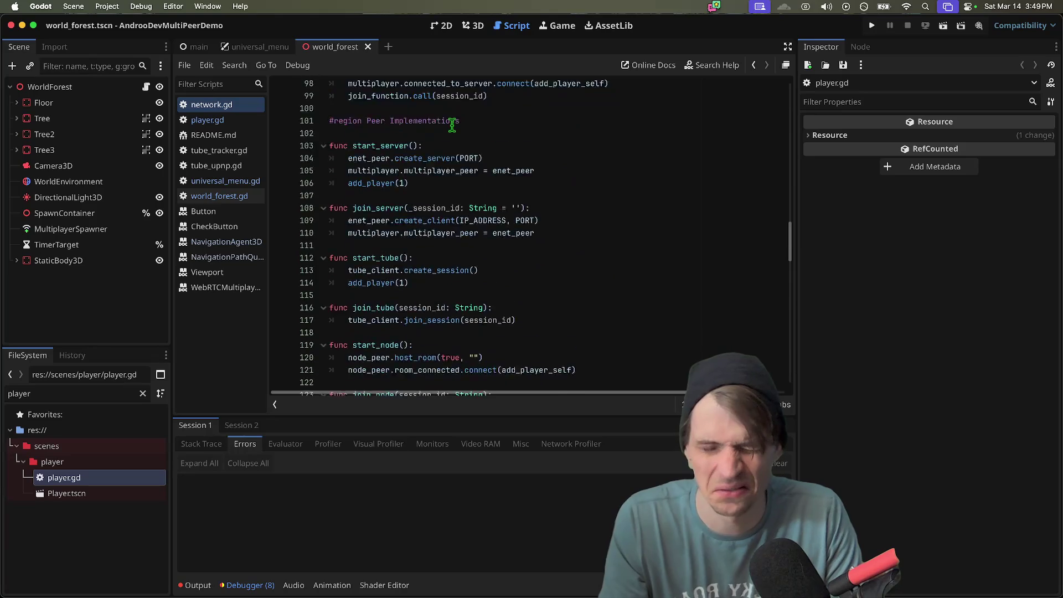
scroll(490, 167, up, 20)
scroll(519, 233, down, 8)
scroll(517, 244, down, 1)
click(535, 218)
click(545, 240)
click(547, 204)
click(560, 167)
text(host_input.text = "freemp.sleepless.com" 		port_input.text = "443" 		use_ssl_check.button_pressed = true)
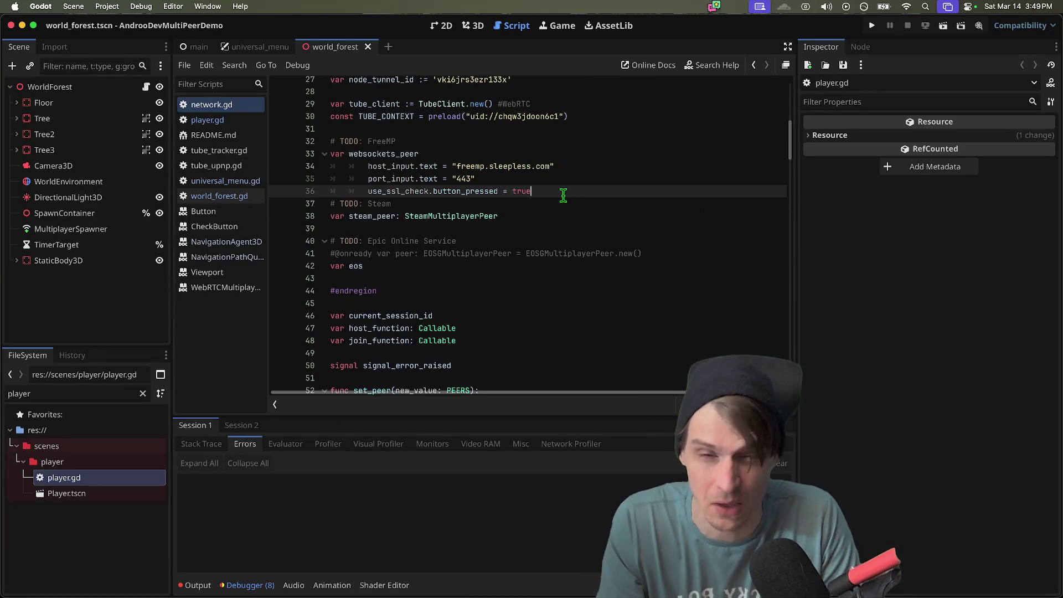
- Unindent the three pasted settings lines, comment them out, and add blank lines after
drag(551, 191, 286, 167)
key(shift+Tab)
key(shift+Tab)
key(super+k)
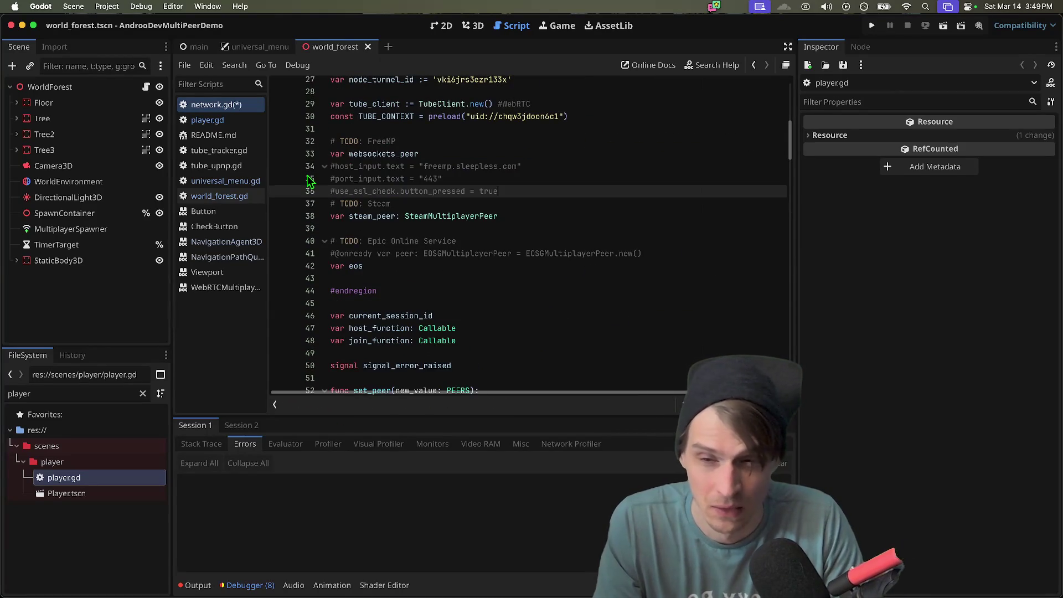
key(Return)
key(Return)
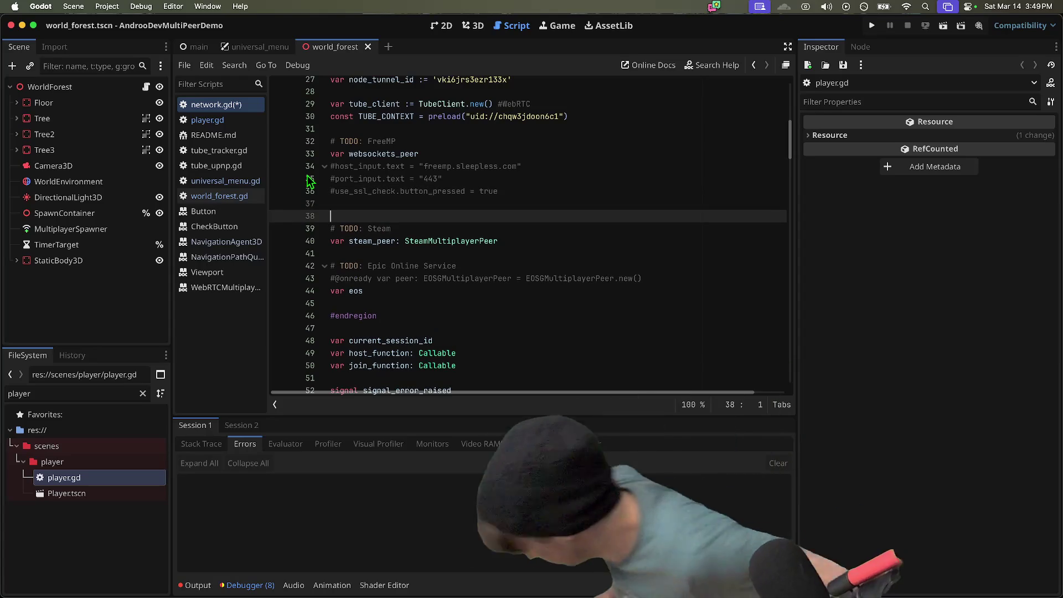
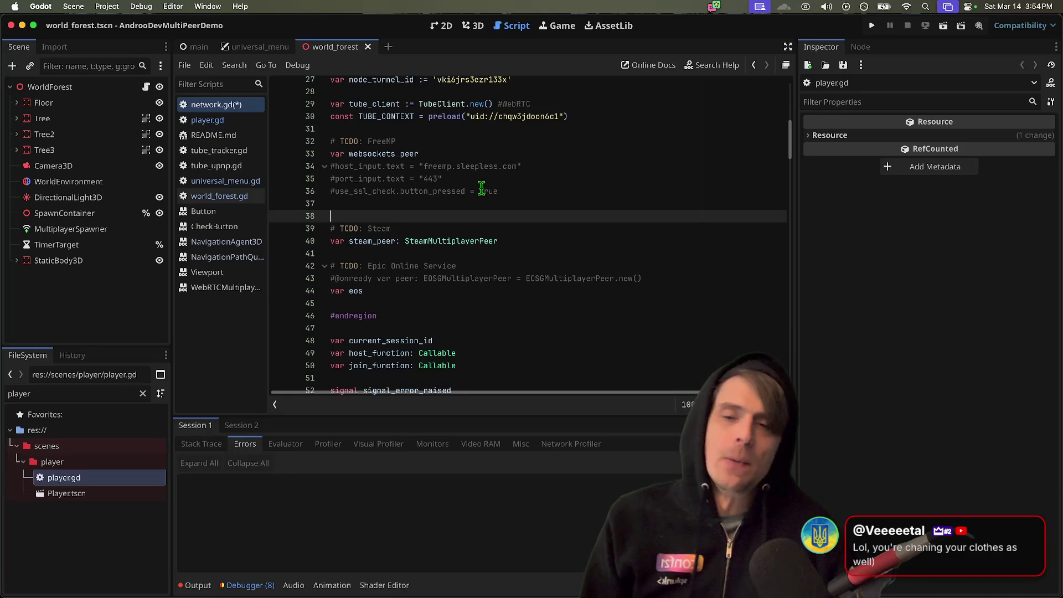
- Add 'var websockets_url =' on a new line below websockets_peer in network.gd
key(Up)
key(Up)
key(Up)
key(Return)
key(Up)
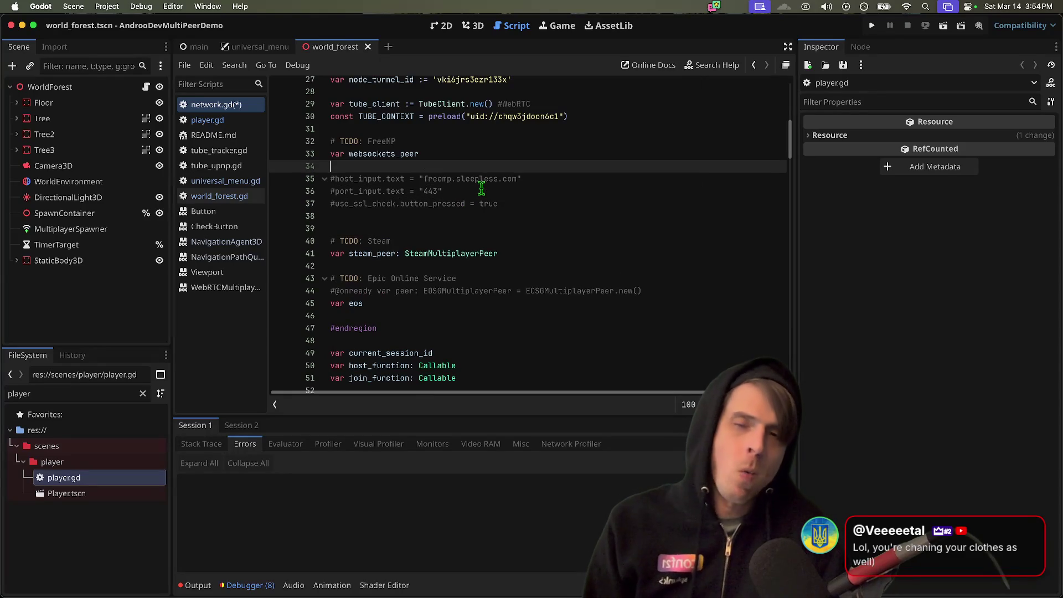
text(var websockets_)
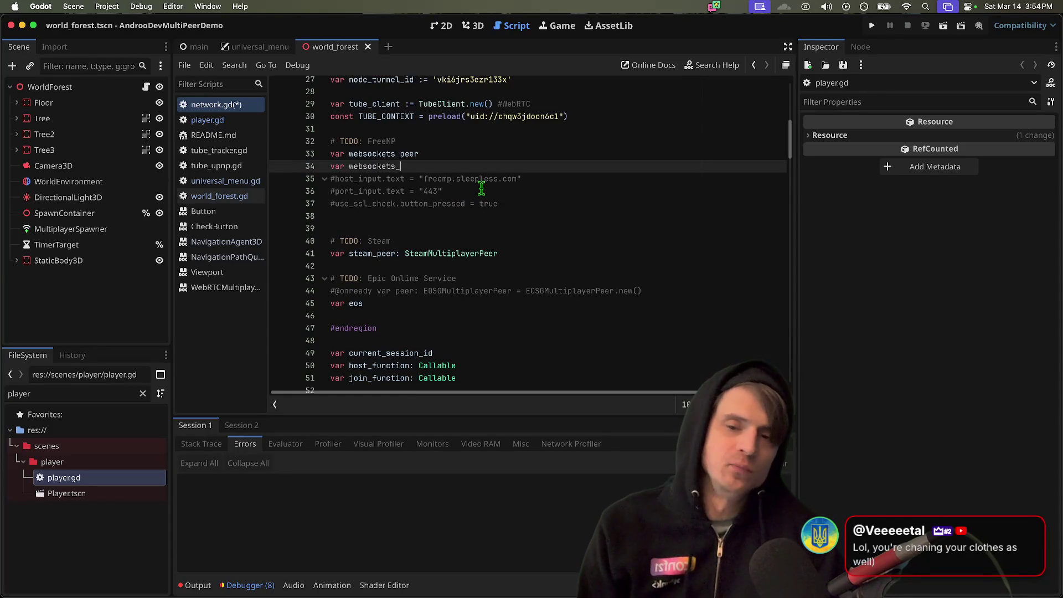
text(url =)
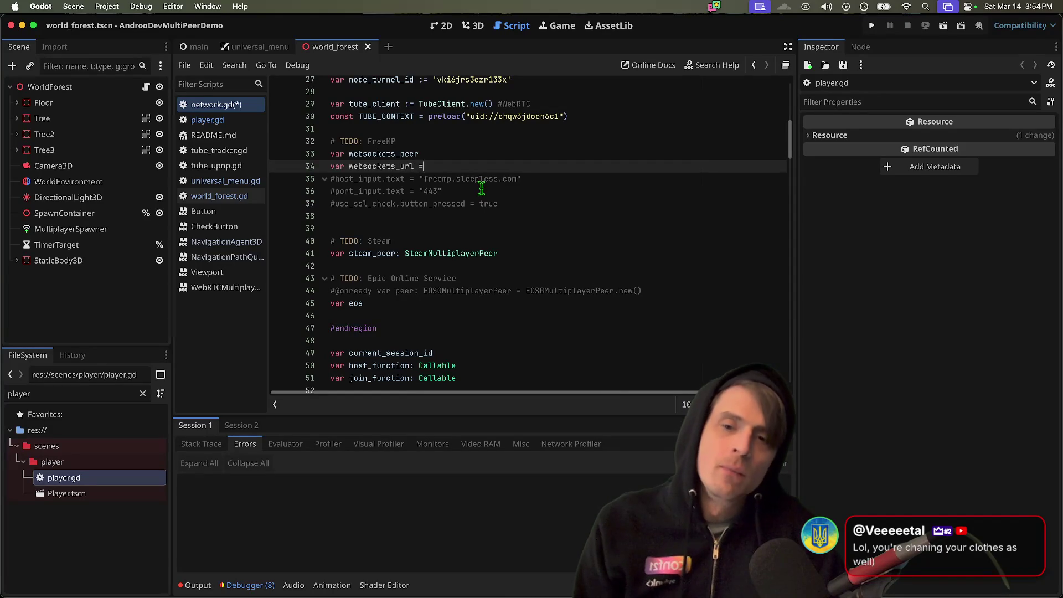
- Begin another 'var websucket' declaration line, then open the GameSession script definition
key(Down)
key(Return)
key(Up)
text(va)
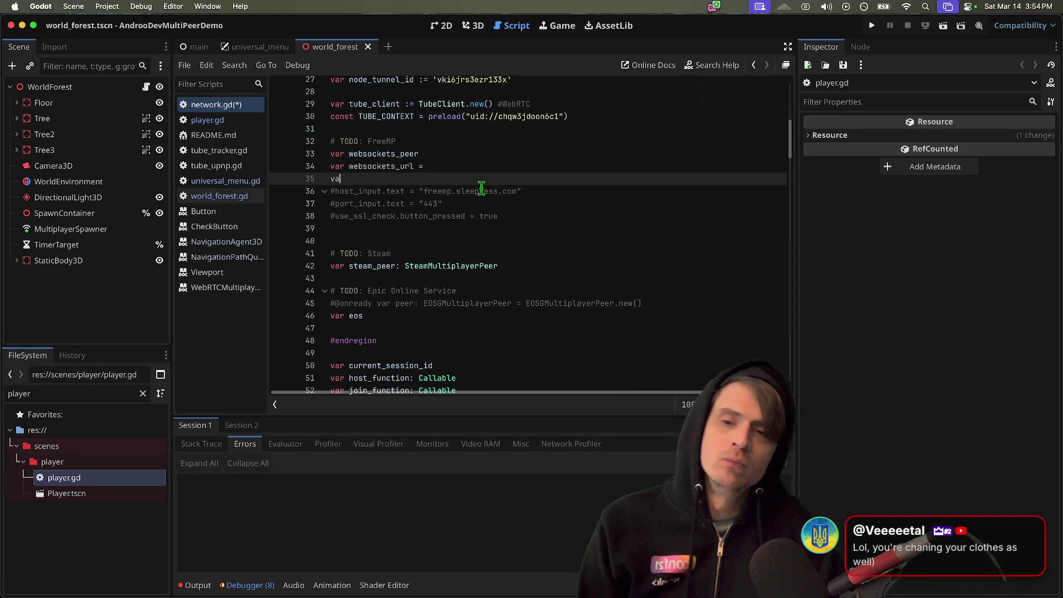
text(r we)
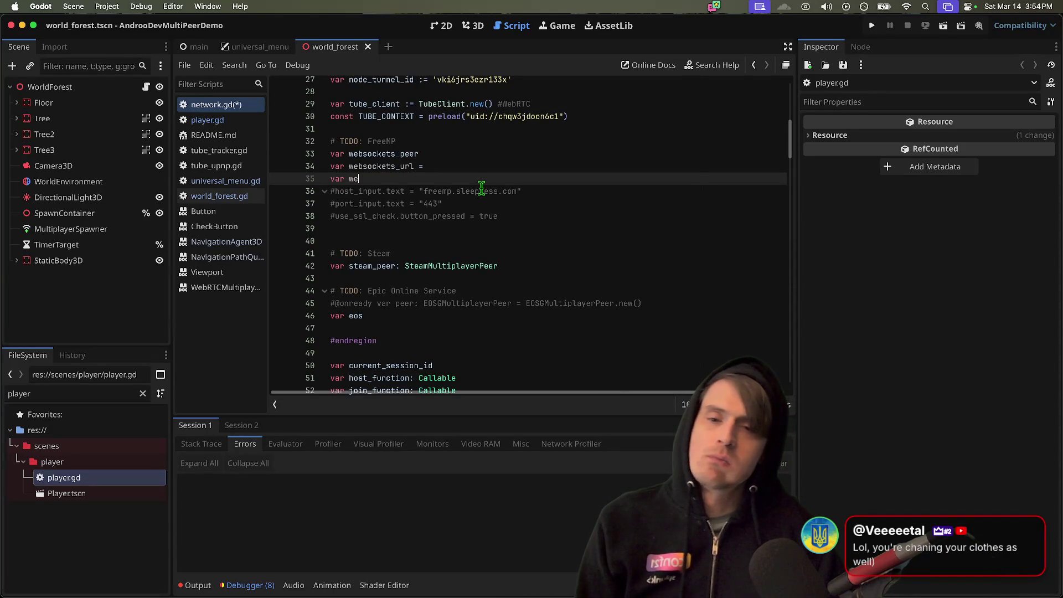
text(bsucket)
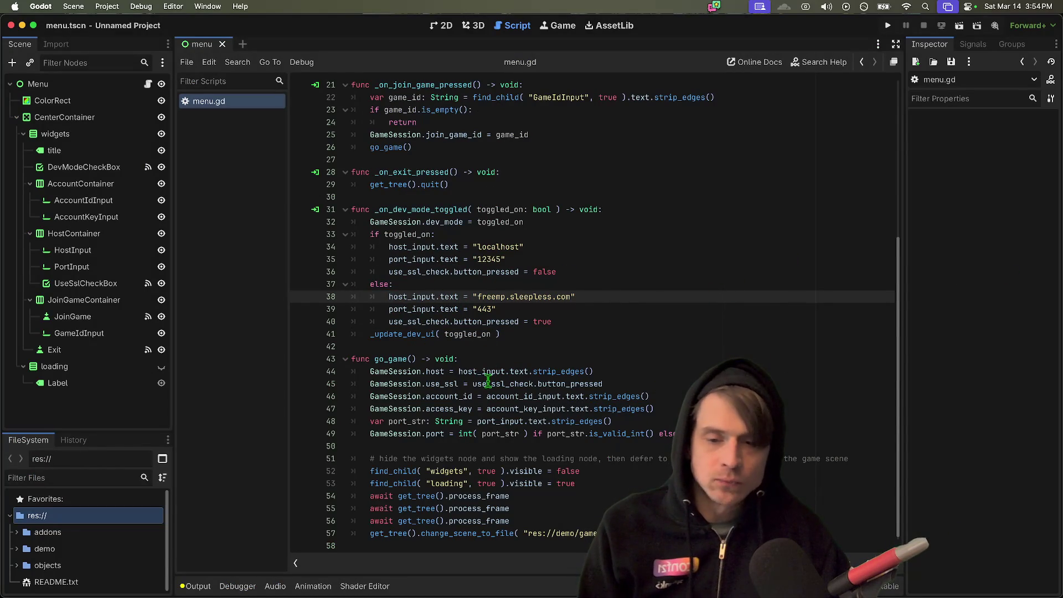
ctrl+click(392, 372)
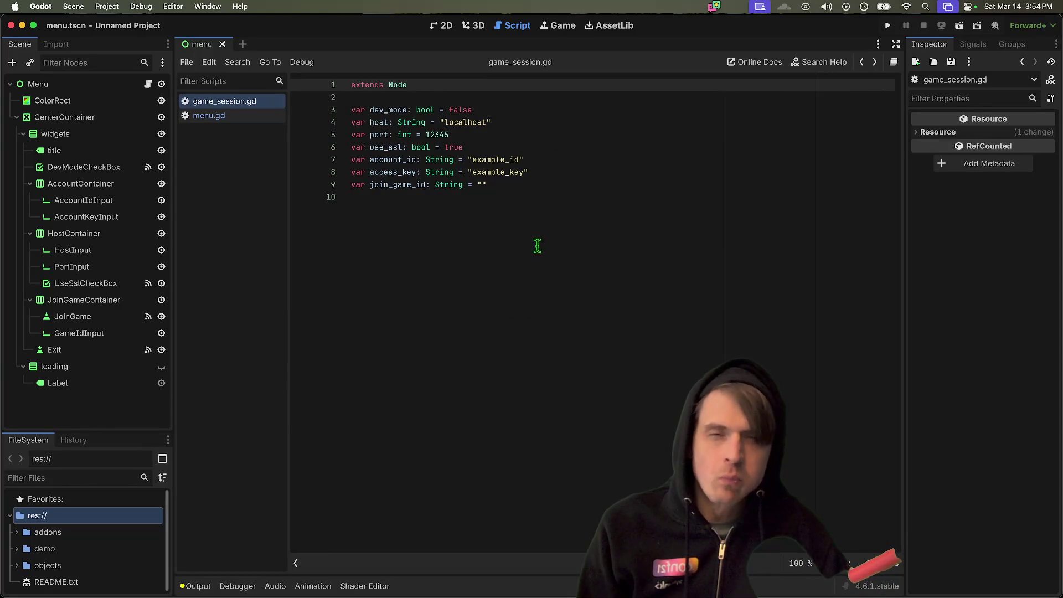
- Return to menu.gd and review the _on_join_game_pressed function
key(alt+Left)
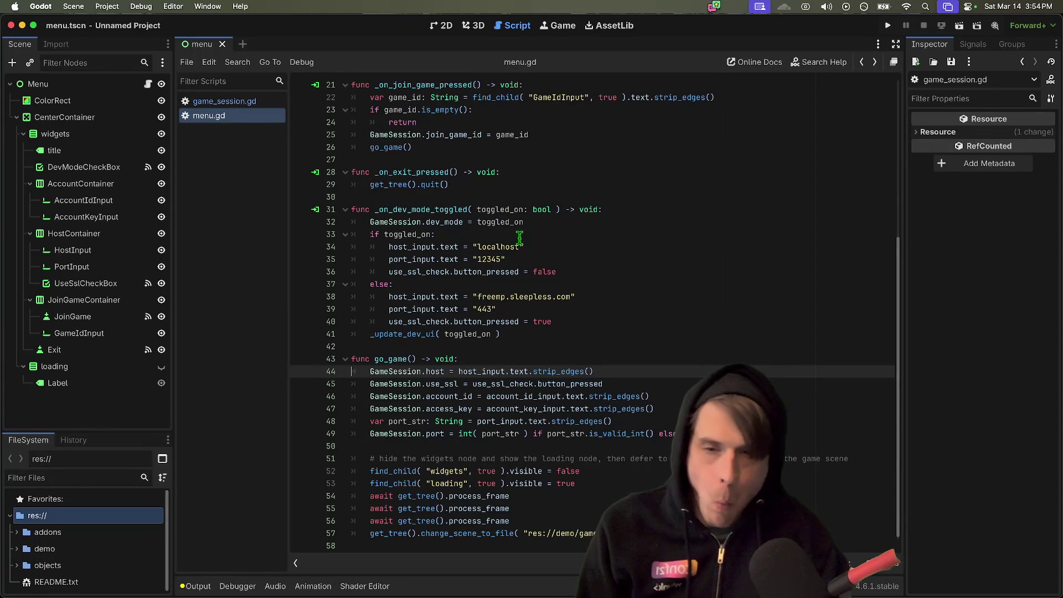
scroll(703, 147, up, 1)
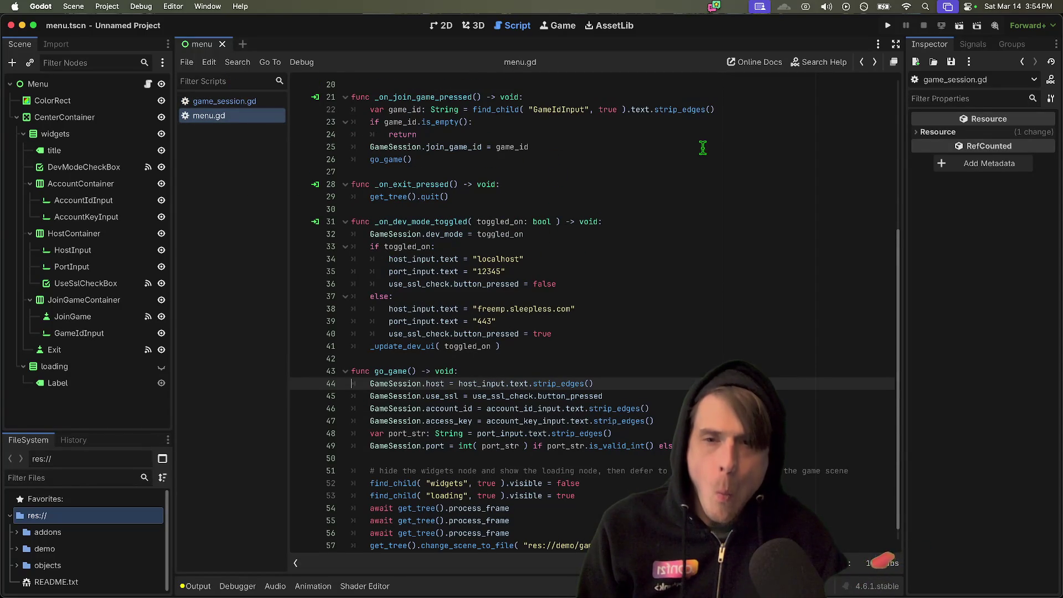
double_click(472, 97)
scroll(701, 137, up, 6)
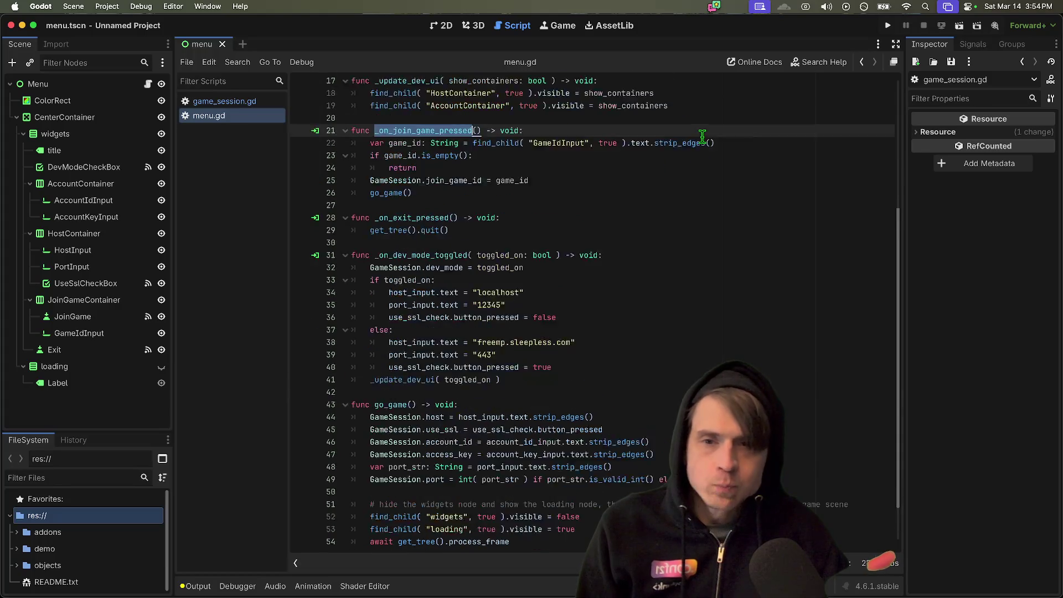
scroll(462, 166, down, 7)
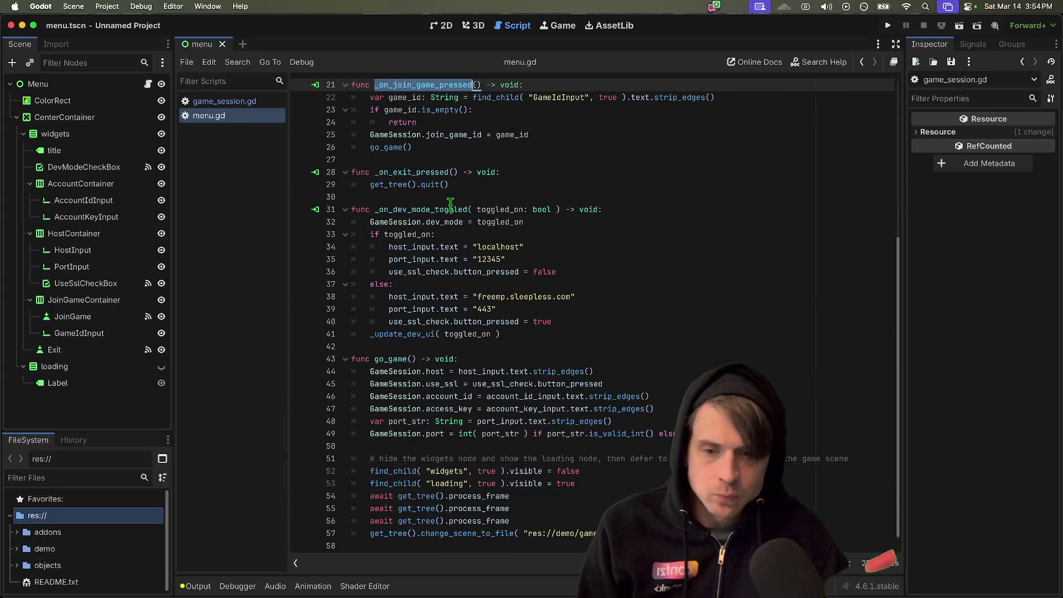
scroll(452, 209, up, 2)
click(589, 143)
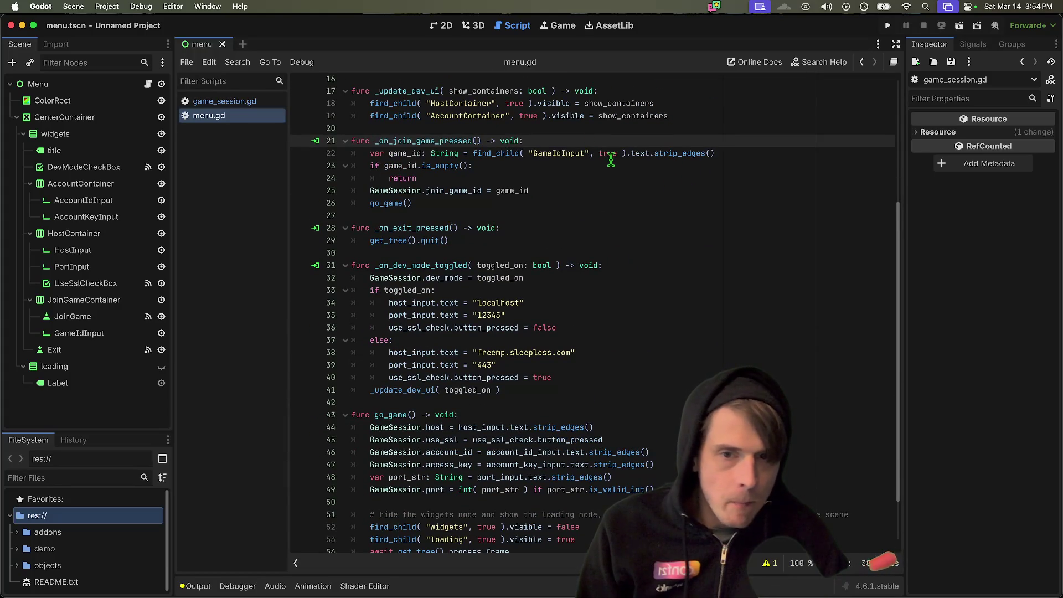
- Check the port parsing line's is_valid_int documentation, then view the menu scene in 2D
scroll(610, 159, down, 1)
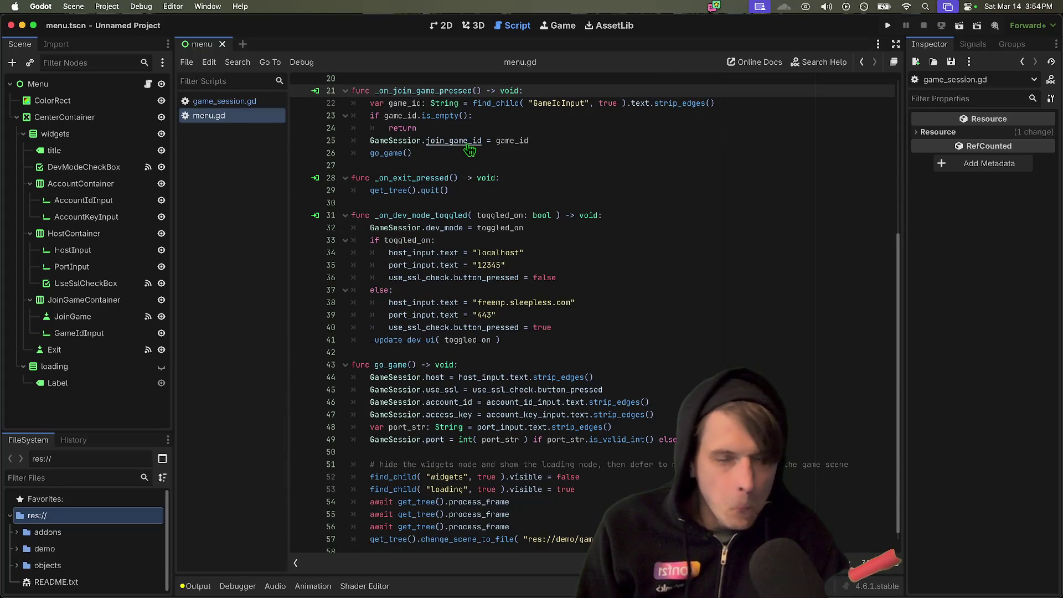
scroll(476, 160, down, 1)
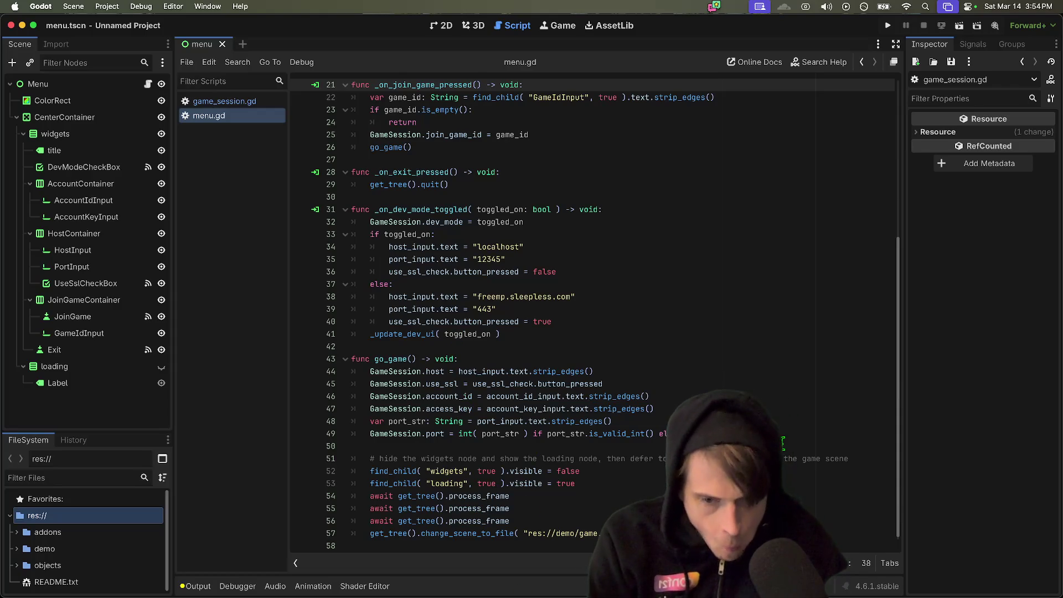
click(397, 434)
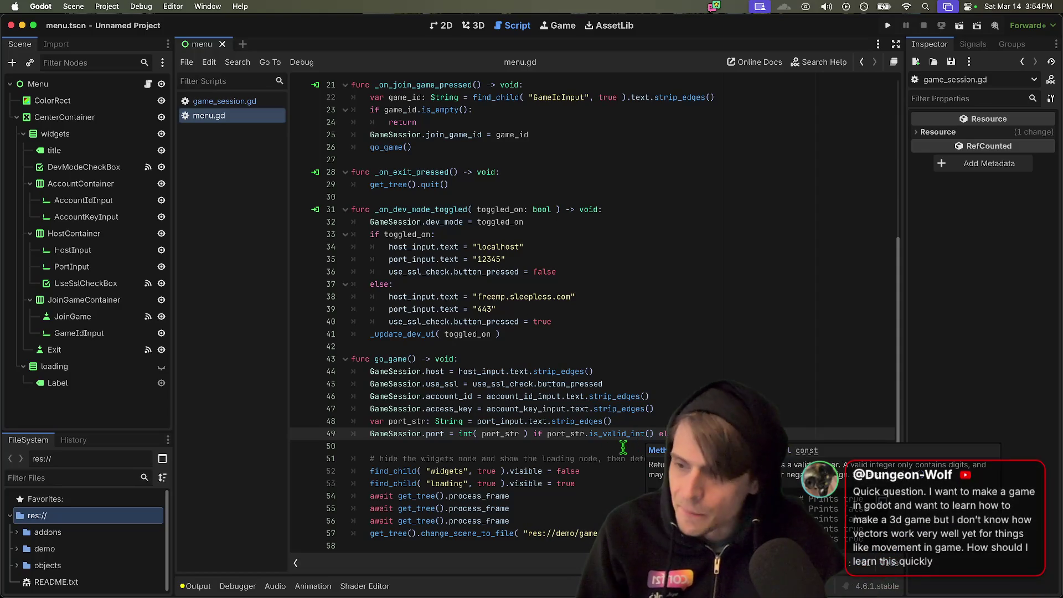
mouse_move(622, 445)
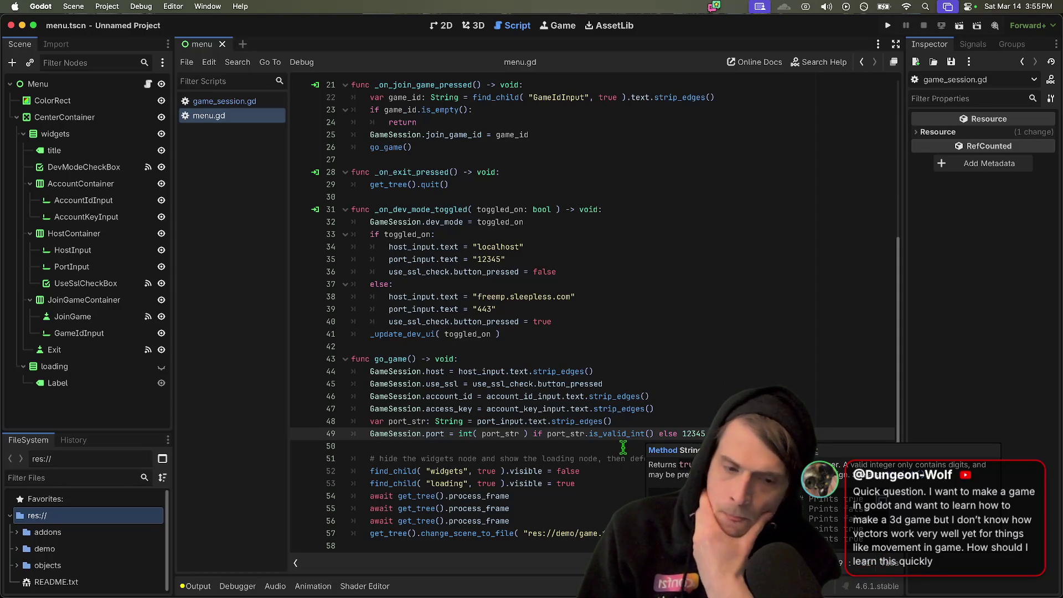
click(623, 446)
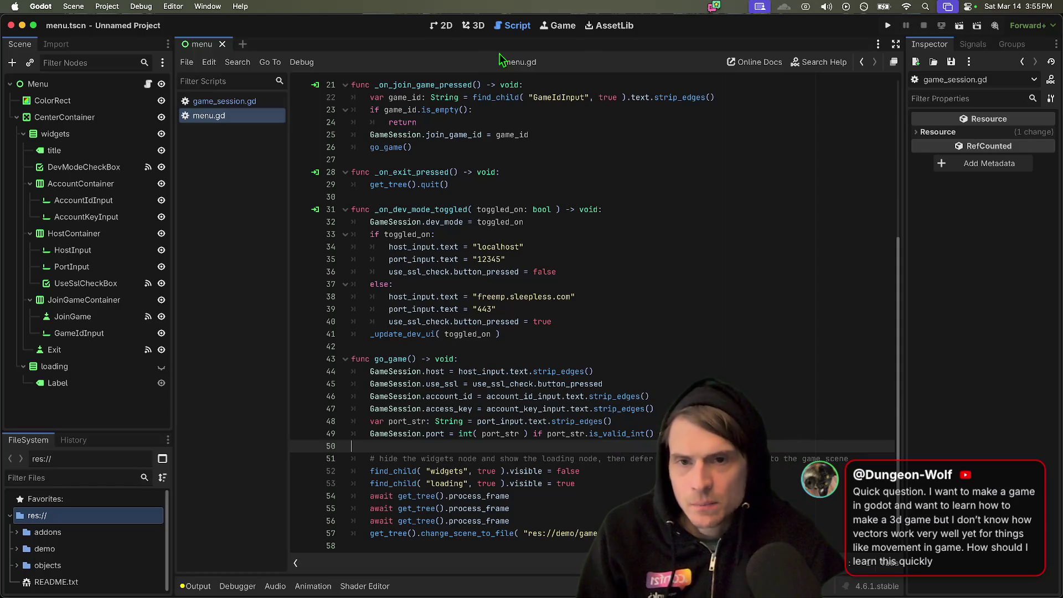
click(442, 25)
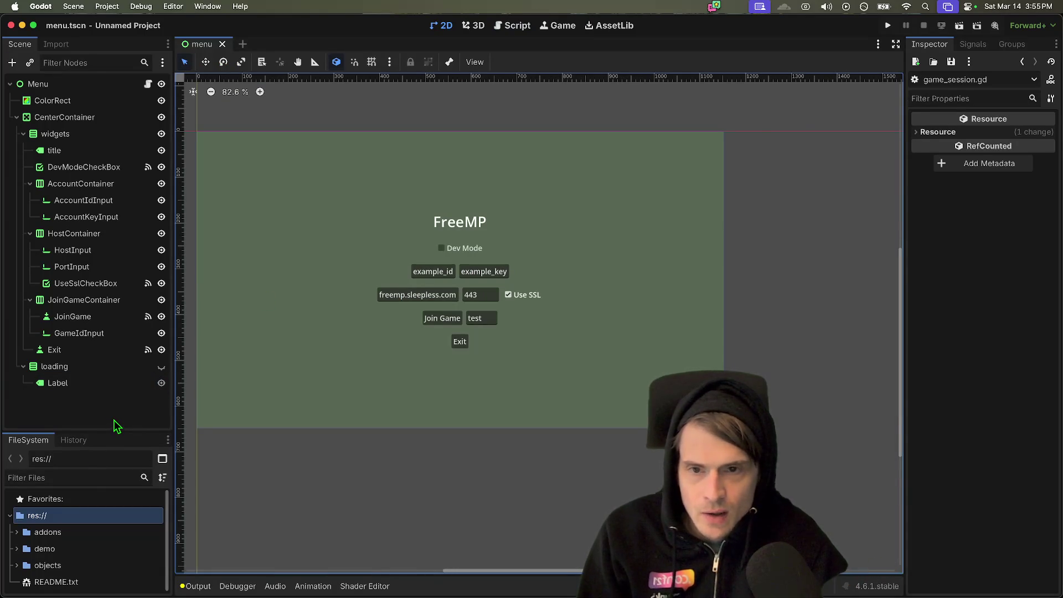
key(super+a)
text(chara)
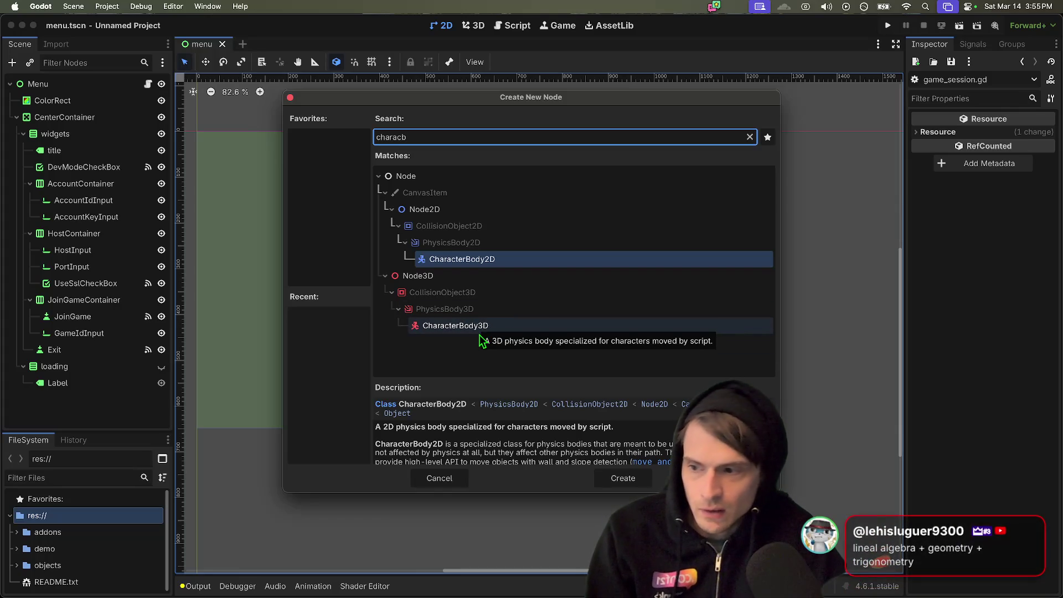
key(Escape)
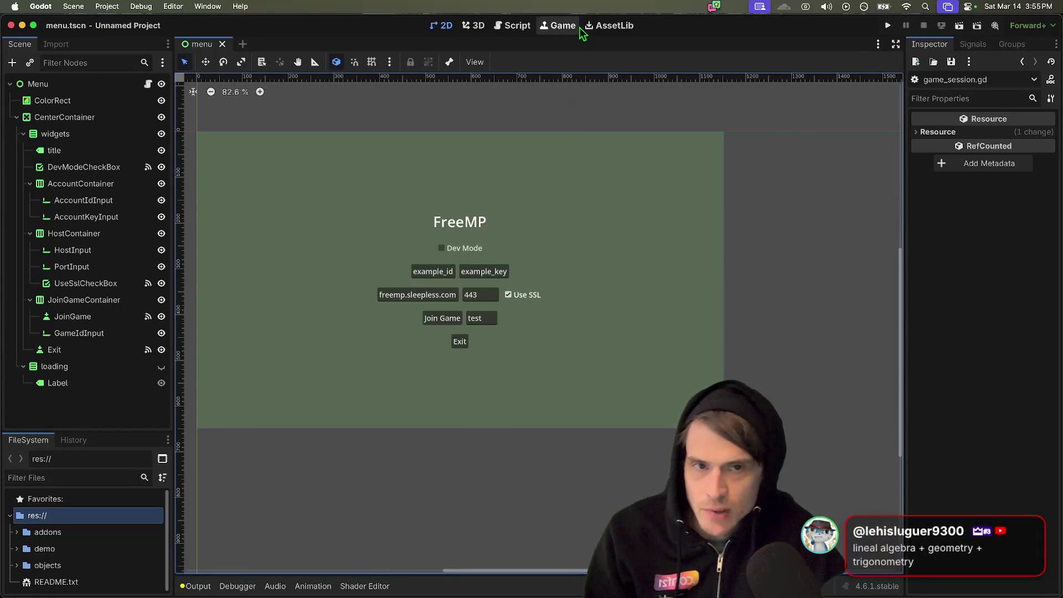
click(597, 29)
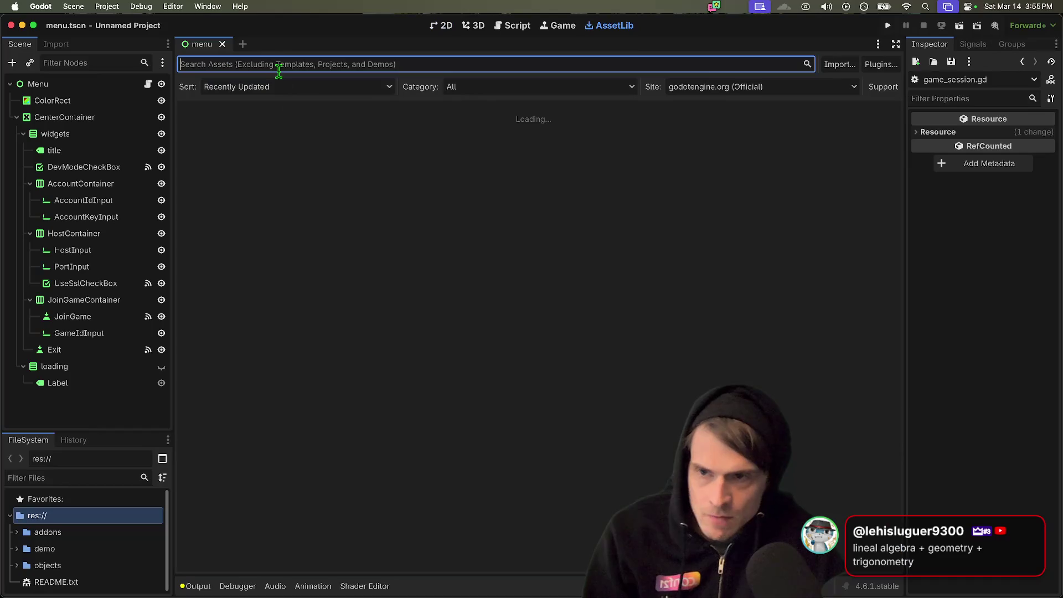
- Search the asset library for 'first person' and open Simple State Machine First Person Controller
click(278, 68)
text(first person)
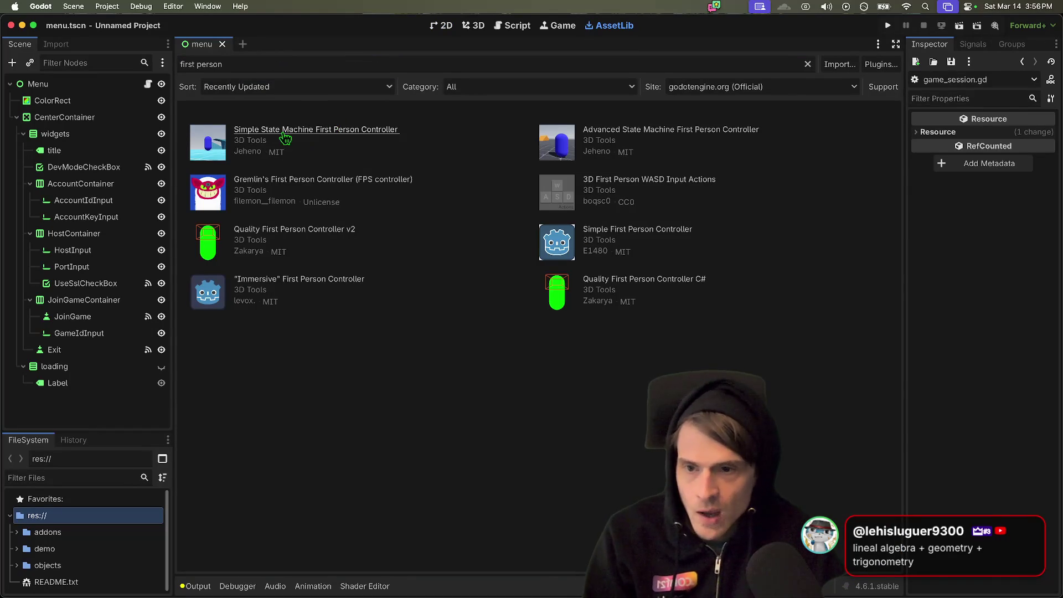
click(320, 133)
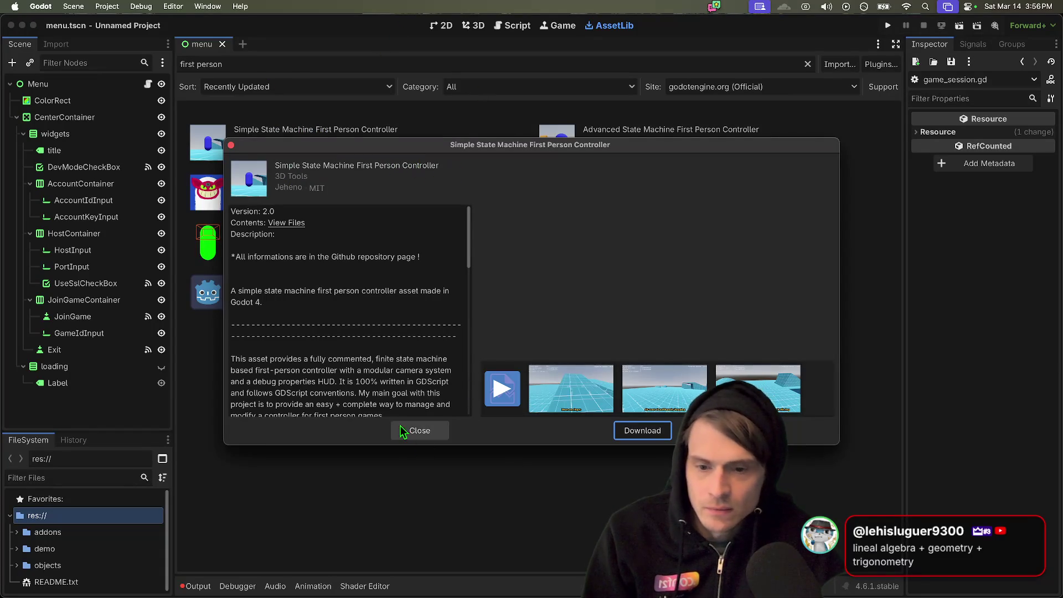
- View the asset's files on GitHub, close the details dialog, and bring up the repository page
click(278, 225)
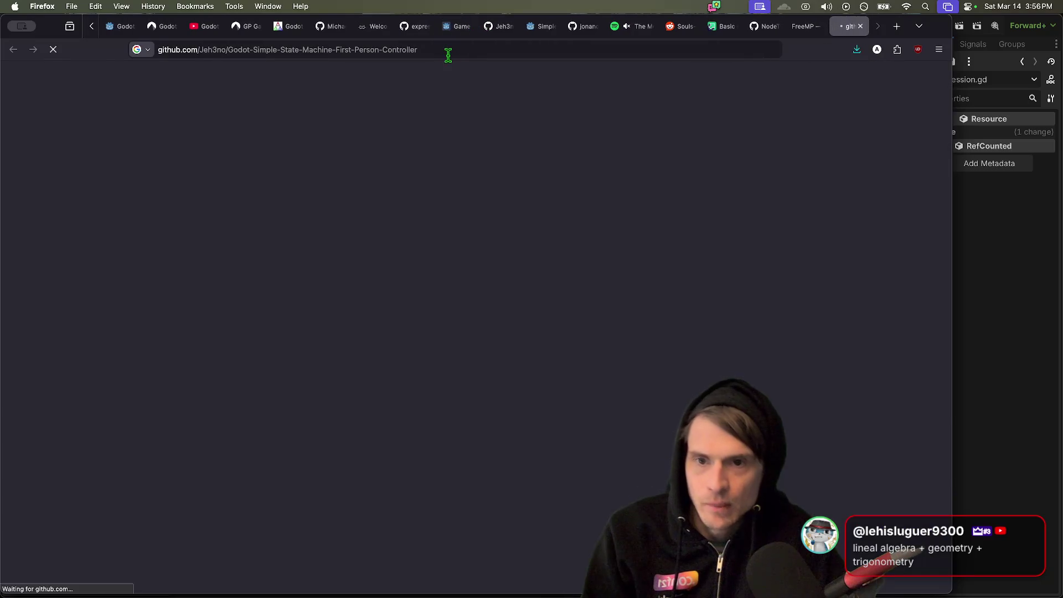
key(super+Tab)
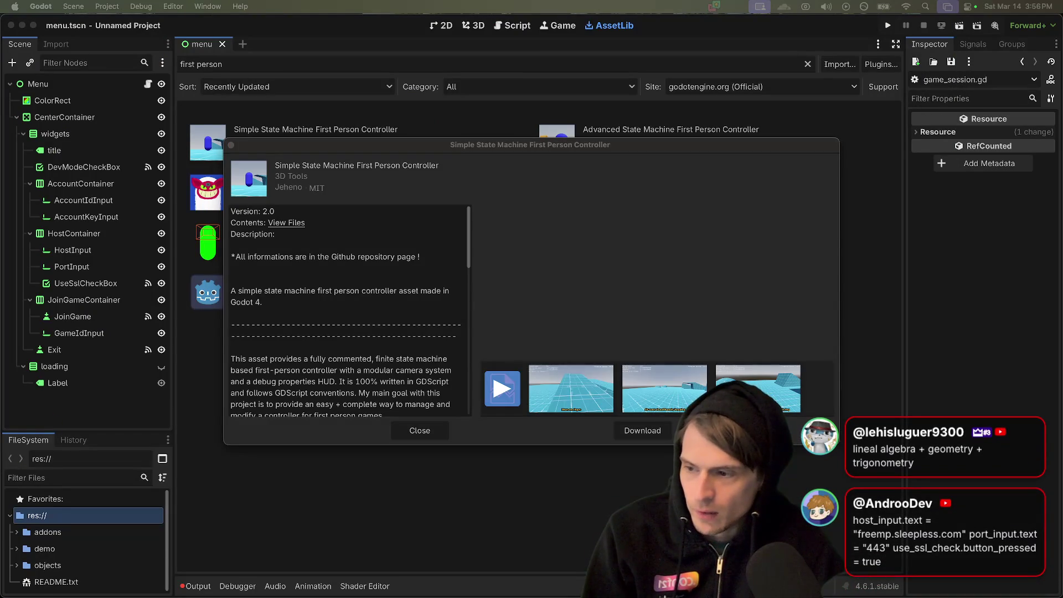
key(Escape)
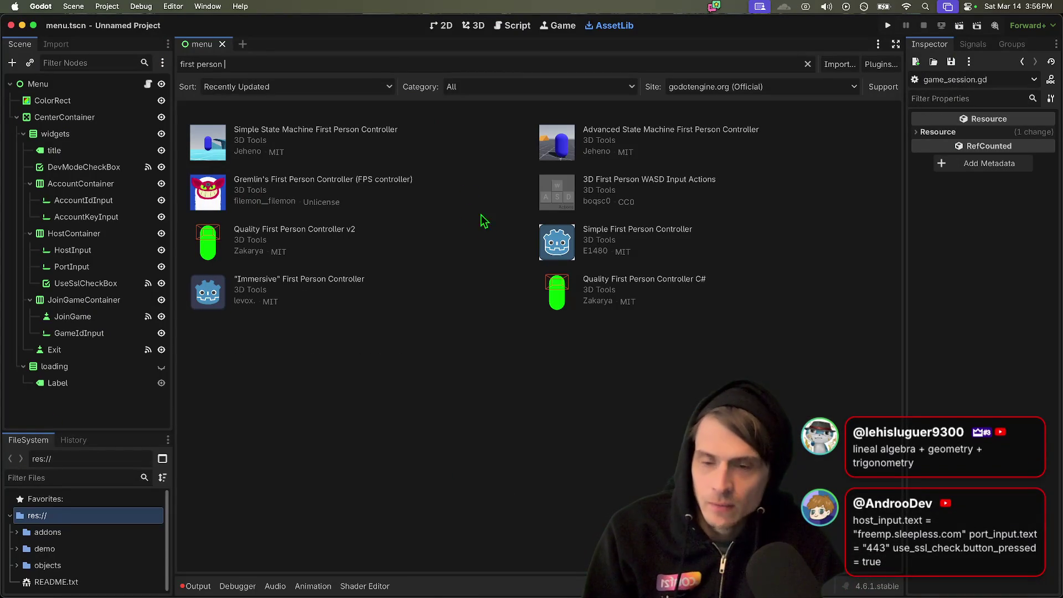
key(super+Tab)
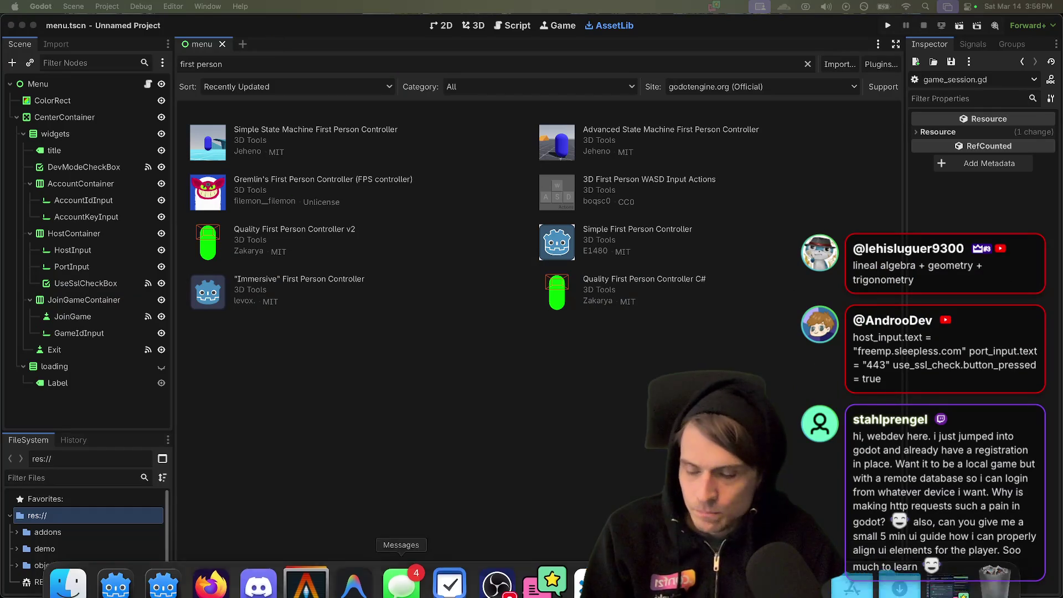
click(219, 570)
click(286, 44)
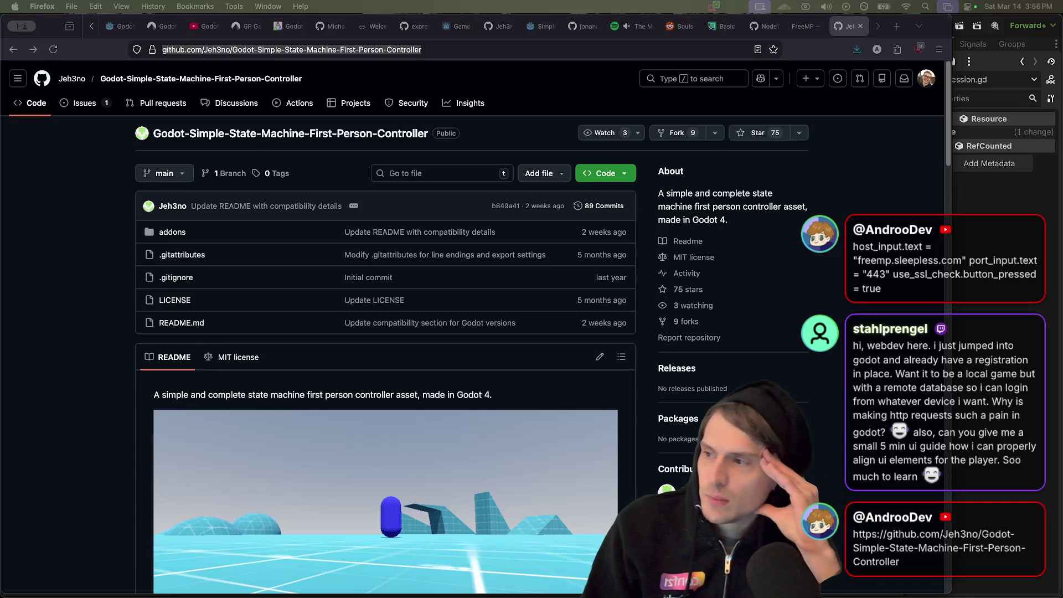
- Switch from Firefox back to Godot's 'first person' asset library results
key(super+Tab)
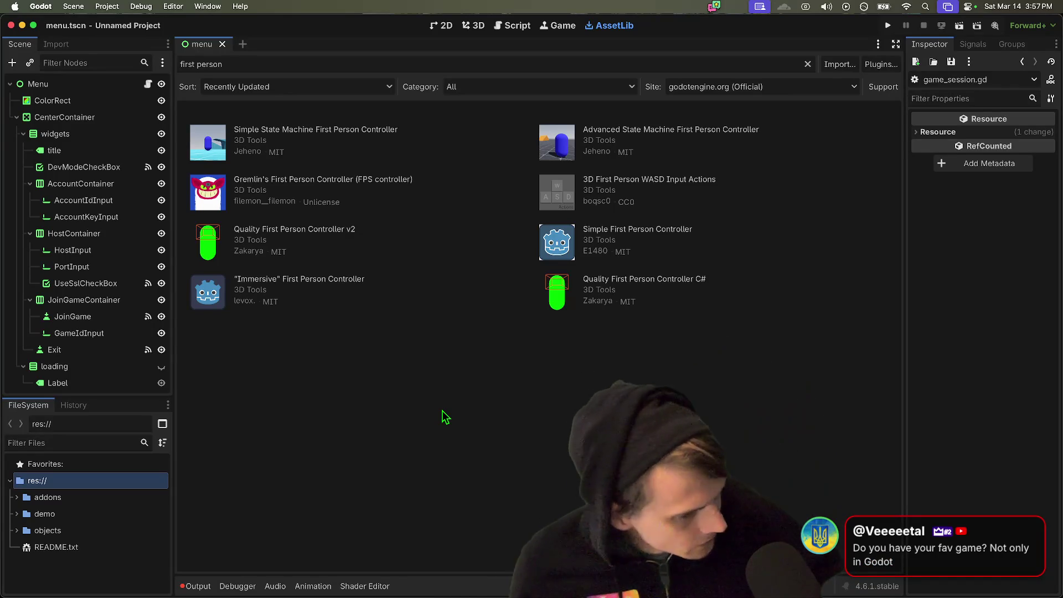
mouse_move(298, 594)
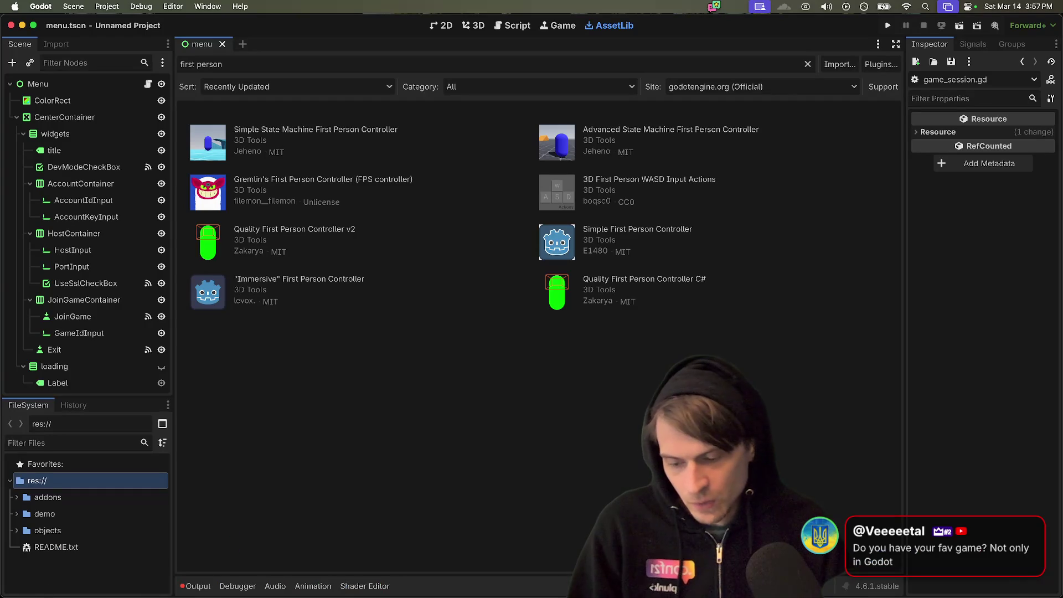
- Switch to the world_forest project, fly the 3D camera toward the trees, and open Player.tscn
click(163, 564)
click(115, 564)
click(172, 562)
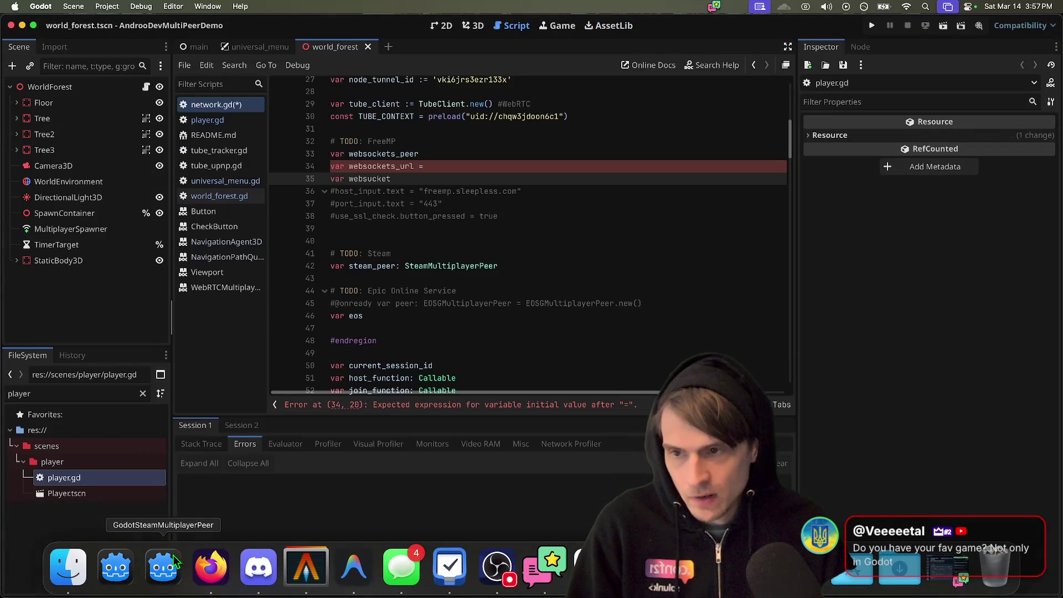
click(474, 25)
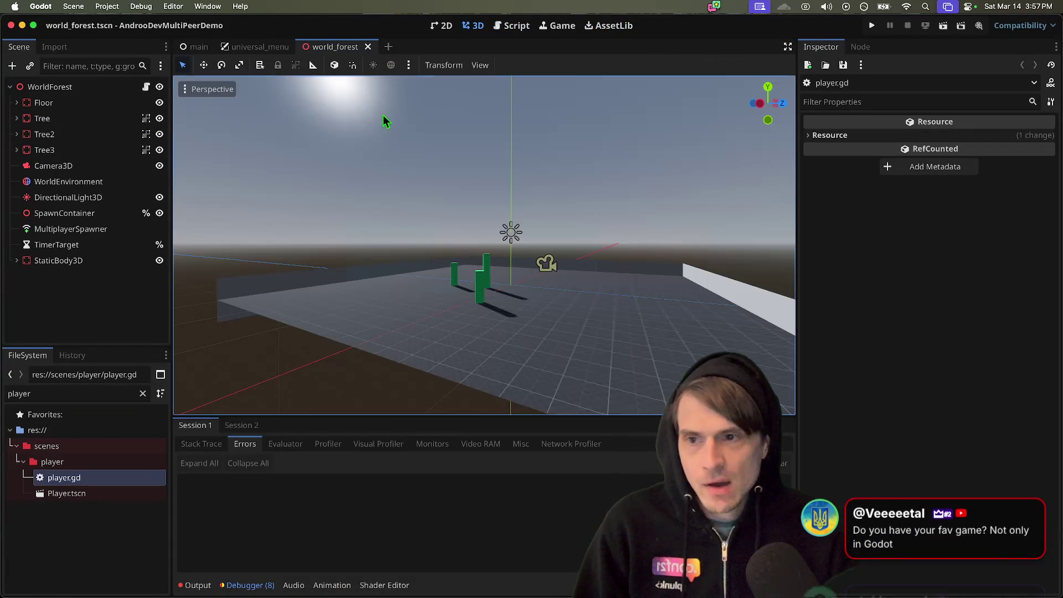
key(w)
scroll(523, 217, up, 2)
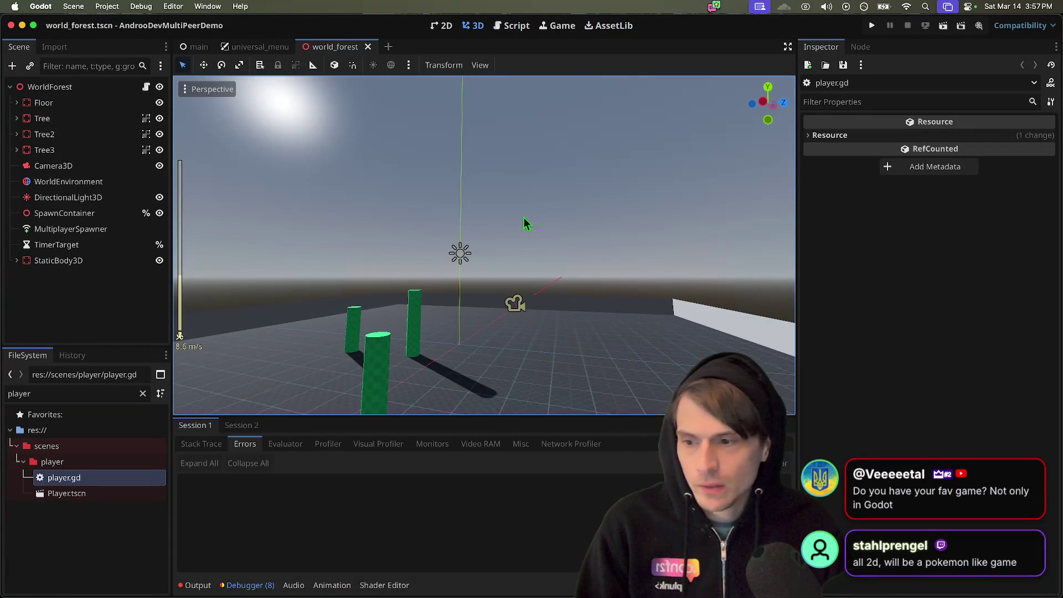
double_click(72, 493)
- Orbit the player model, enlarge the Scene dock, and select the CanvasLayer node
mouse_move(494, 244)
mouse_down()
mouse_move(476, 266)
mouse_move(465, 255)
mouse_up()
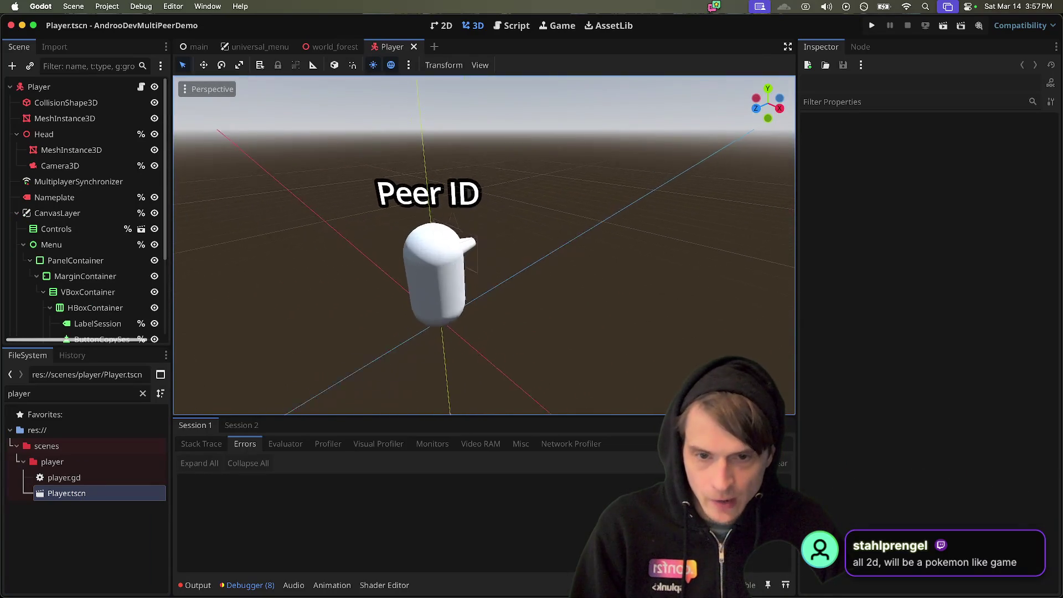
scroll(484, 246, up, 3)
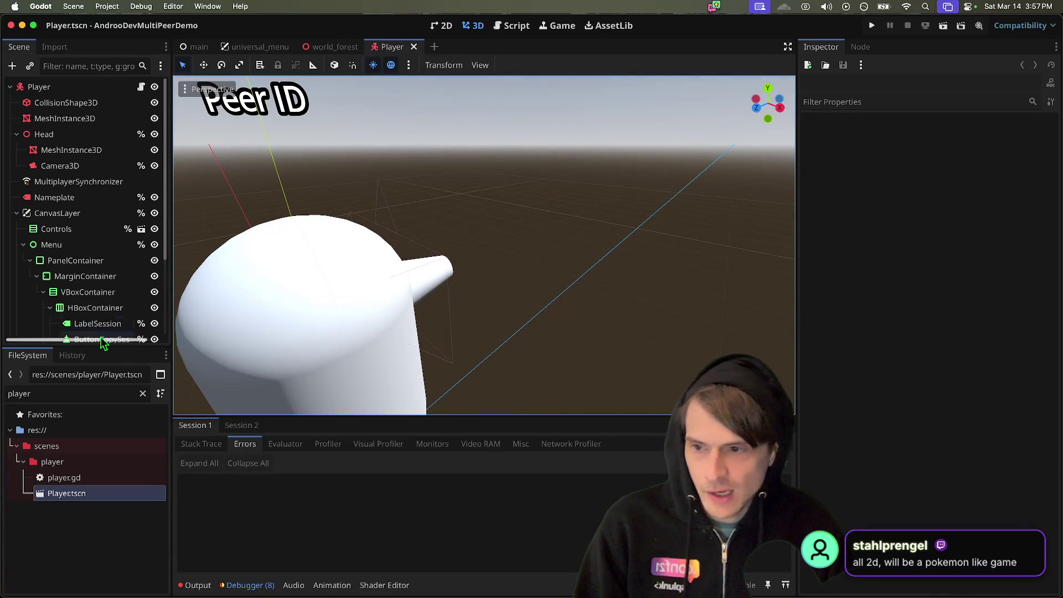
mouse_move(102, 346)
mouse_down()
mouse_move(97, 428)
mouse_move(69, 510)
mouse_up()
click(119, 216)
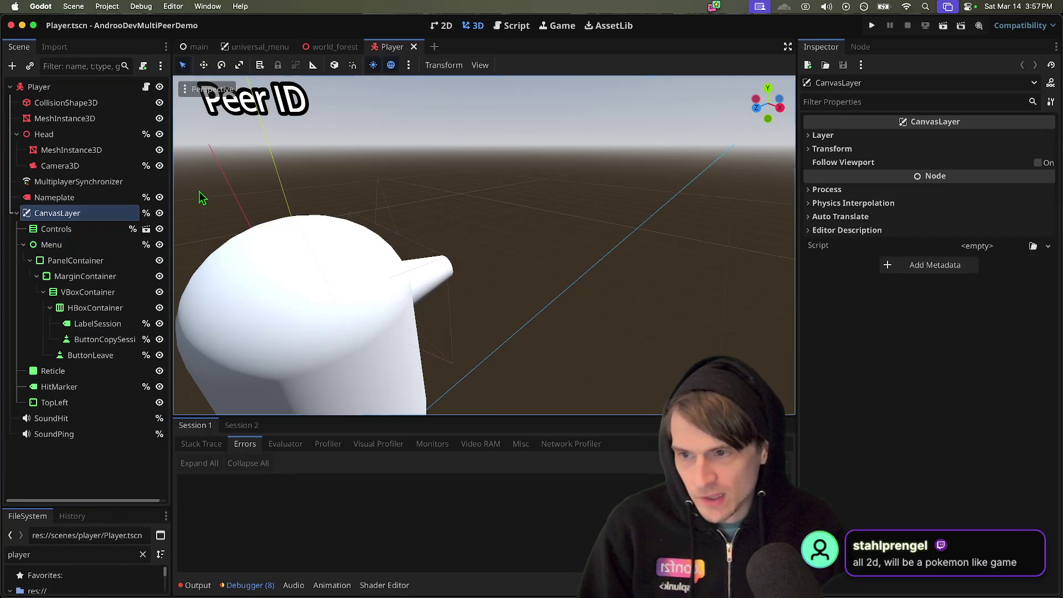
click(160, 213)
click(159, 214)
- In the 2D view, hide the CanvasLayer menu overlay with its visibility toggle
click(454, 28)
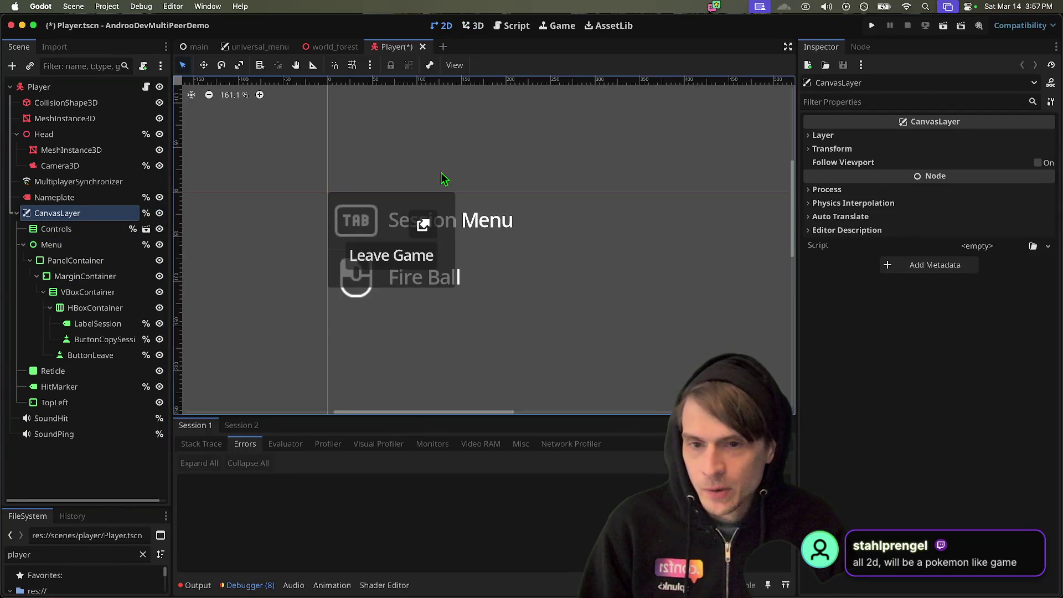
scroll(422, 220, down, 5)
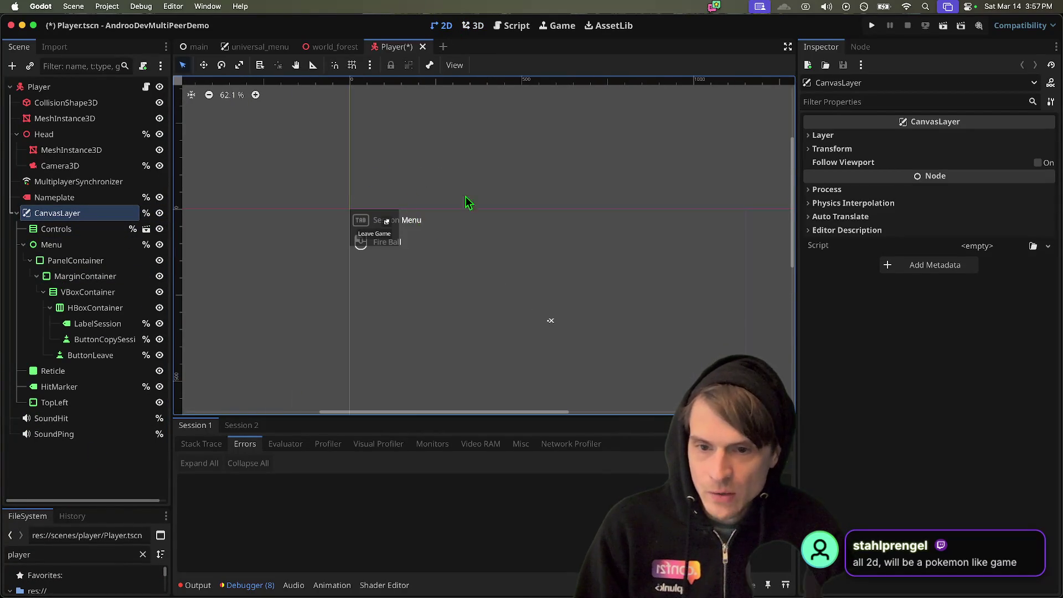
click(160, 213)
click(159, 213)
click(159, 214)
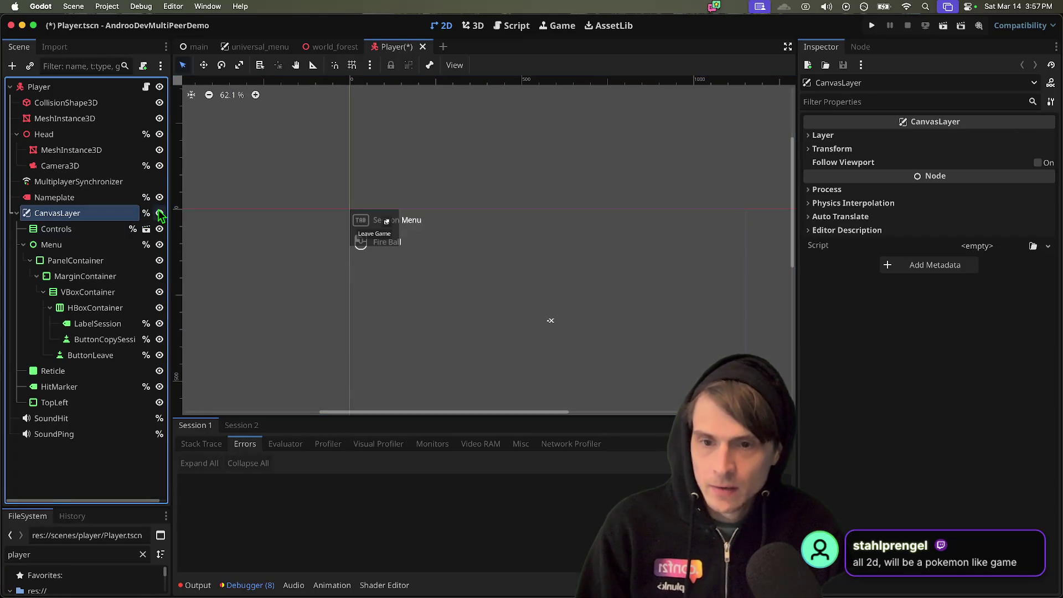
click(159, 214)
click(160, 214)
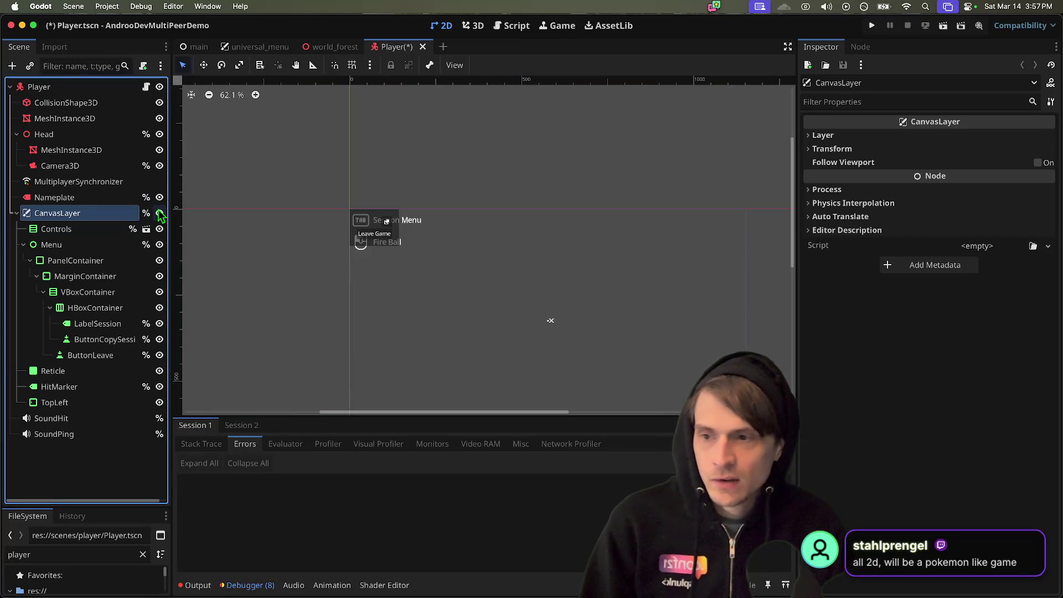
click(159, 214)
click(160, 214)
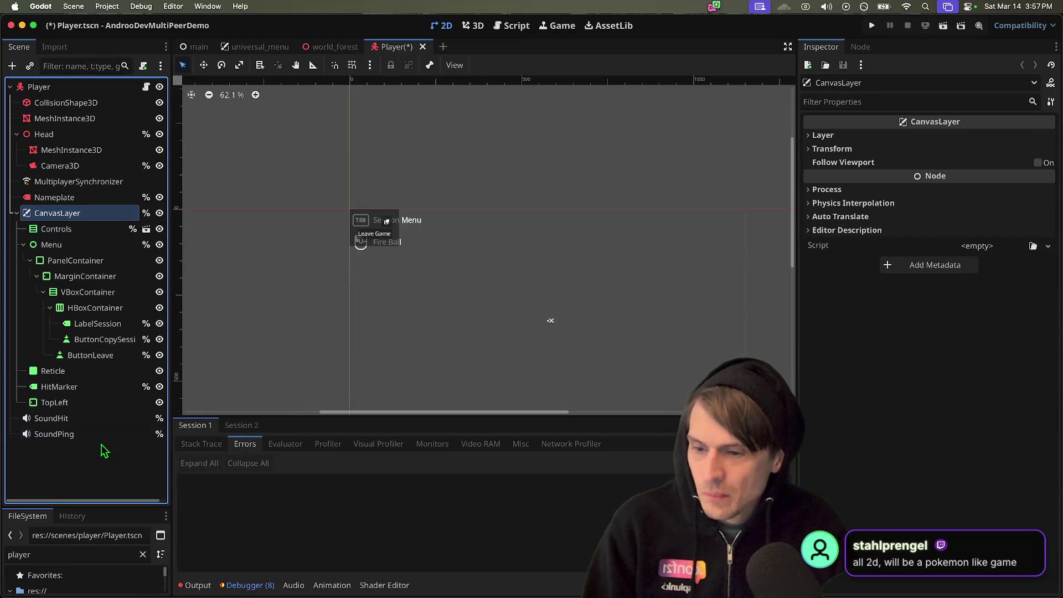
click(101, 477)
click(159, 215)
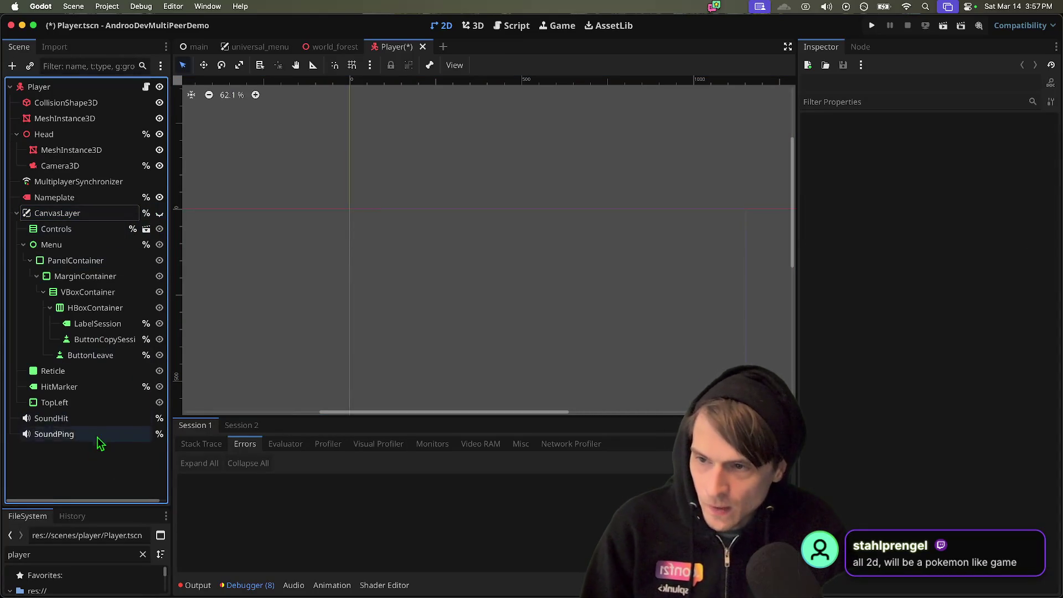
- Add a new CanvasLayer2 to the Player scene with a Control child node
click(16, 213)
key(ctrl+a)
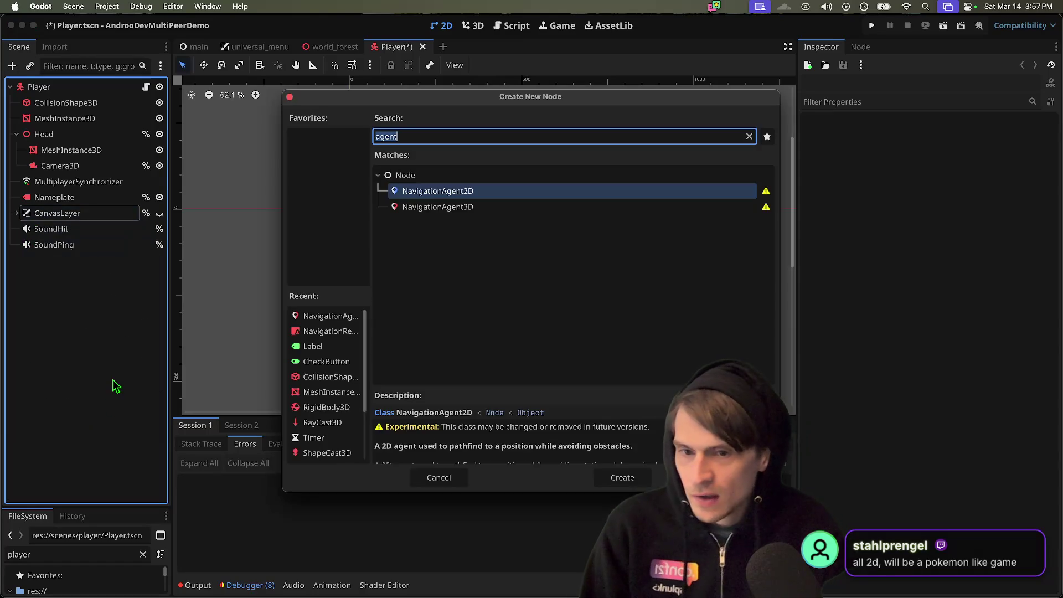
text(canv)
key(Down)
key(Down)
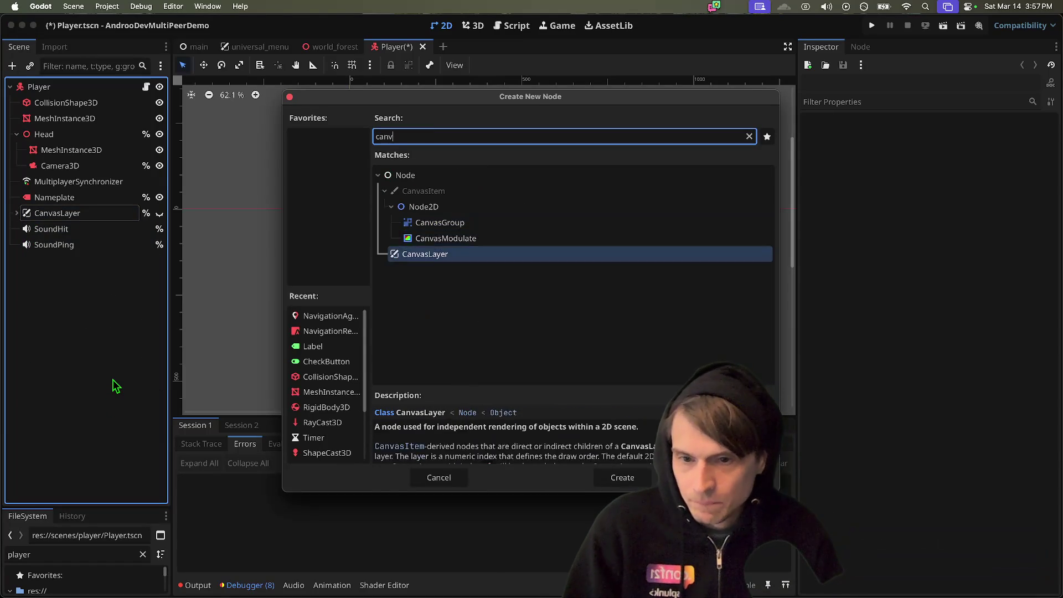
key(Return)
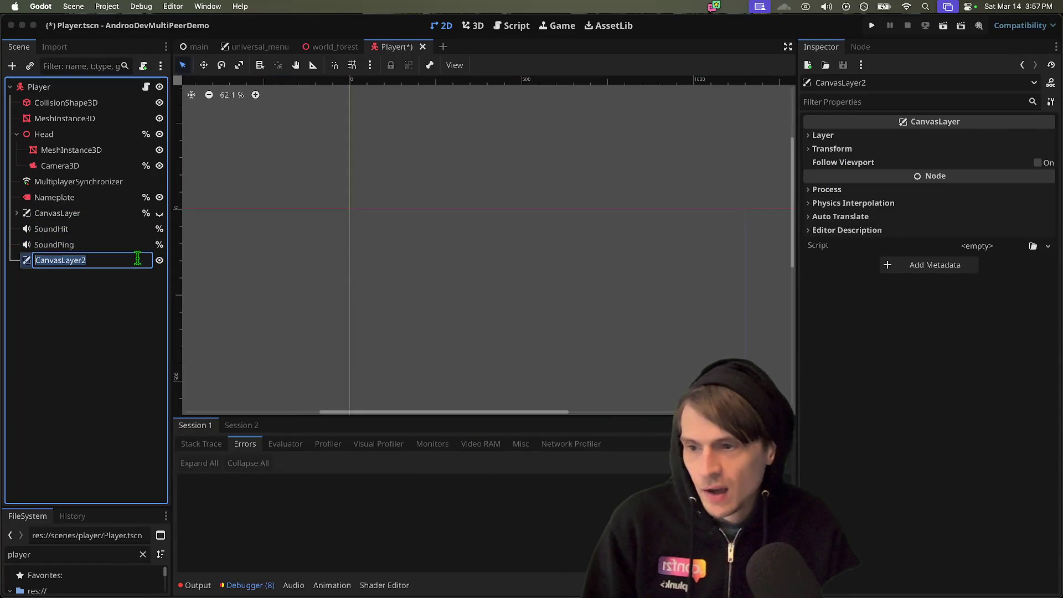
key(ctrl+a)
text(ntrol)
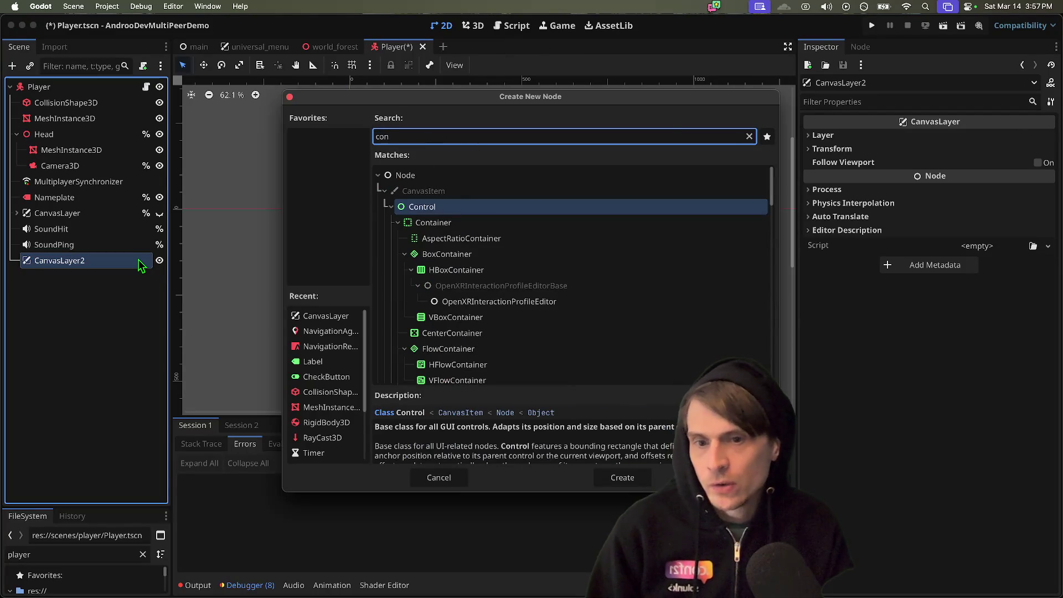
key(Return)
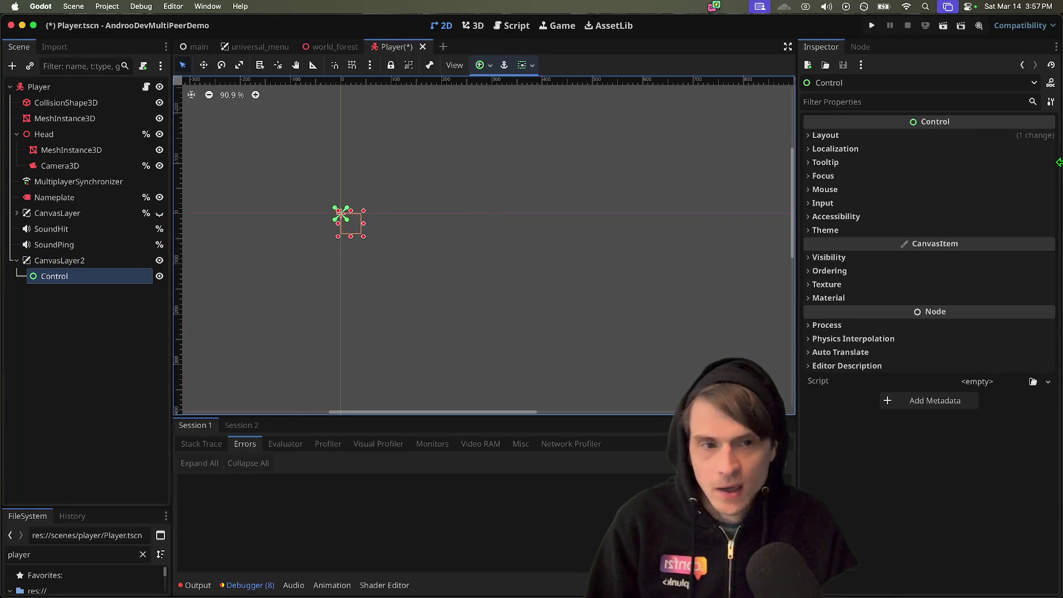
- Set the Control's Anchors Preset to Full Rect in the Inspector's Layout section
click(923, 137)
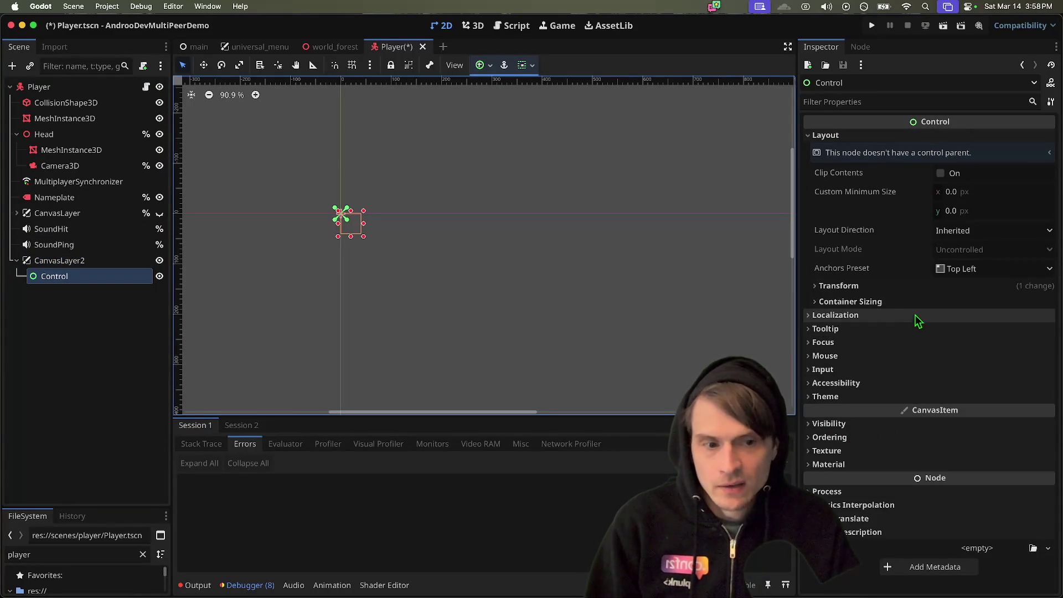
click(893, 302)
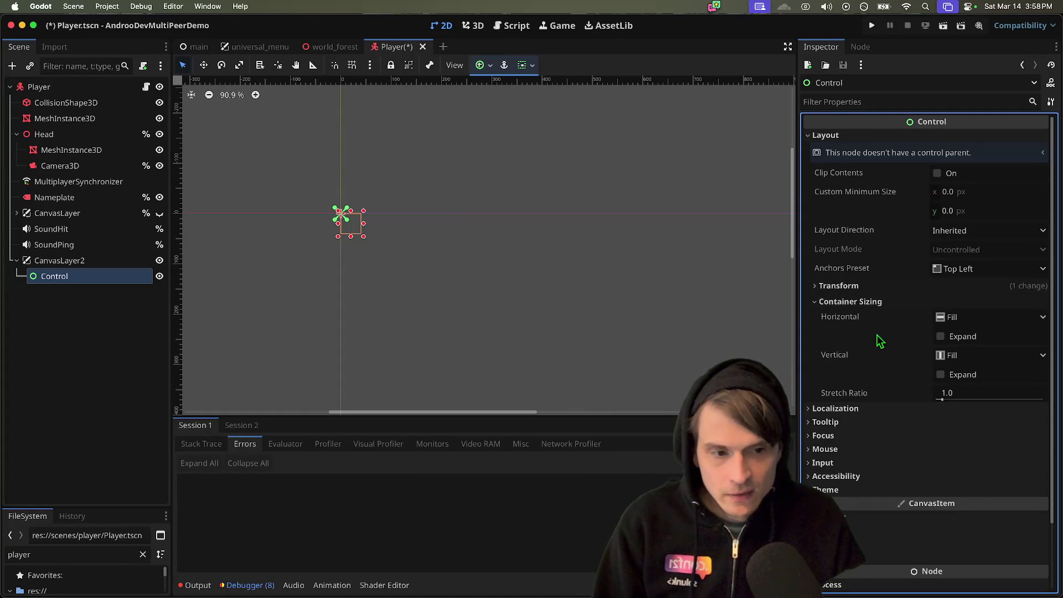
click(956, 340)
click(959, 341)
click(963, 377)
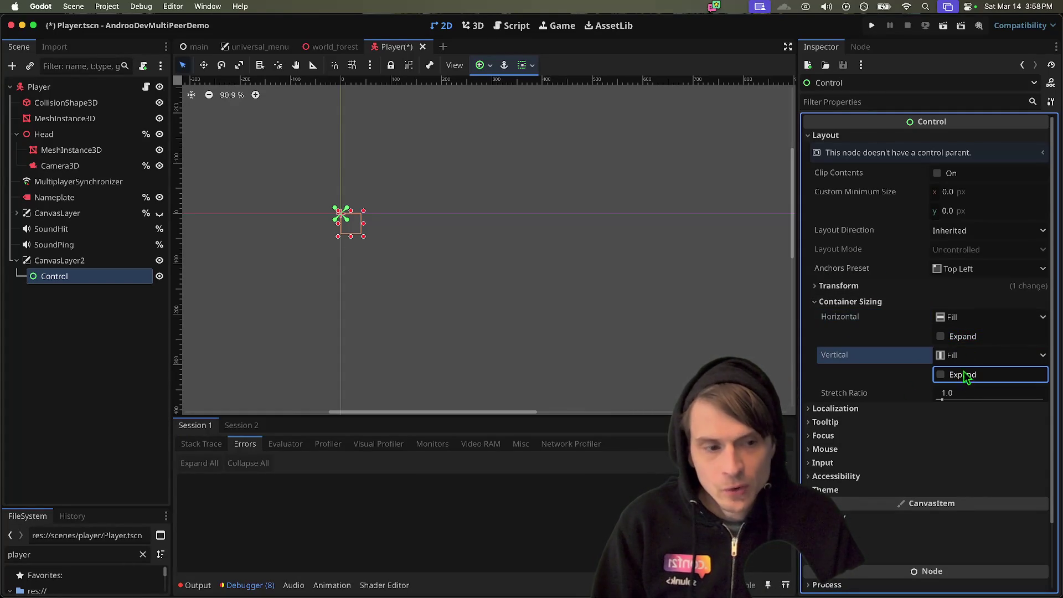
click(961, 272)
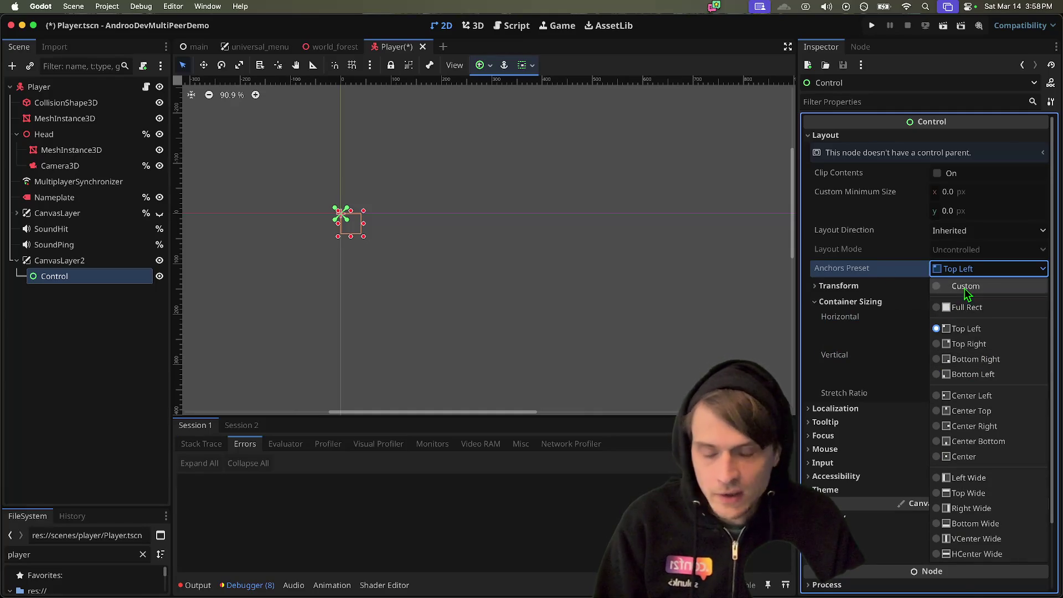
click(863, 271)
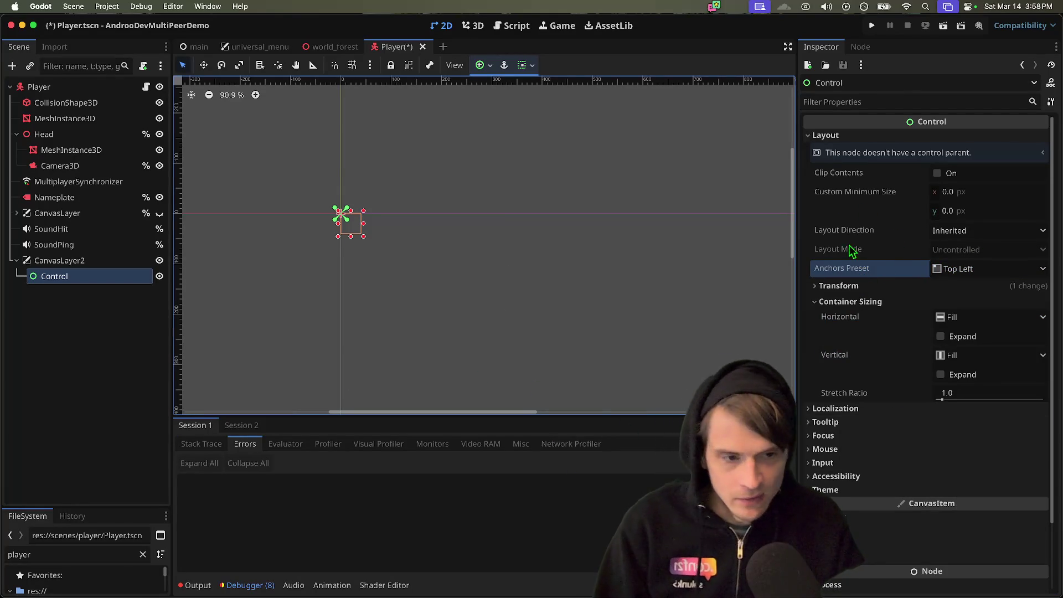
click(950, 271)
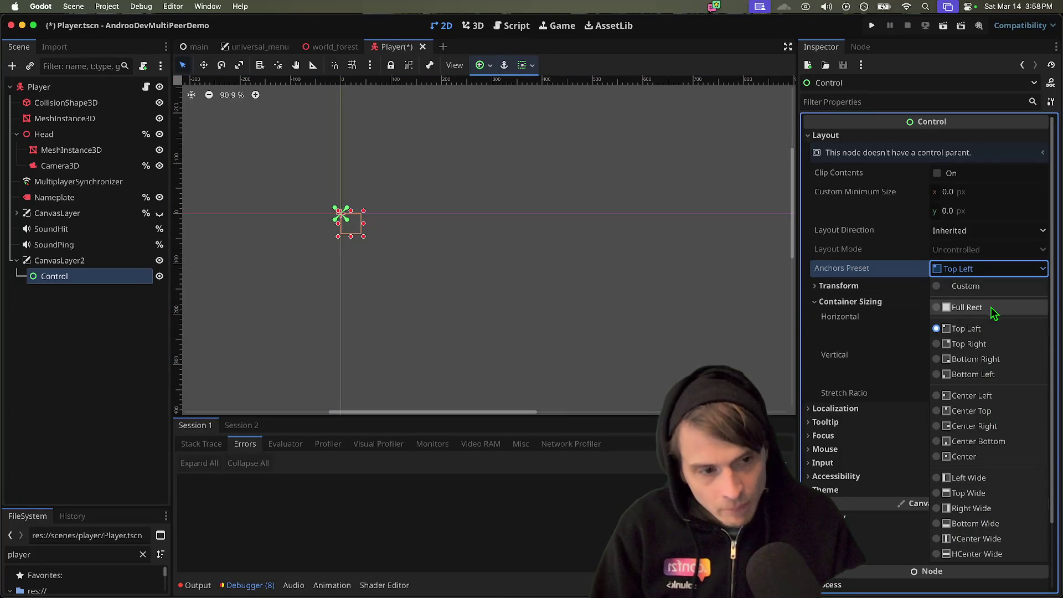
click(993, 313)
scroll(510, 249, down, 5)
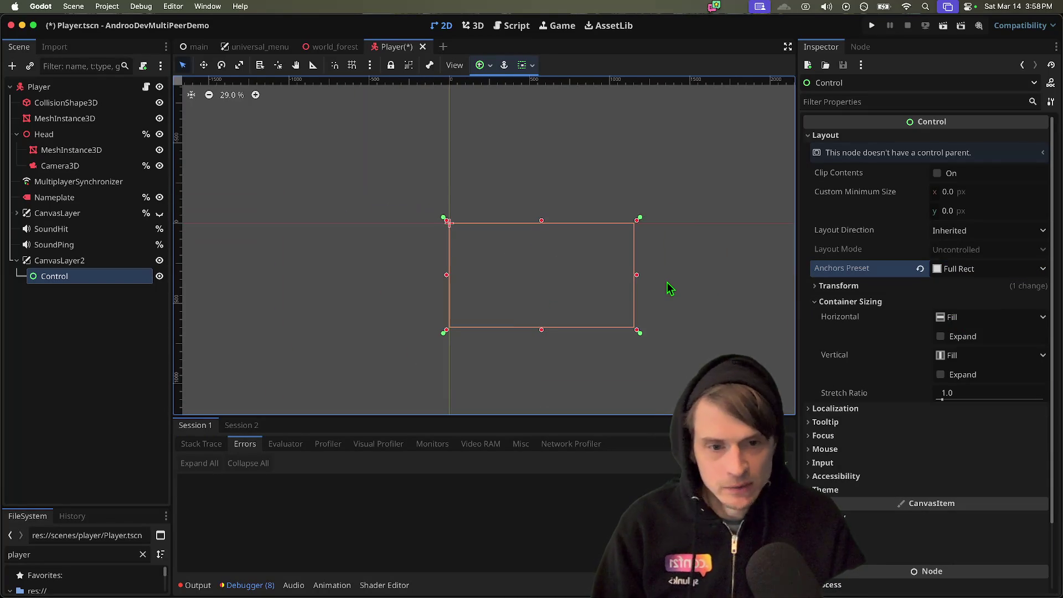
scroll(670, 288, up, 2)
click(60, 275)
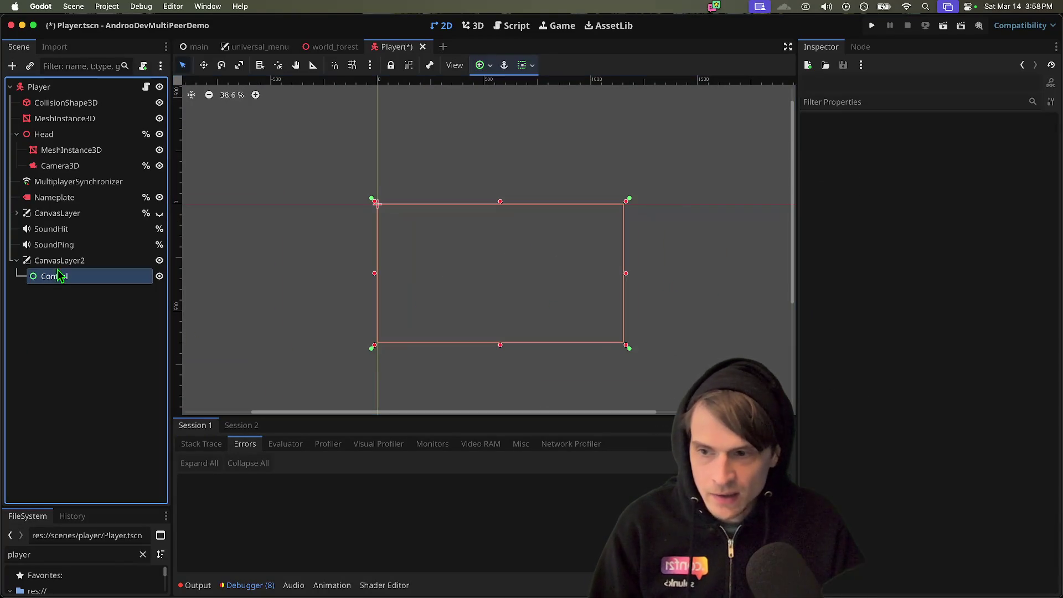
- Add a PanelContainer as a child of the Control node
key(ctrl+a)
text(panel)
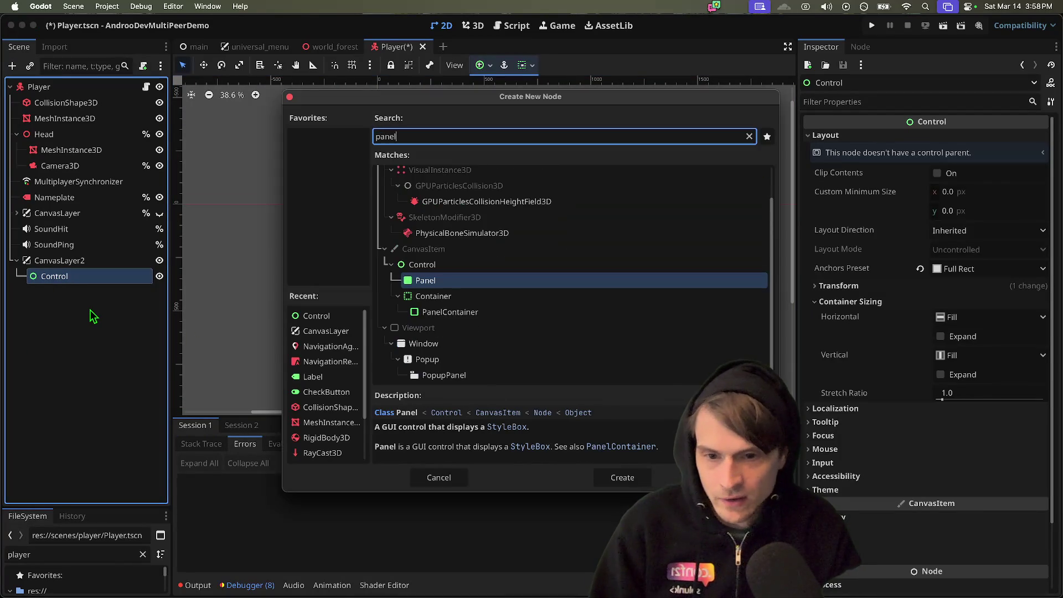
key(Down)
key(Up)
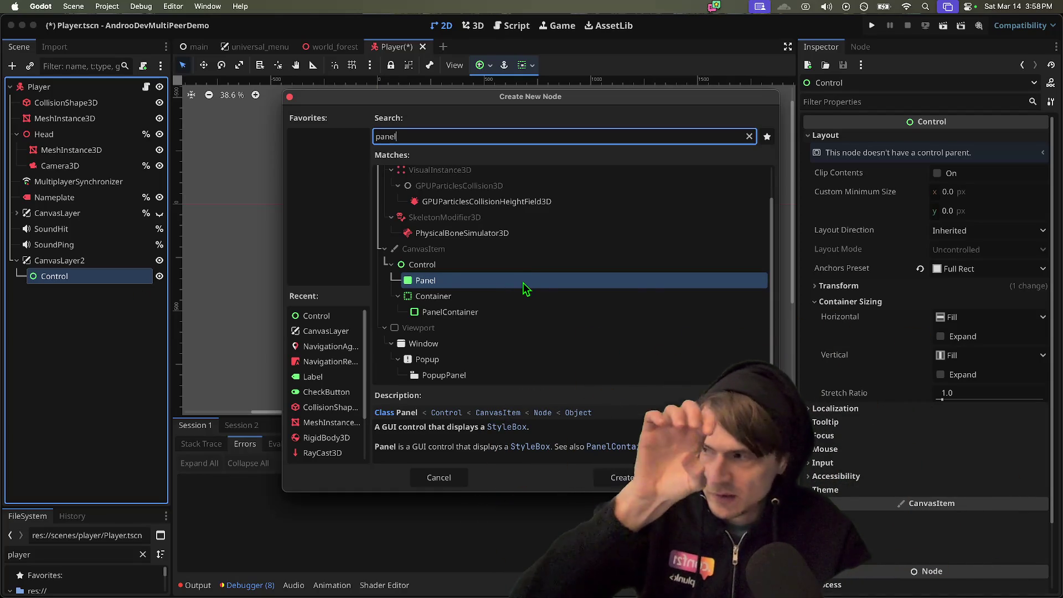
click(523, 310)
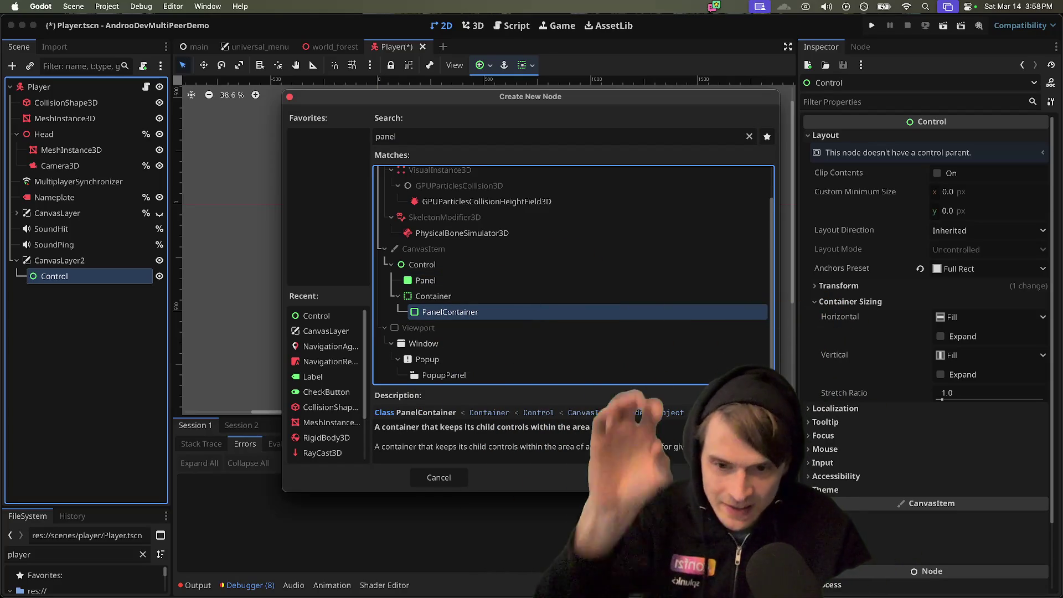
click(621, 477)
scroll(412, 271, up, 5)
scroll(413, 271, up, 1)
- Add a Label reading 'MY TEXT: HP' inside the PanelContainer, then select the PanelContainer
key(ctrl+a)
text(label)
key(Return)
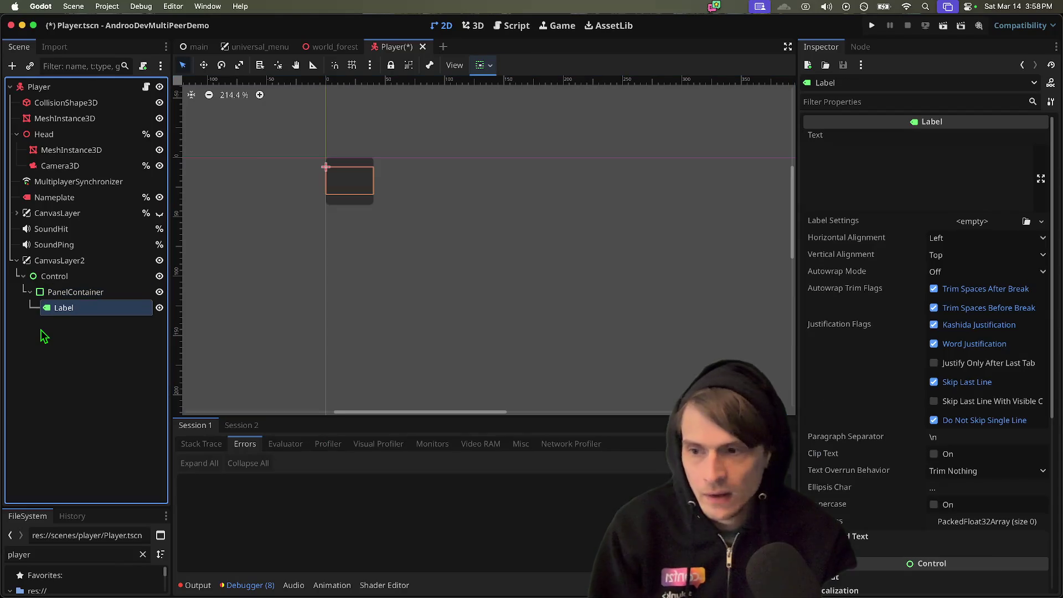
click(835, 174)
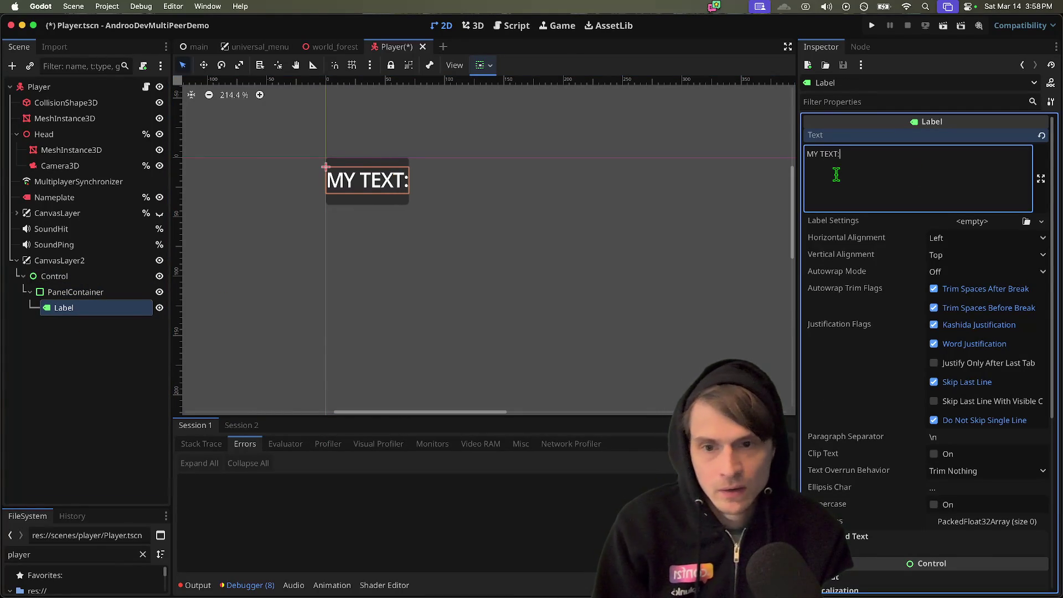
scroll(635, 165, down, 3)
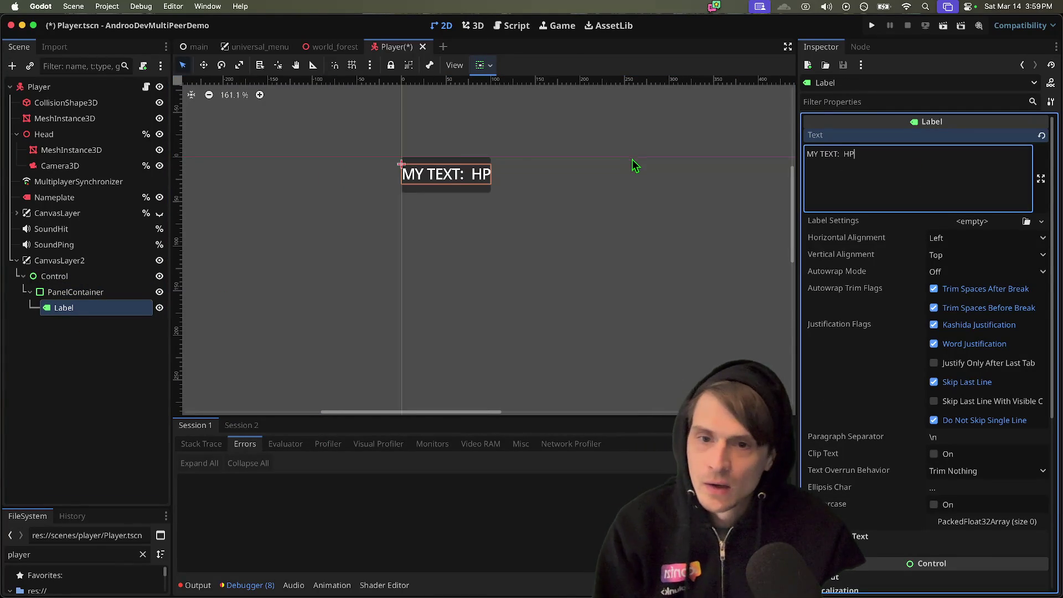
click(626, 126)
scroll(495, 164, down, 6)
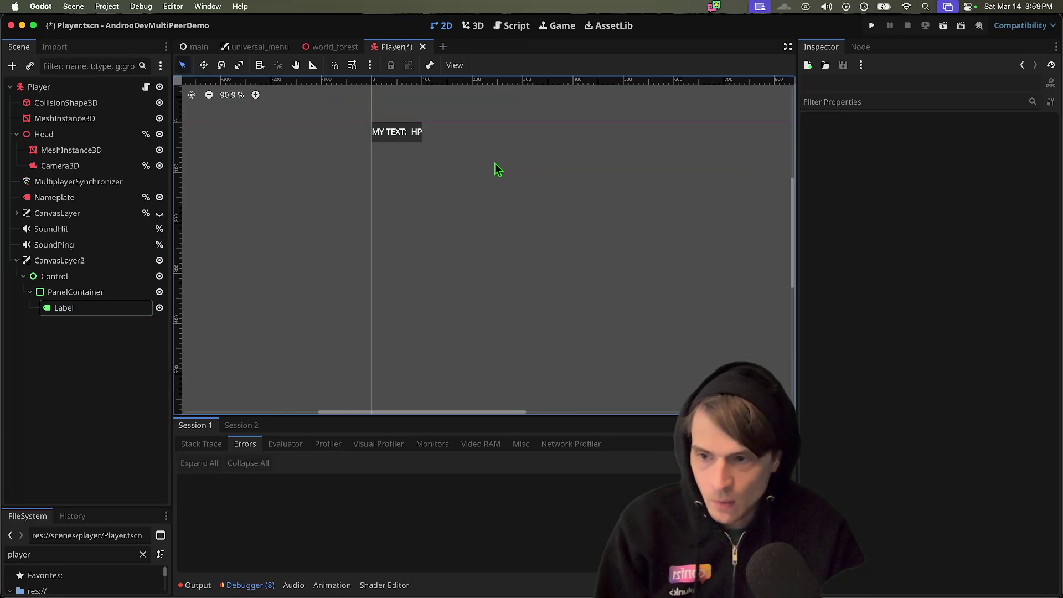
click(76, 292)
scroll(498, 232, down, 4)
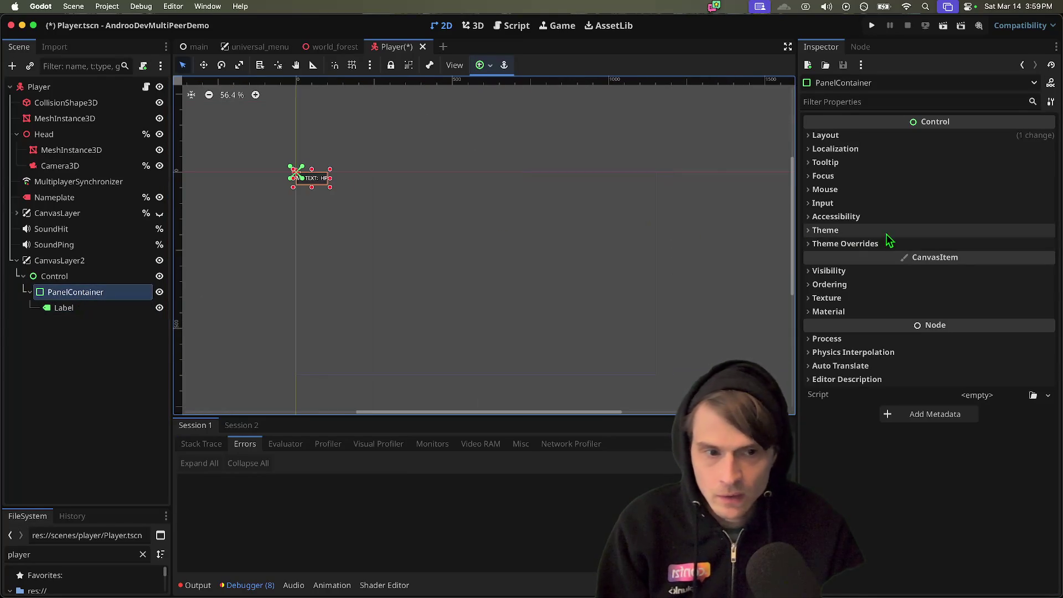
- Set the PanelContainer's Layout Mode to Anchors with the Center Right anchors preset
click(852, 135)
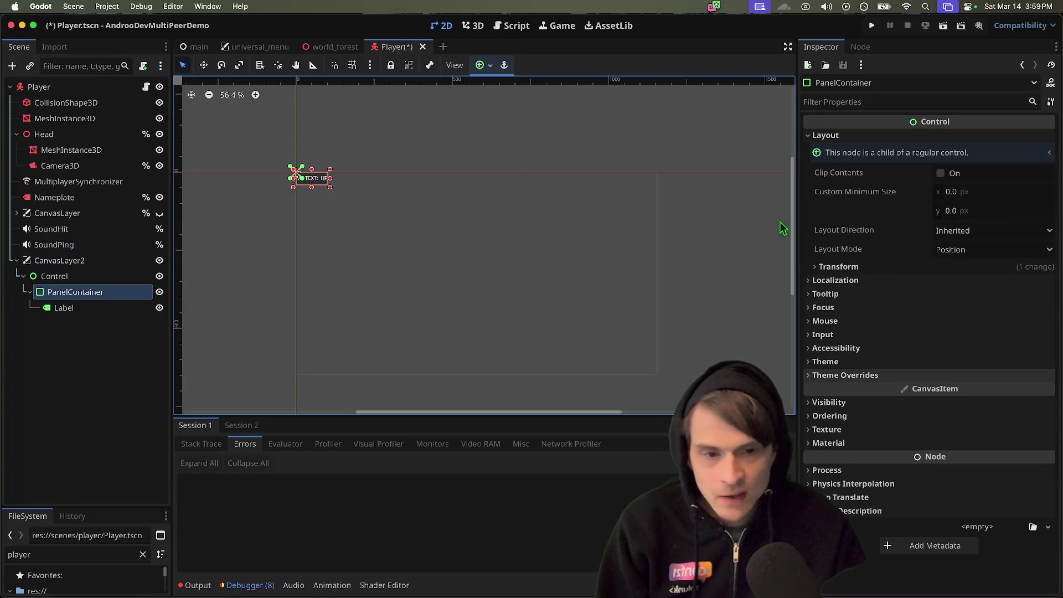
click(965, 252)
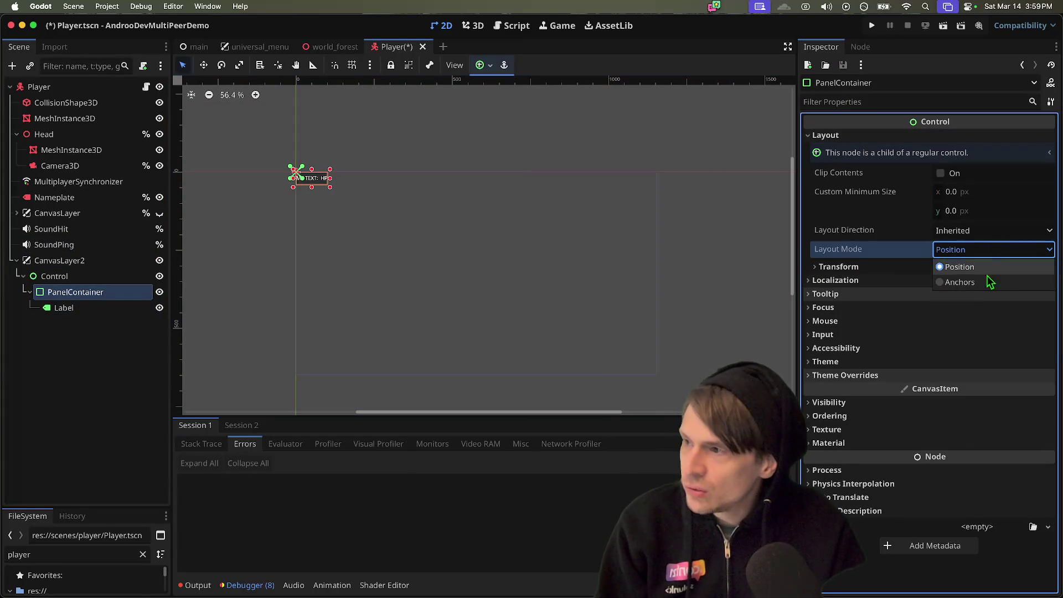
click(981, 286)
click(988, 272)
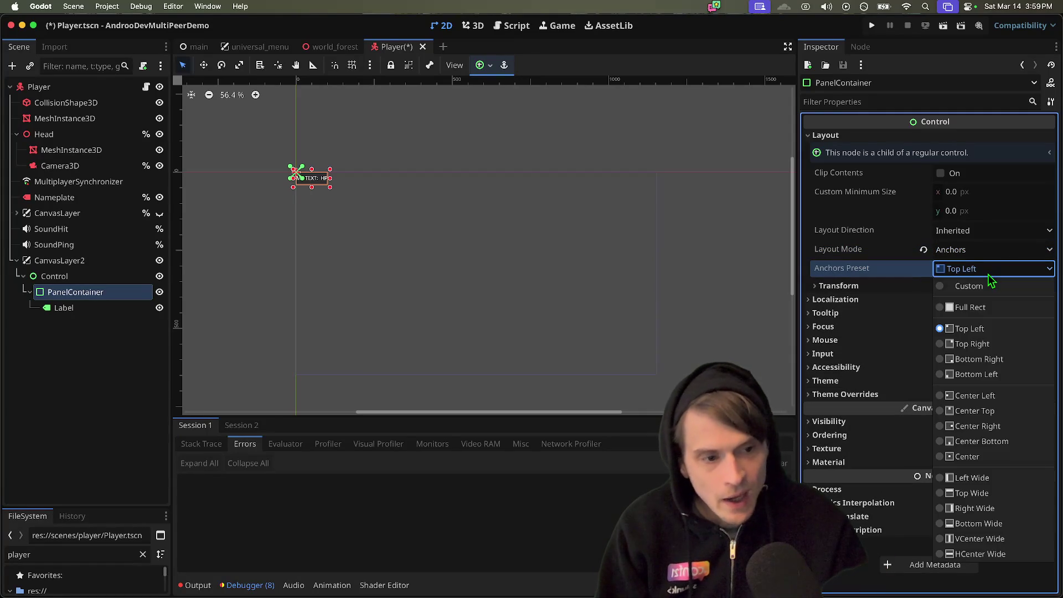
click(1002, 345)
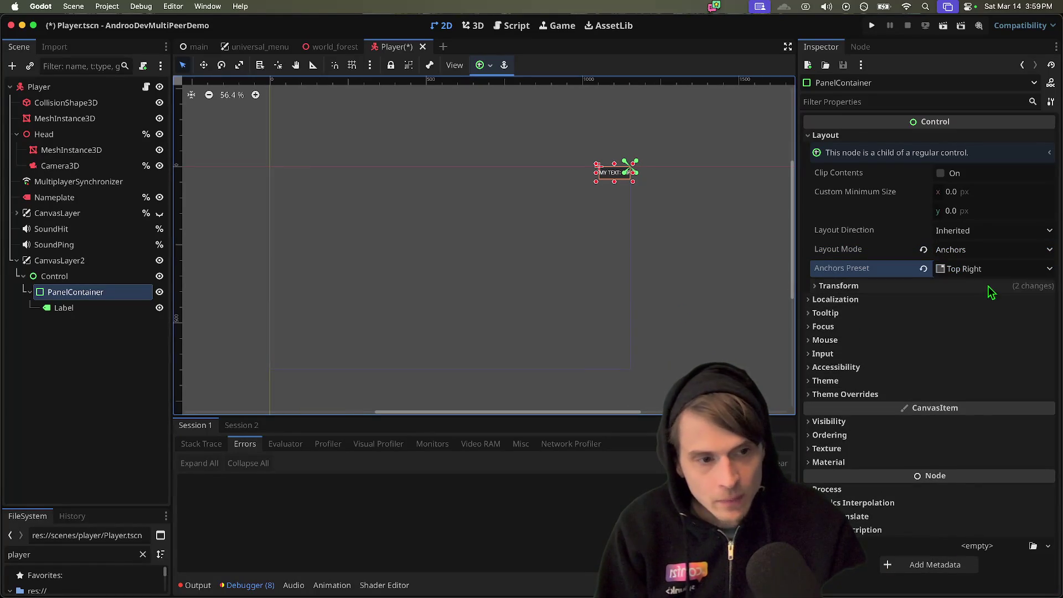
click(988, 269)
click(977, 357)
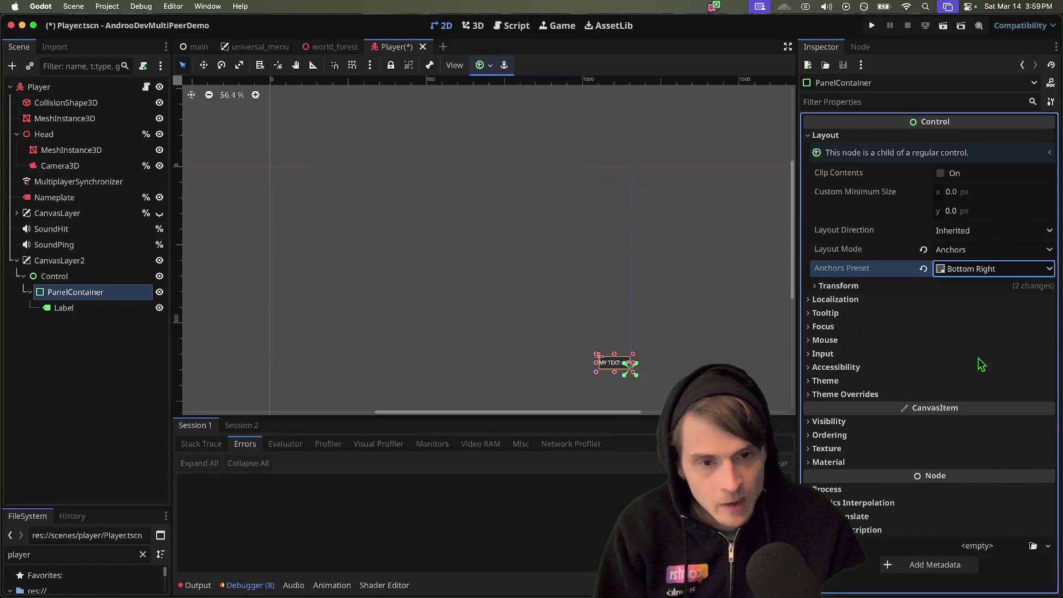
click(966, 270)
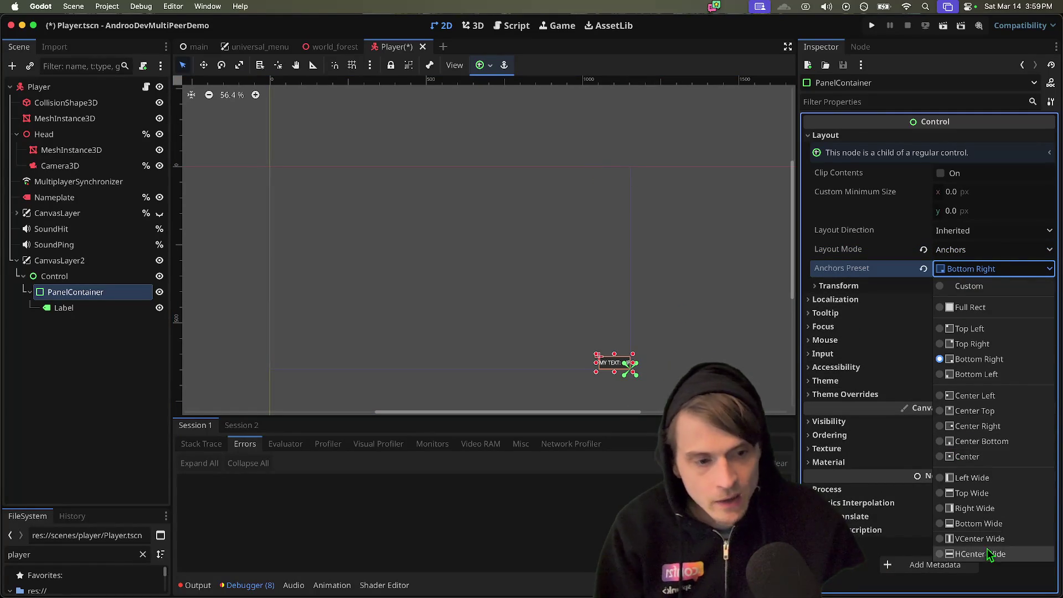
click(992, 429)
click(616, 271)
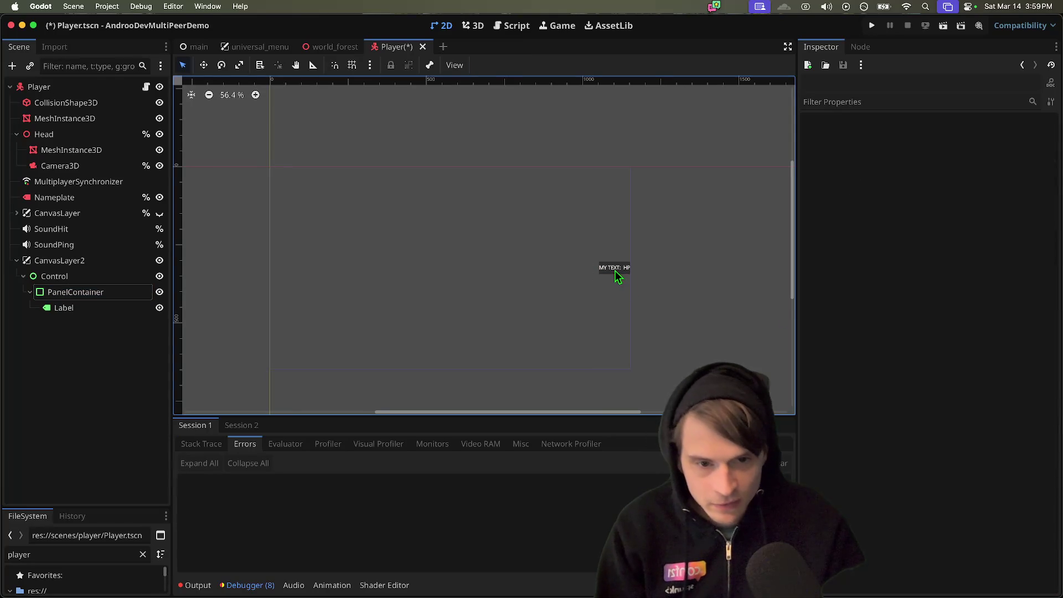
click(100, 364)
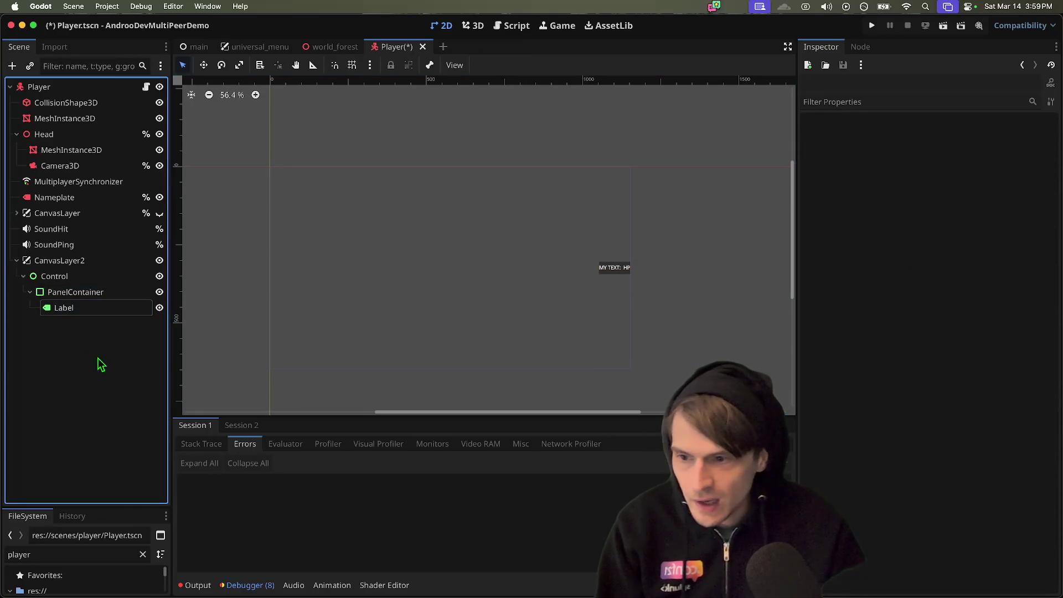
- Add a VBoxContainer under the PanelContainer, move the Label into it, and duplicate it into Label2 and Label3
click(85, 300)
key(Up)
key(super+a)
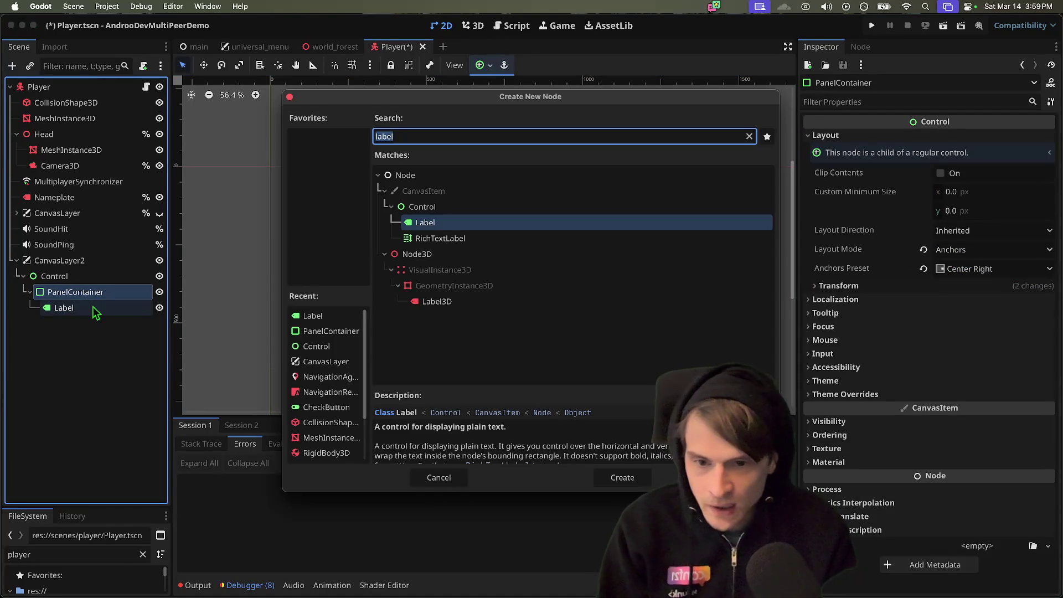
text(vv)
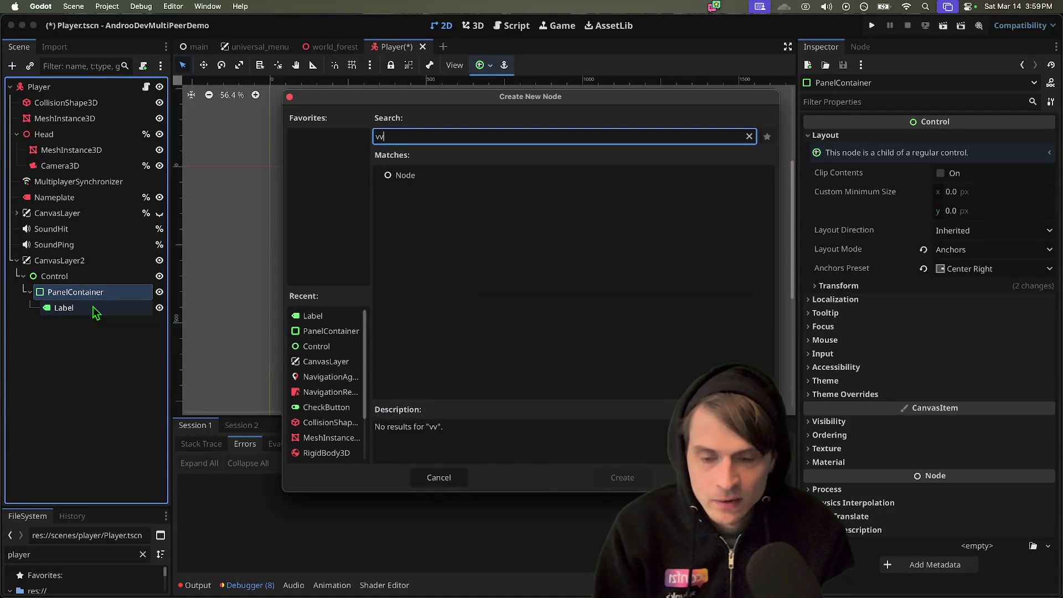
key(BackSpace)
key(BackSpace)
text(vbox)
key(Return)
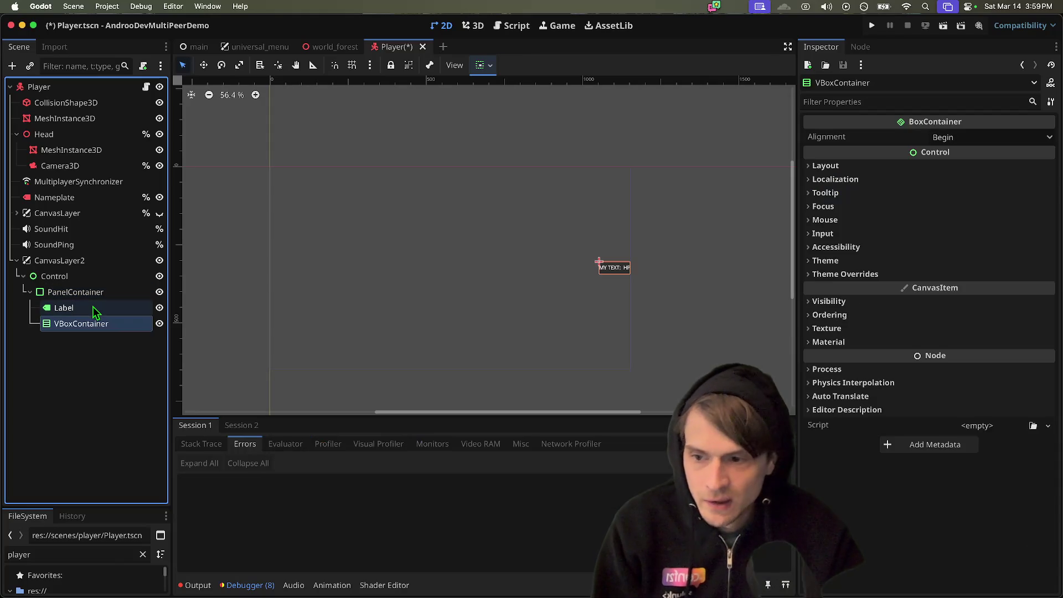
mouse_move(95, 325)
mouse_down()
mouse_move(95, 294)
mouse_move(89, 323)
mouse_up()
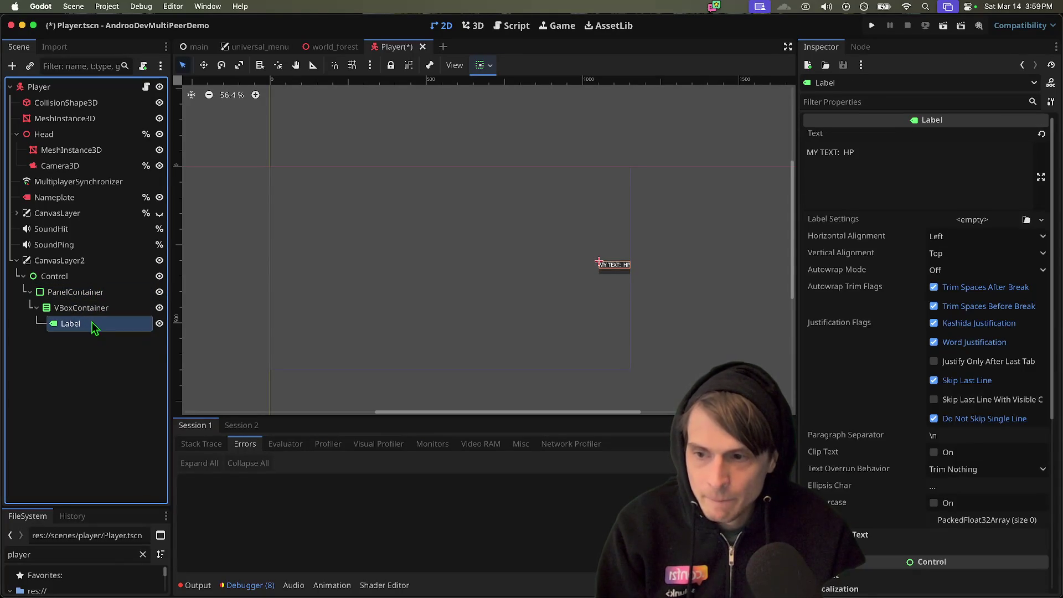
key(ctrl+d)
key(ctrl+d)
- Override the VBoxContainer's Separation constant to 12
click(97, 309)
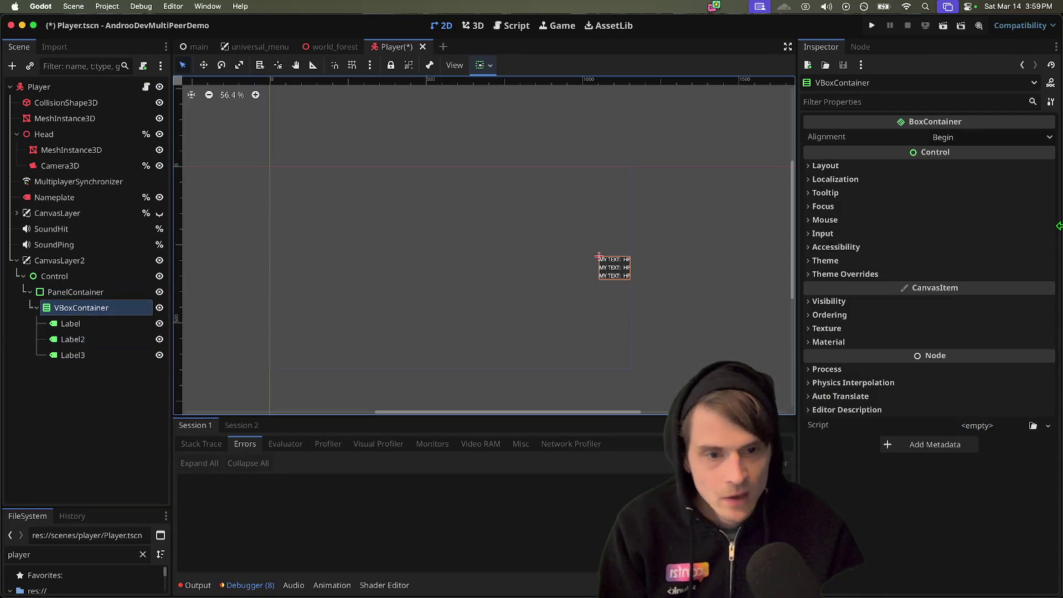
click(847, 274)
click(863, 287)
click(974, 288)
click(974, 288)
click(974, 303)
text(12)
key(Return)
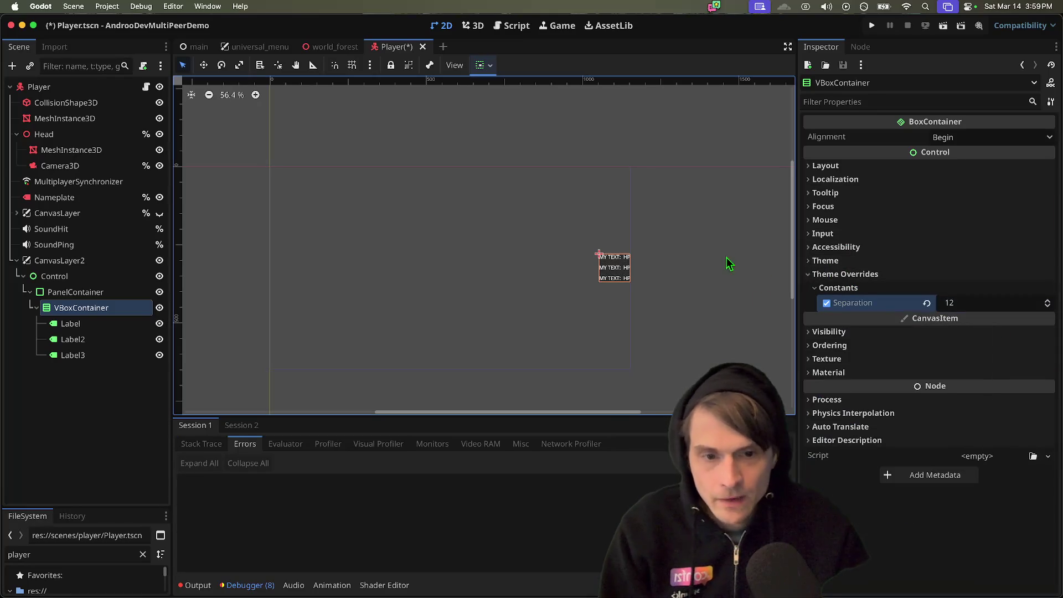
click(735, 247)
click(103, 292)
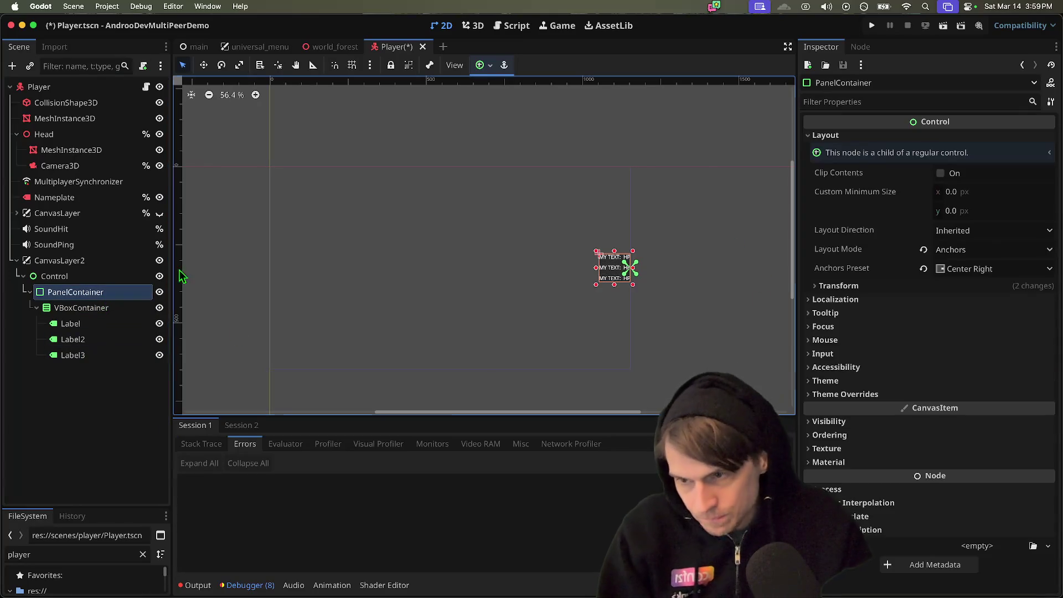
- Add a MarginContainer under the panel and move the VBoxContainer of HP labels into it
key(super+a)
text(margi)
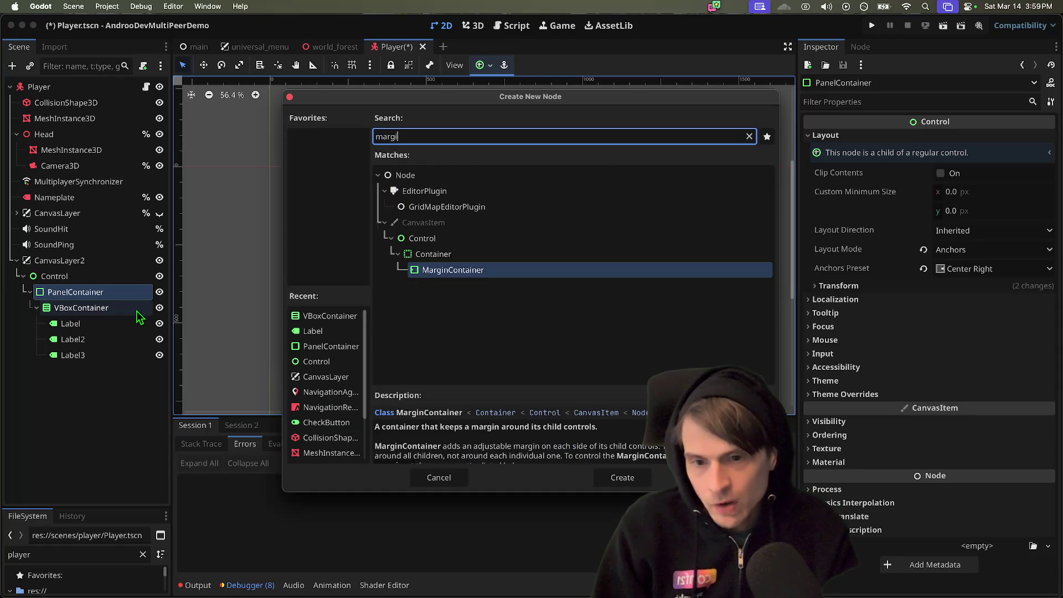
key(Return)
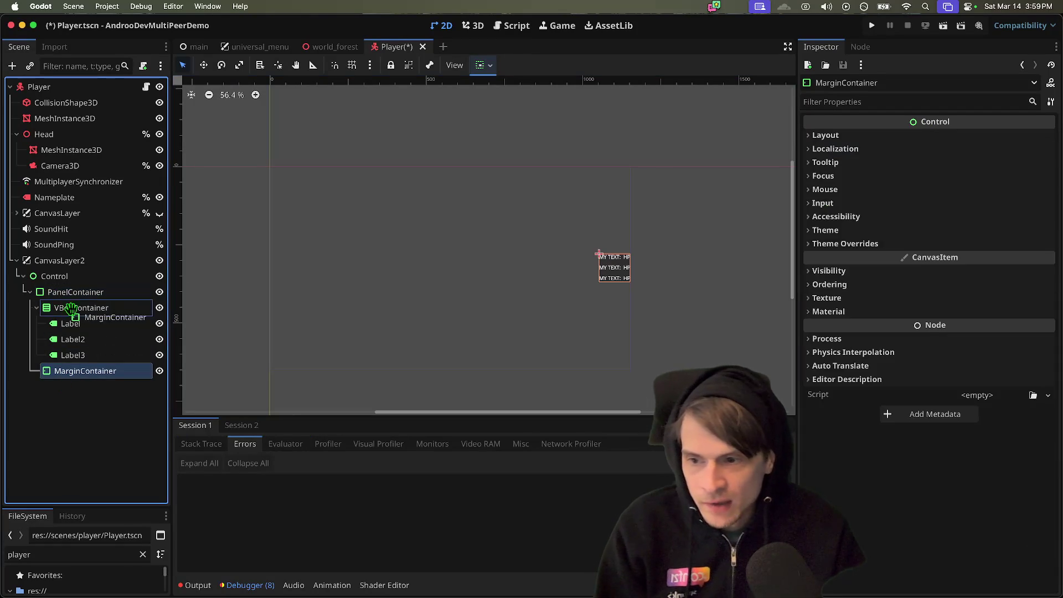
mouse_move(74, 298)
mouse_down()
mouse_move(85, 306)
mouse_move(62, 314)
mouse_move(67, 284)
mouse_up()
- Switch the MarginContainer to anchors layout, anchor it center left, and fix the panel nesting
click(896, 136)
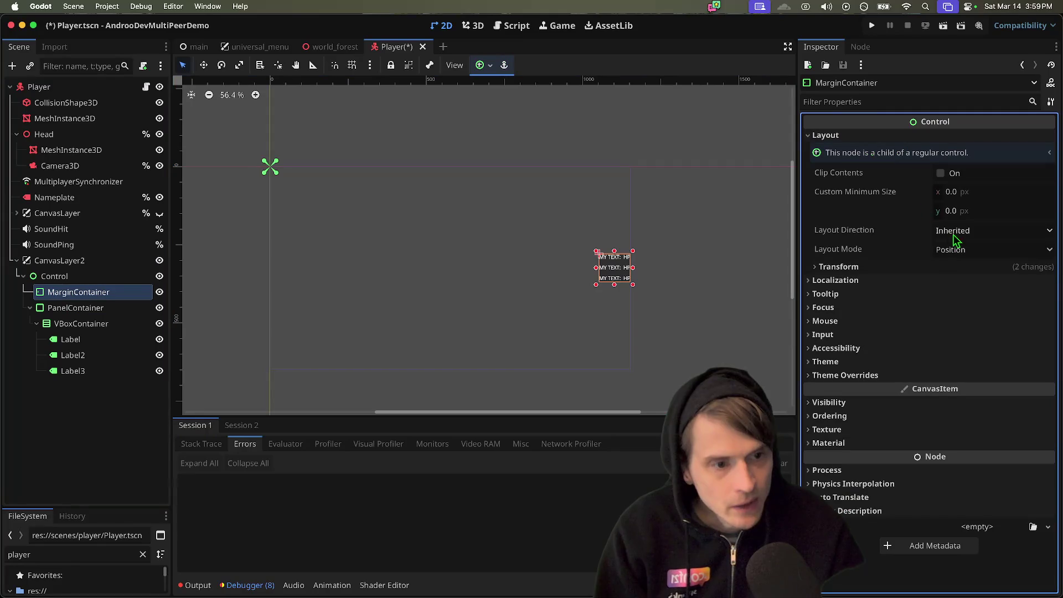
click(959, 250)
click(968, 286)
click(968, 269)
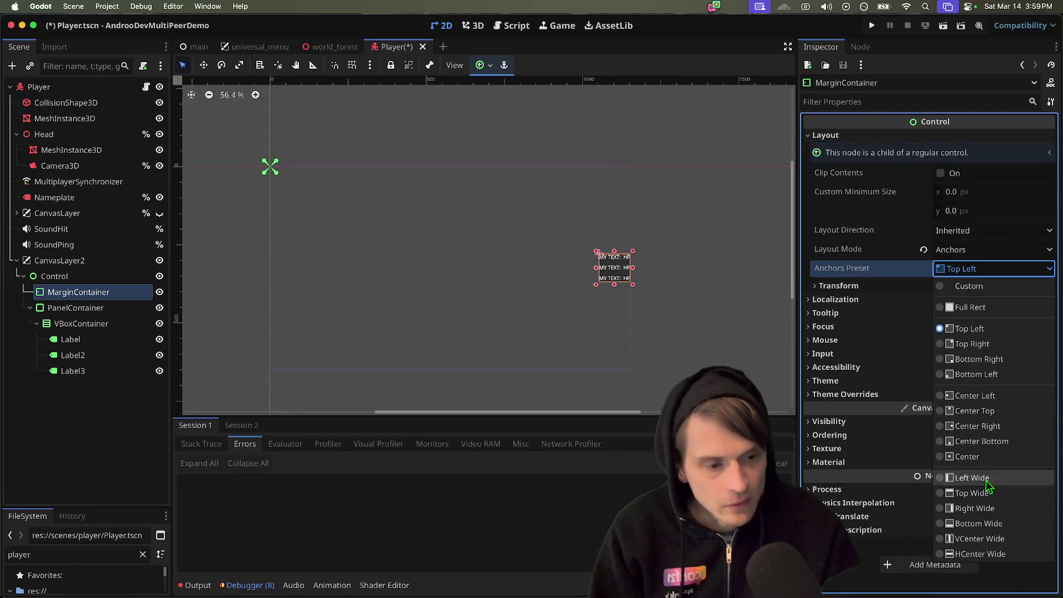
click(975, 395)
click(81, 312)
mouse_move(97, 295)
mouse_down()
mouse_move(61, 295)
mouse_move(102, 308)
mouse_move(86, 350)
mouse_move(84, 309)
mouse_up()
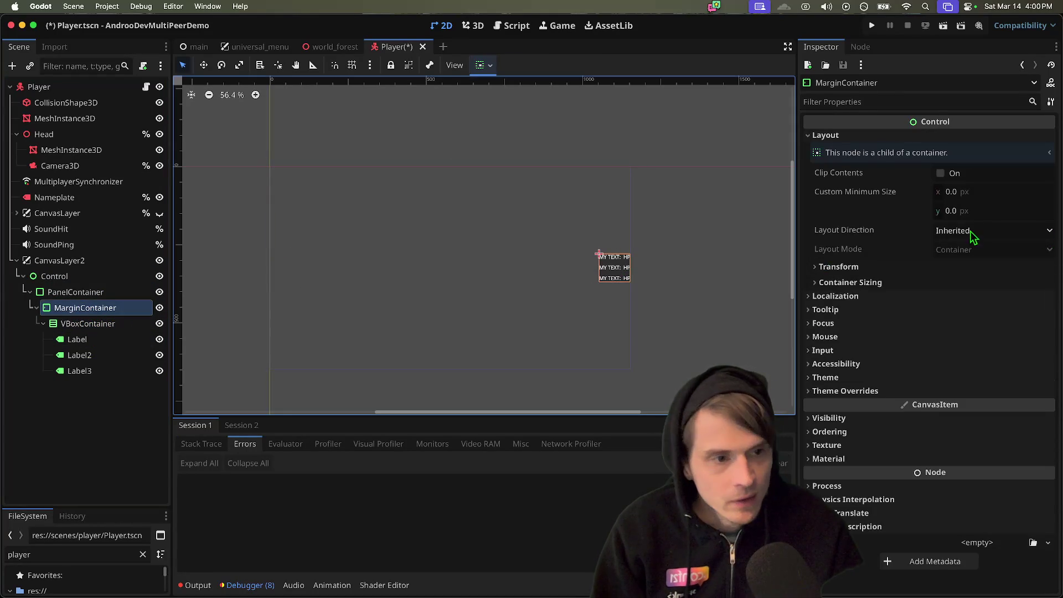
- Set the MarginContainer's theme override margin constants to 24 on each side
click(958, 281)
click(951, 283)
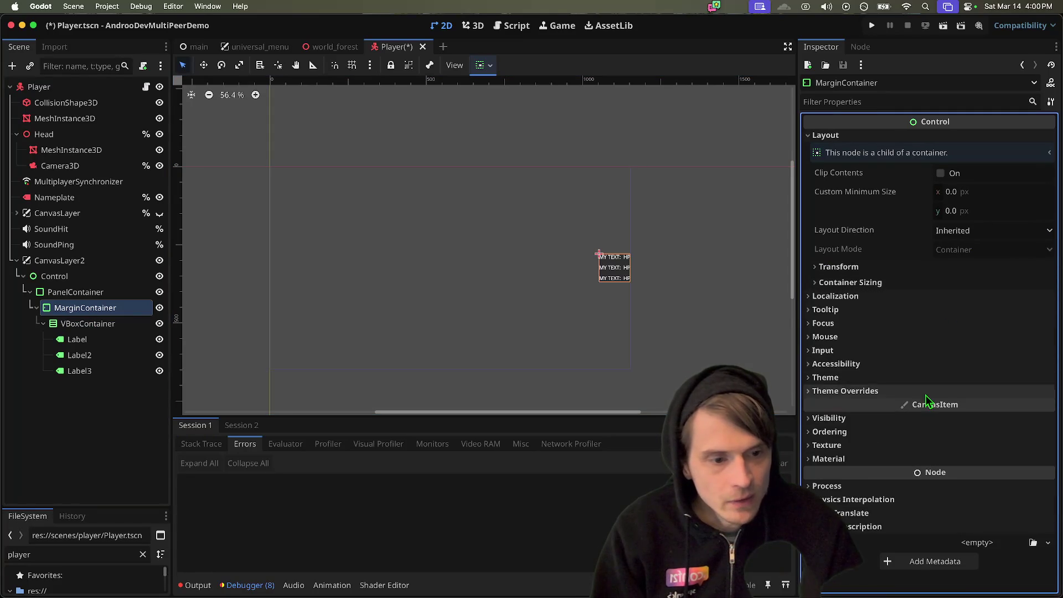
click(908, 391)
click(895, 405)
click(970, 421)
key(Tab)
text(24)
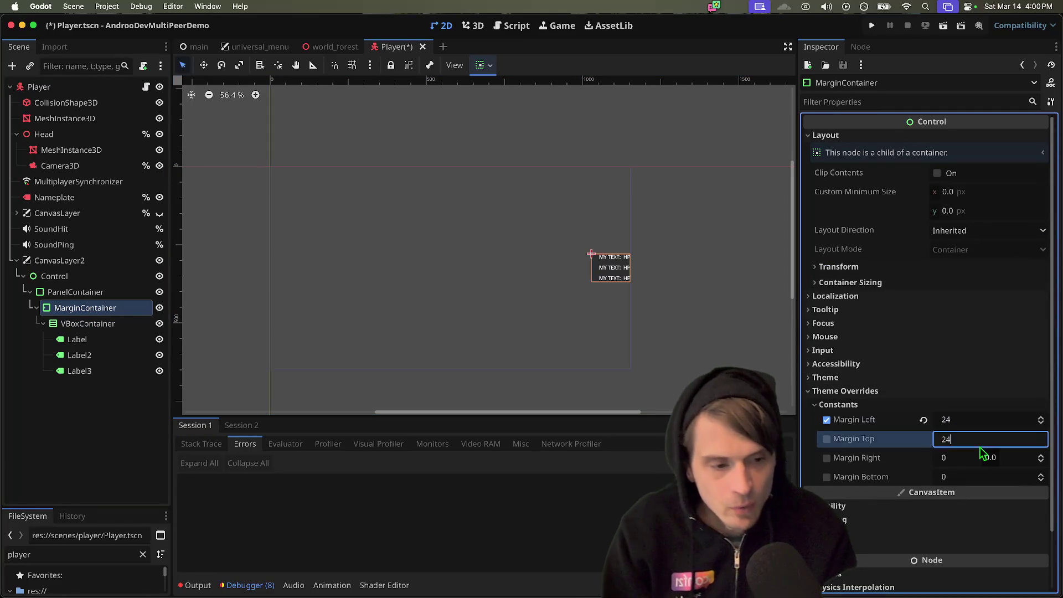
key(Tab)
text(424)
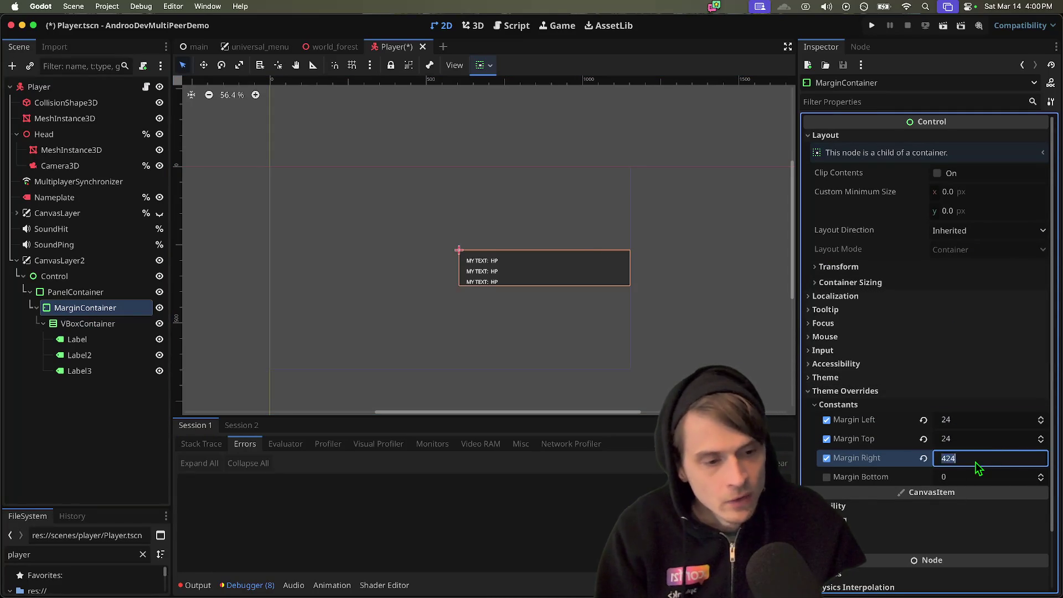
key(Tab)
text(24)
key(Return)
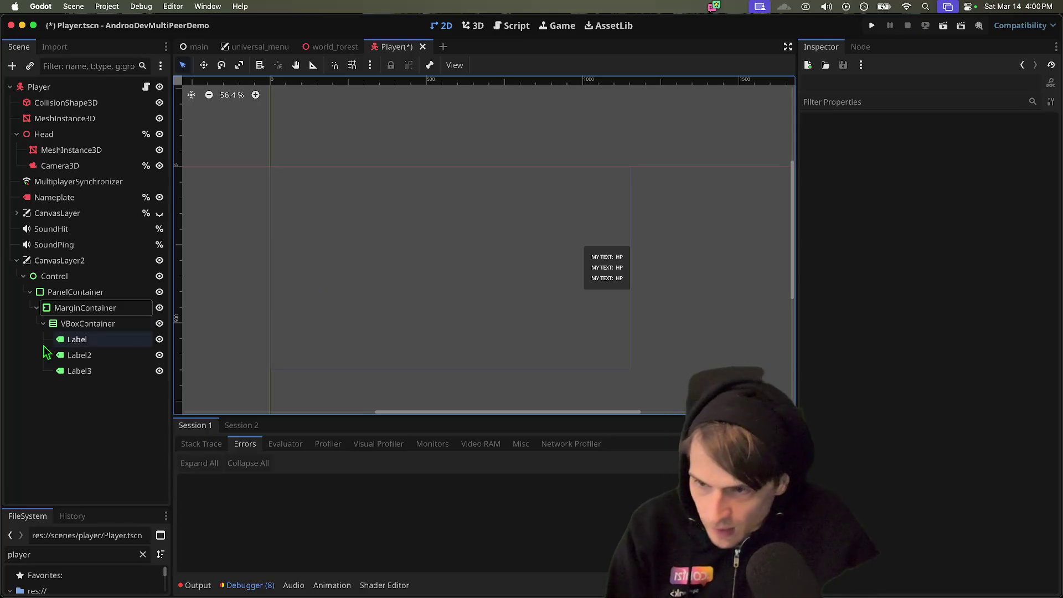
- Rename the panel container to TOPLEFT and anchor it to the top left
click(87, 324)
click(78, 291)
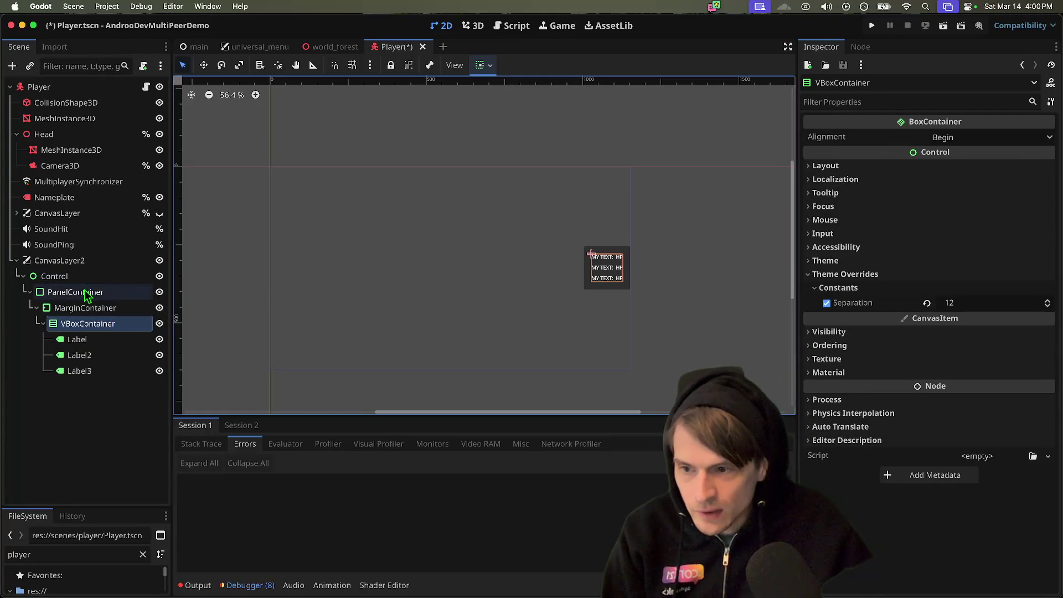
click(56, 277)
double_click(62, 292)
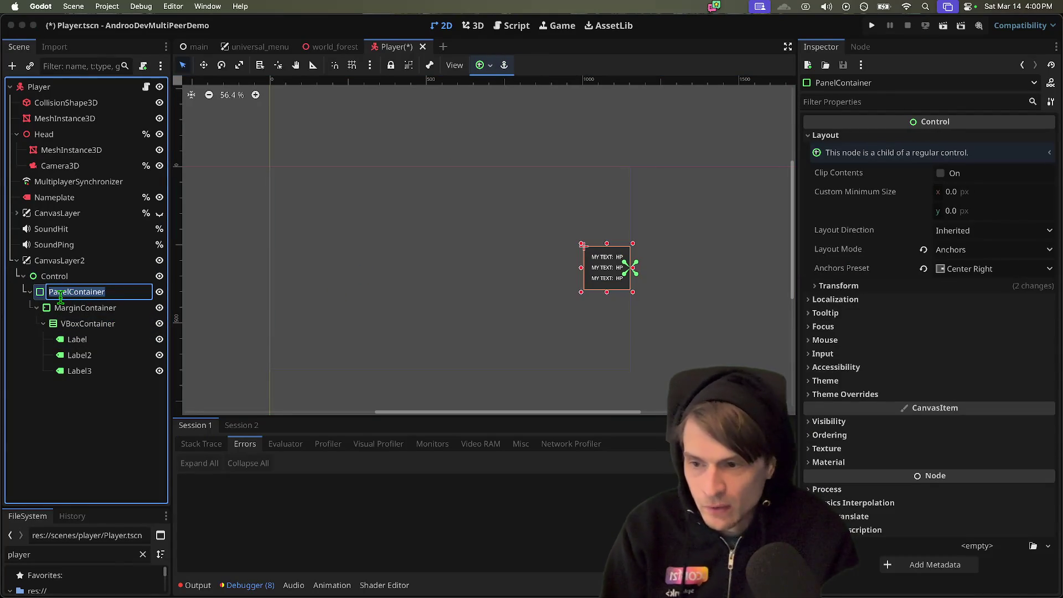
text(TOPLEFT)
key(Return)
click(966, 269)
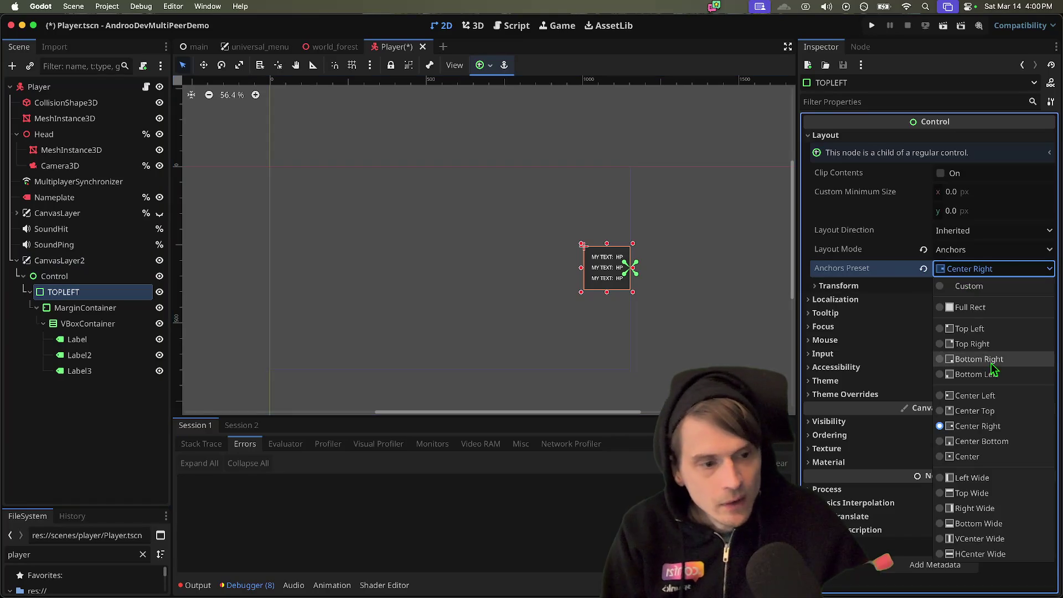
click(968, 332)
- Select the Control node as the parent for a new child node
click(652, 331)
scroll(603, 310, right, 3)
scroll(556, 216, up, 2)
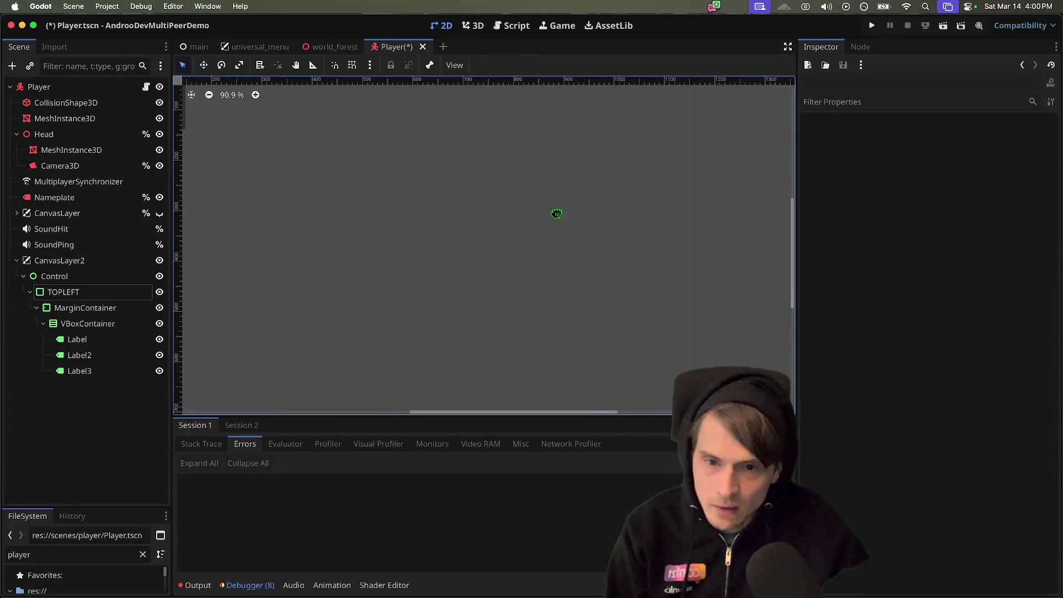
scroll(636, 299, left, 3)
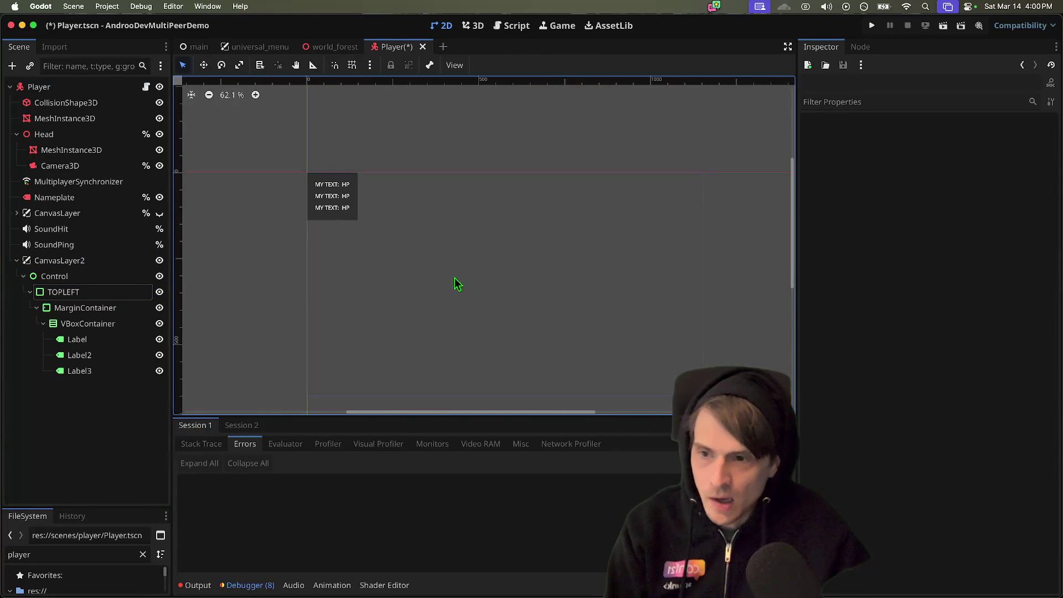
click(456, 283)
key(super+a)
key(Escape)
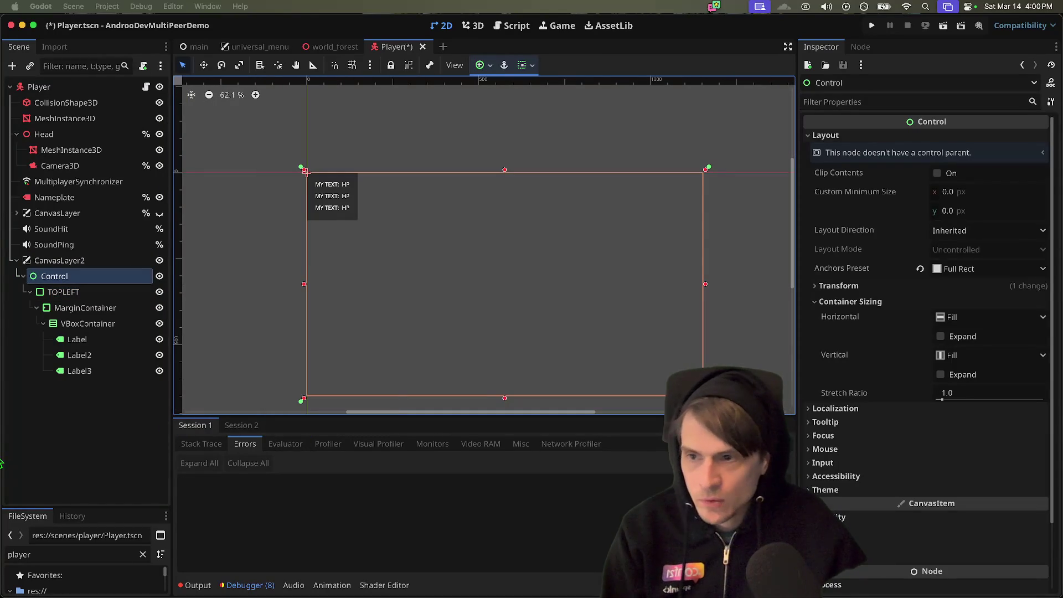
key(super+a)
- Add a CharacterBody2D node to the Player scene
text(2d)
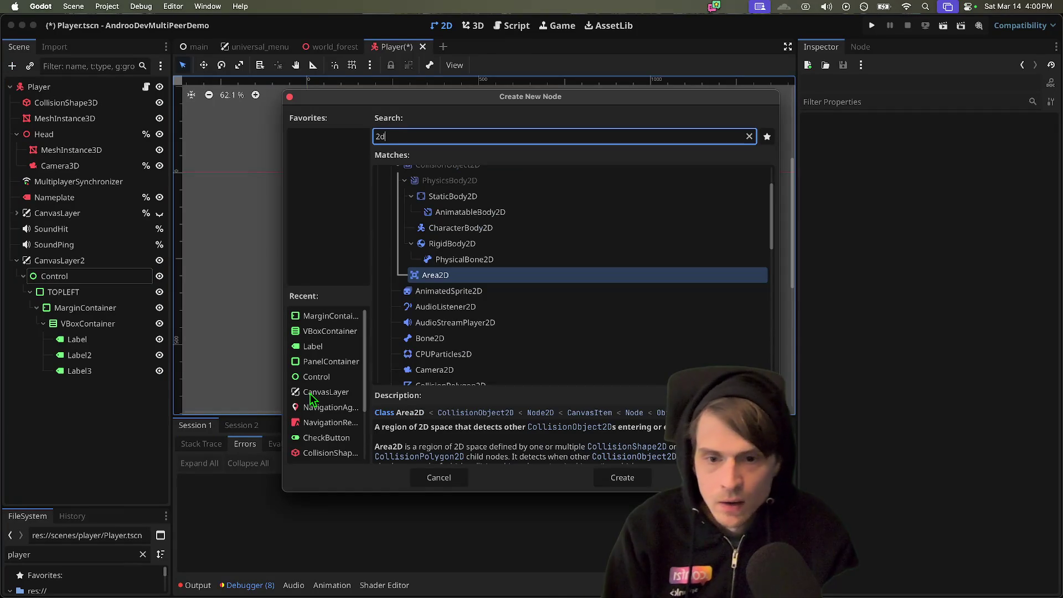
key(super+a)
text(player)
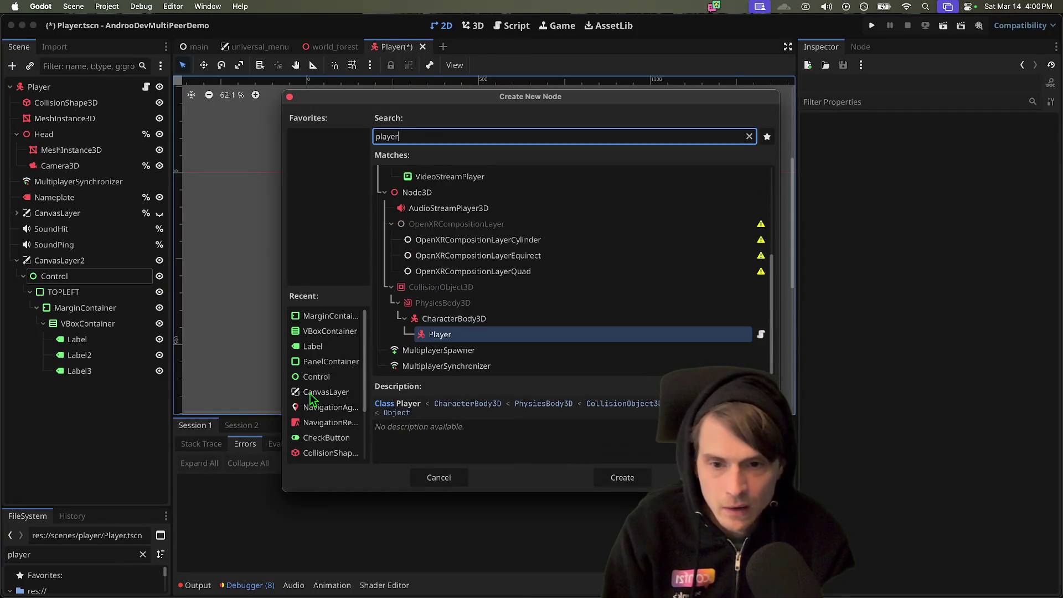
text(char)
key(Up)
key(Up)
key(Up)
key(Return)
click(118, 385)
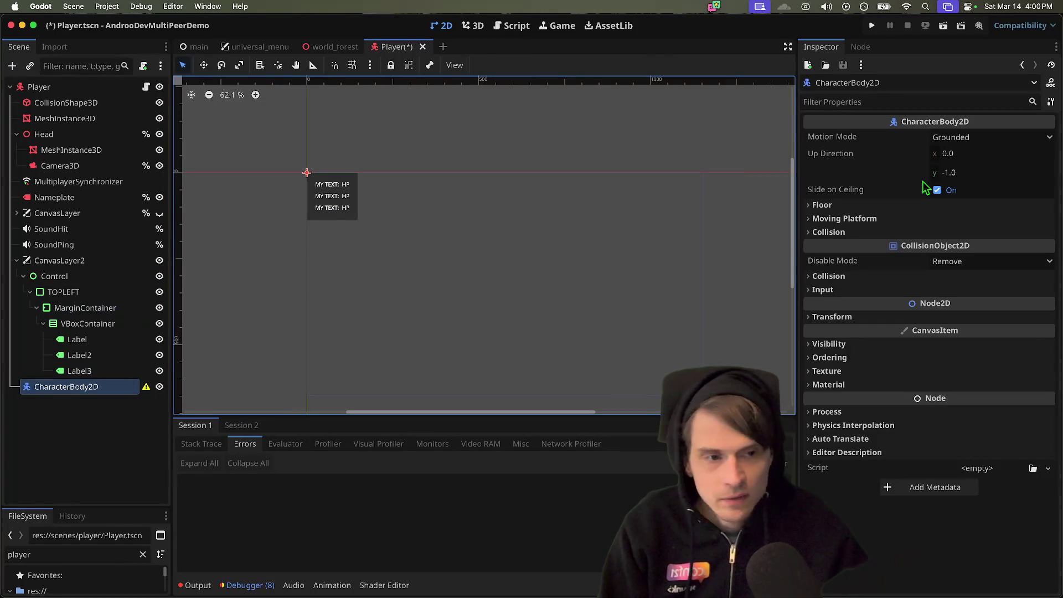
- Give the CharacterBody2D a TextureRect child showing the boy icon with Expand Mode Ignore Size
key(super+a)
text(m)
key(BackSpace)
text(texture)
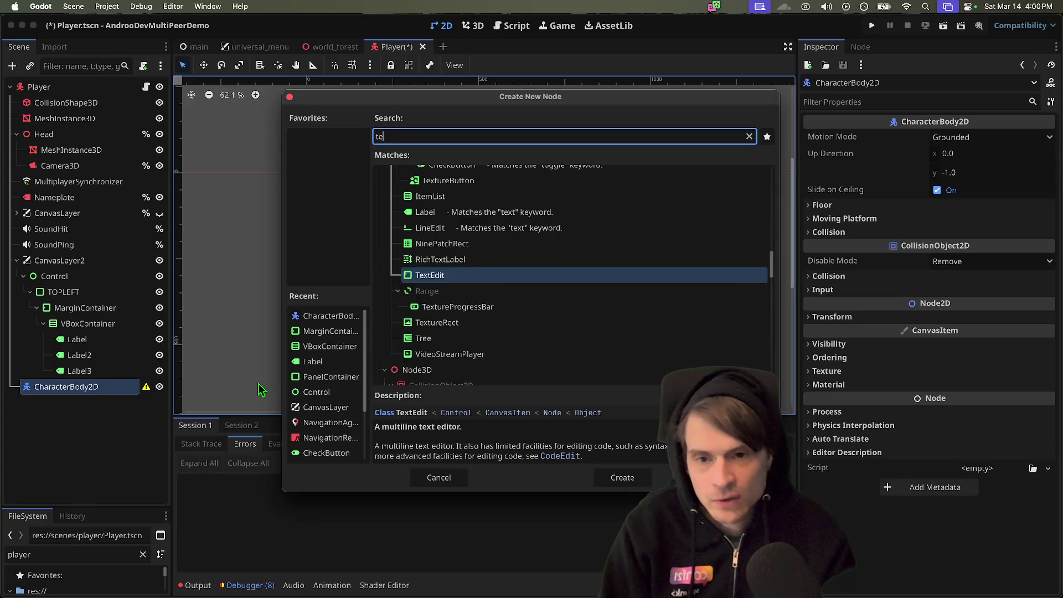
key(Return)
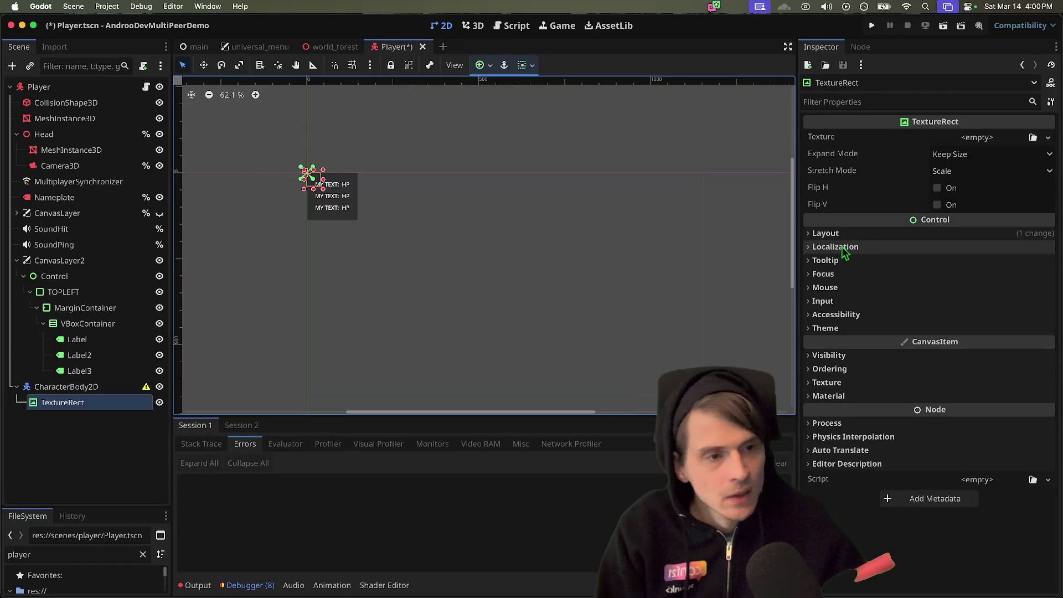
click(1033, 137)
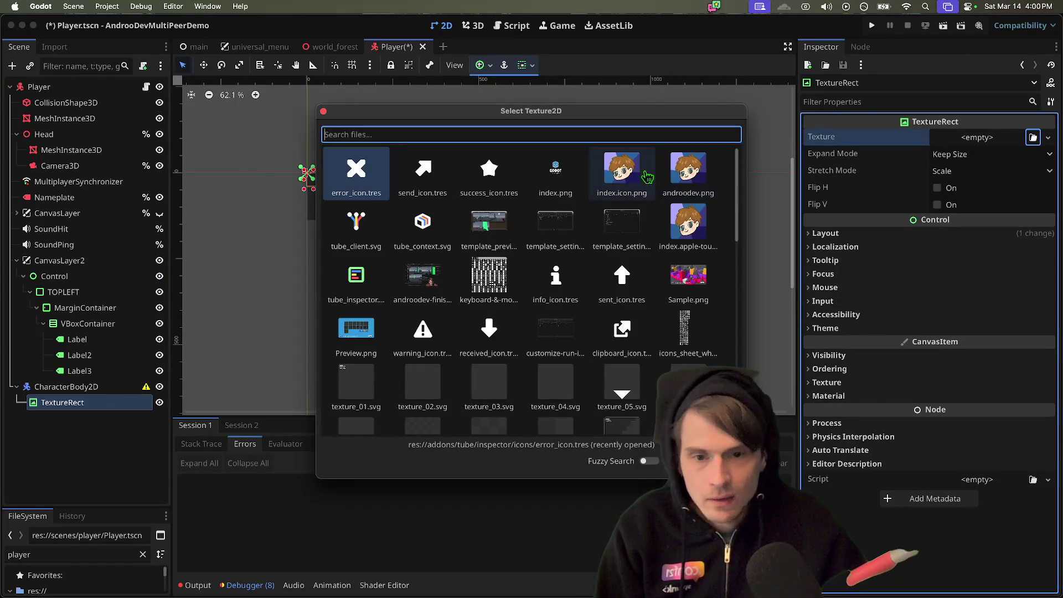
double_click(622, 169)
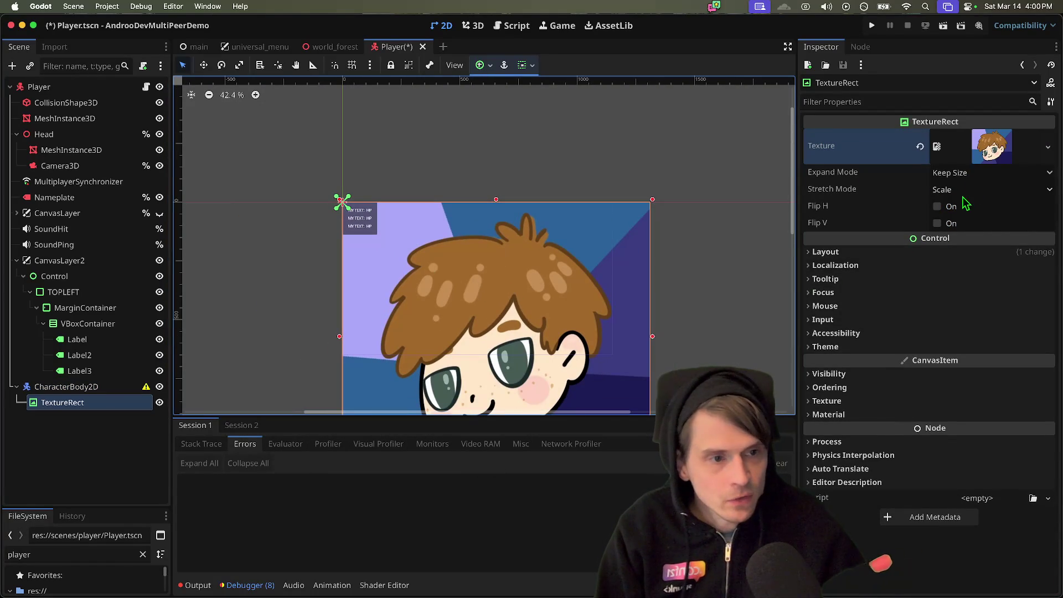
click(966, 173)
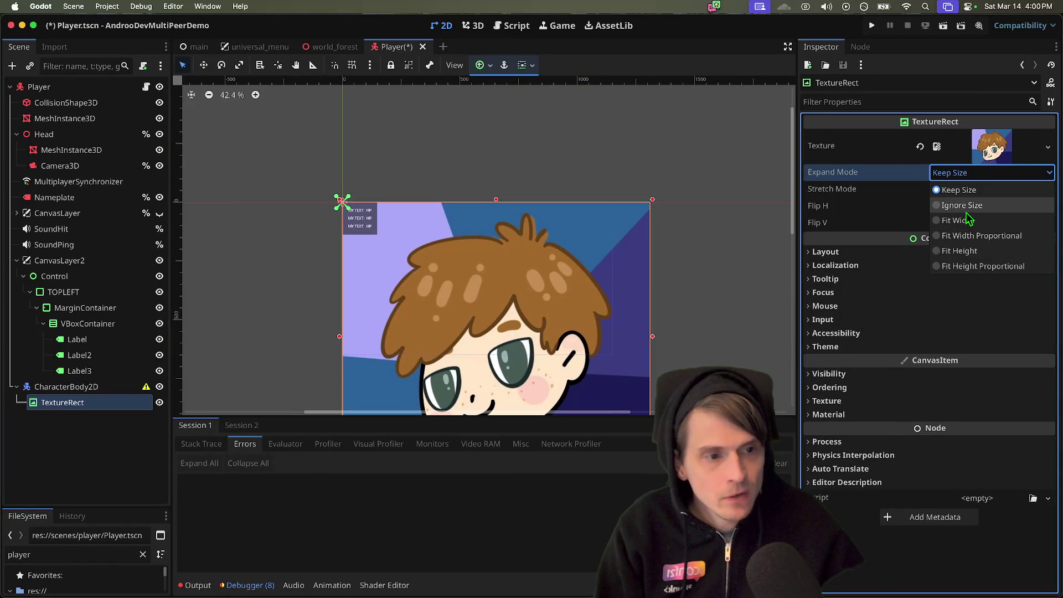
click(967, 210)
- Move the icon in the viewport so it sits beside the HP labels
scroll(366, 249, up, 5)
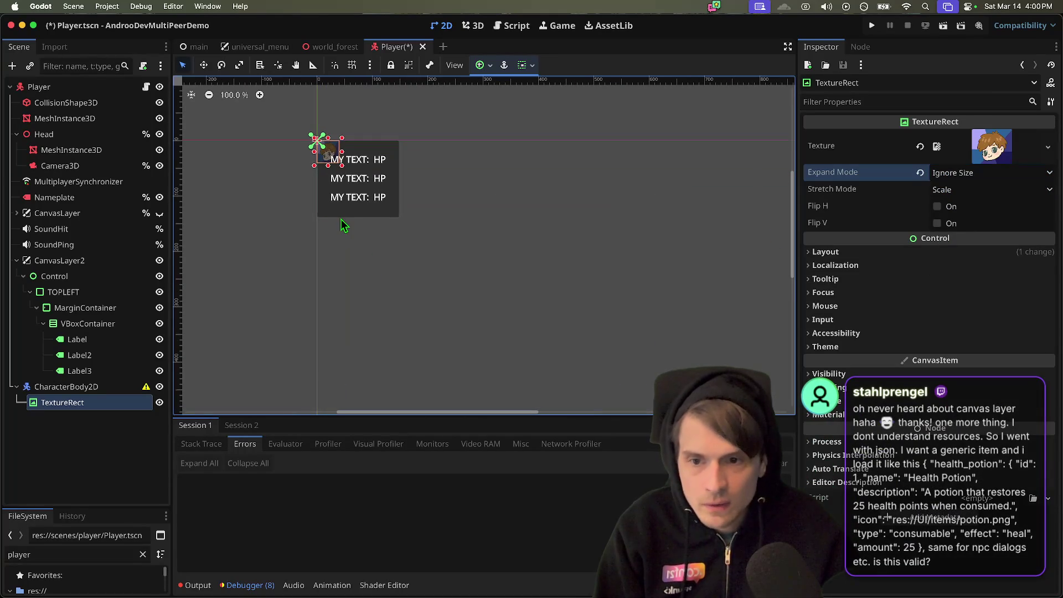
click(66, 386)
click(62, 401)
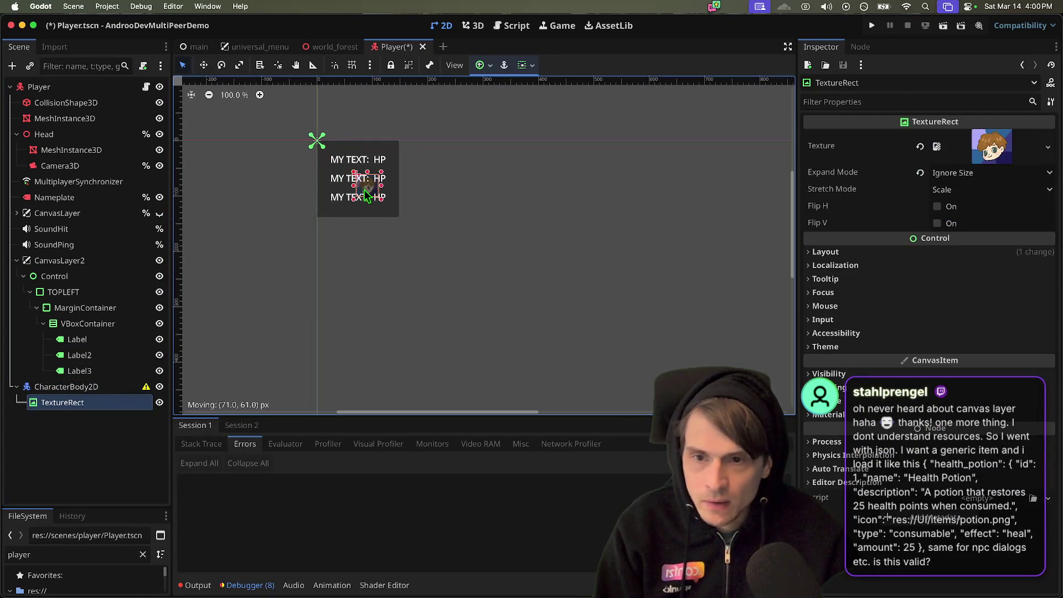
drag(327, 151, 607, 280)
scroll(620, 347, right, 3)
scroll(567, 349, down, 2)
mouse_move(498, 215)
mouse_down()
mouse_move(313, 221)
mouse_move(407, 161)
mouse_up()
scroll(451, 304, down, 2)
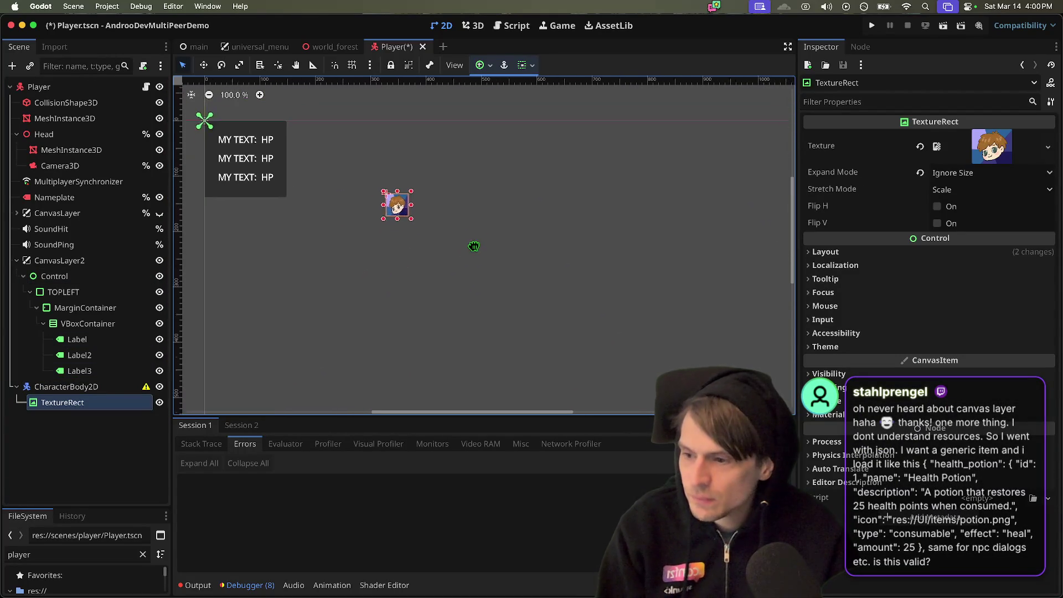
scroll(625, 374, down, 2)
scroll(609, 343, right, 2)
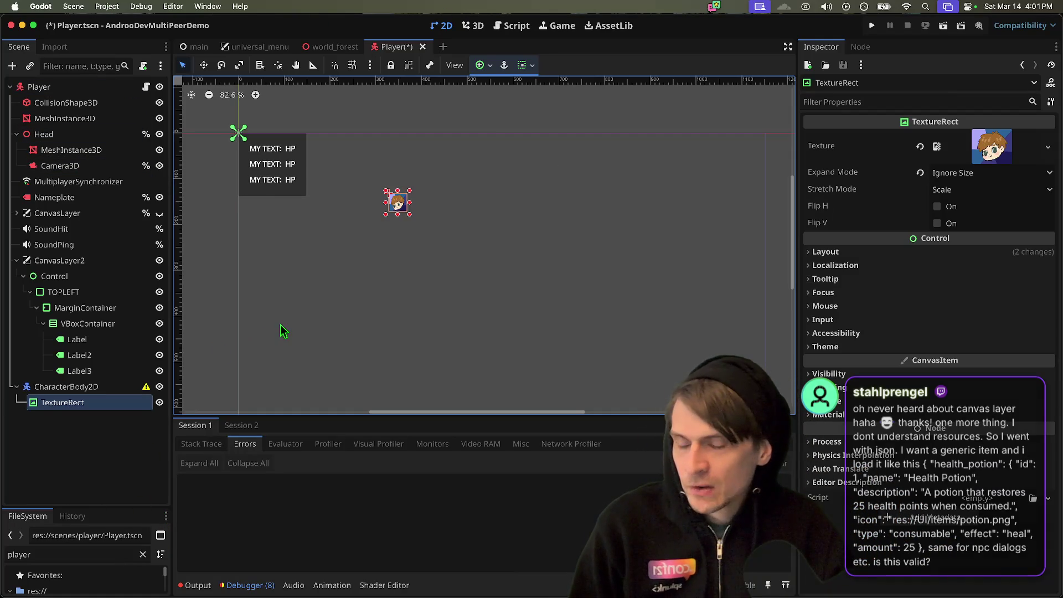
click(328, 348)
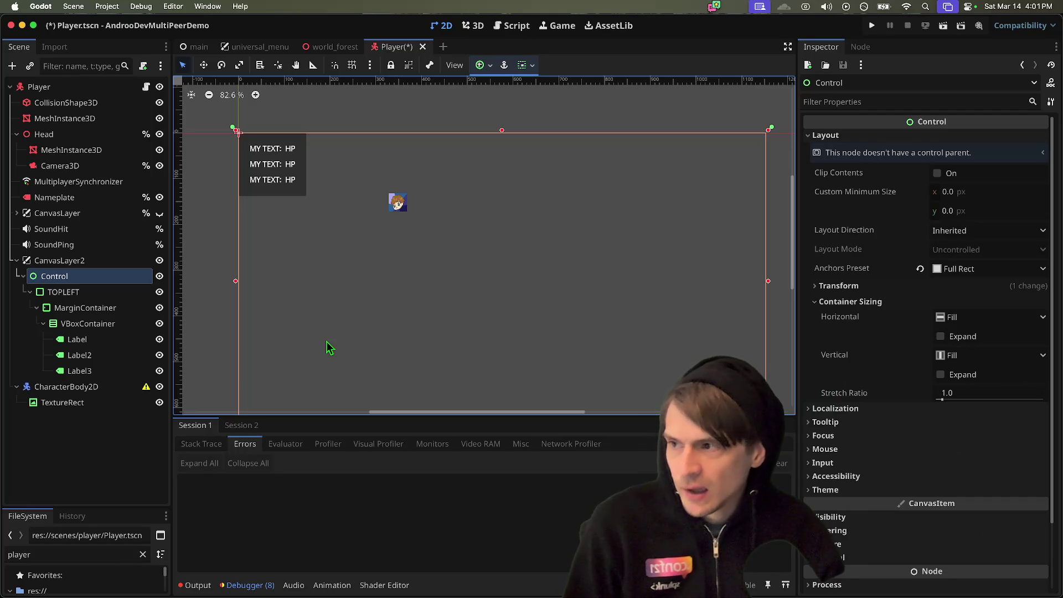
- Nudge the icon, then delete the CharacterBody2D along with its TextureRect child
click(327, 349)
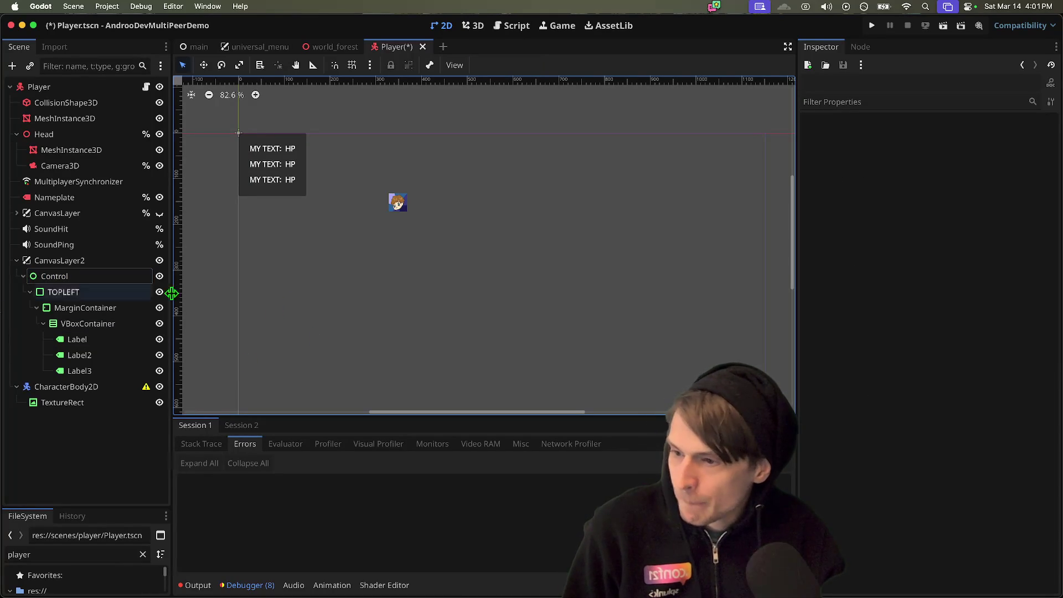
mouse_move(399, 205)
mouse_down()
mouse_move(432, 239)
mouse_move(424, 215)
mouse_move(311, 276)
mouse_move(359, 212)
mouse_move(647, 103)
mouse_move(415, 224)
mouse_move(403, 202)
mouse_up()
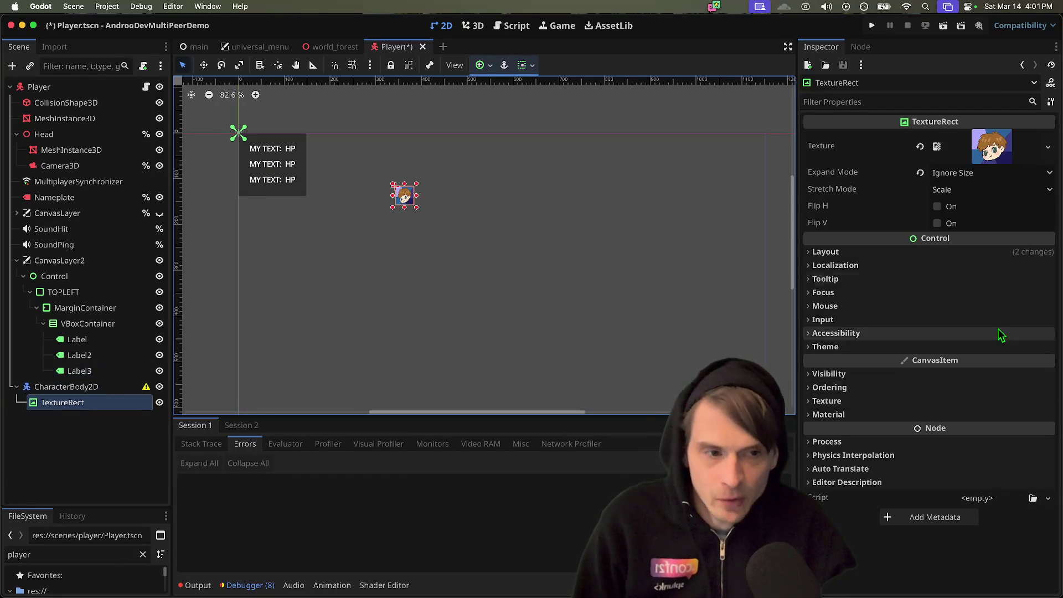
click(60, 386)
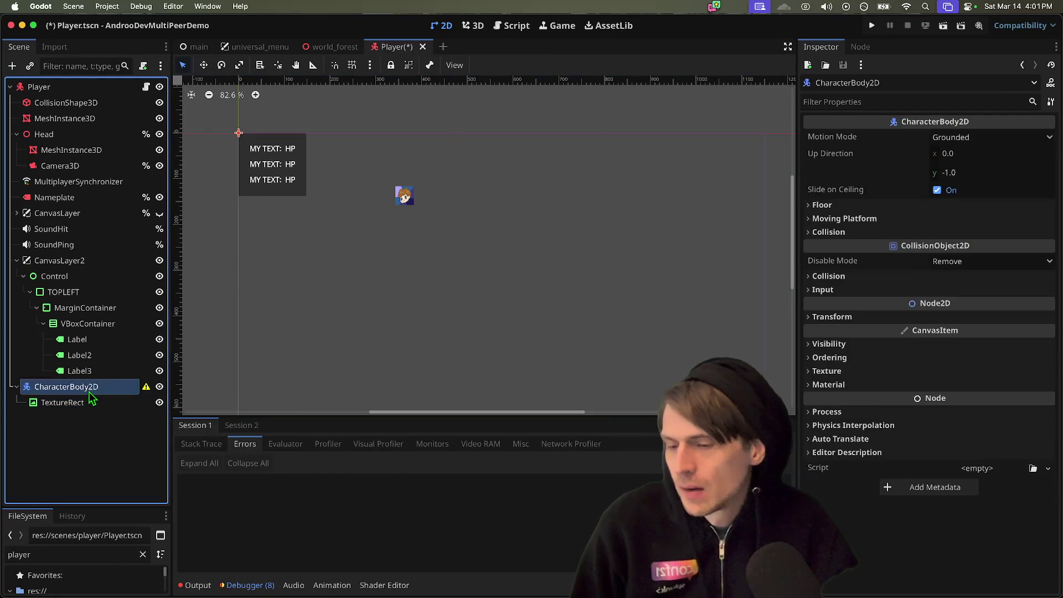
right_click(90, 386)
click(187, 589)
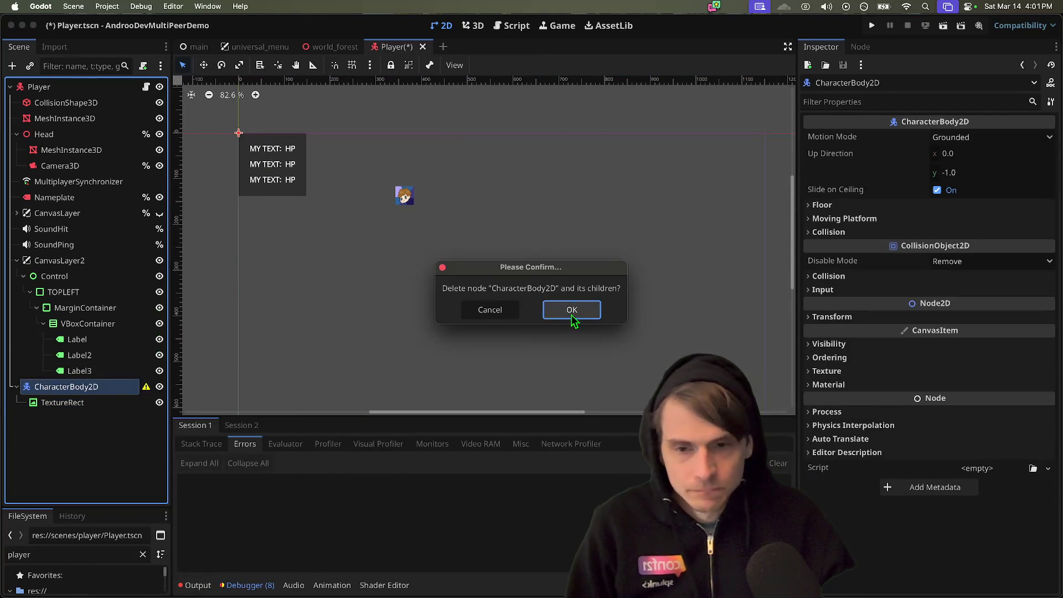
click(571, 314)
- Delete CanvasLayer2 and its HUD children, save Player.tscn, and run the project
click(90, 275)
right_click(90, 260)
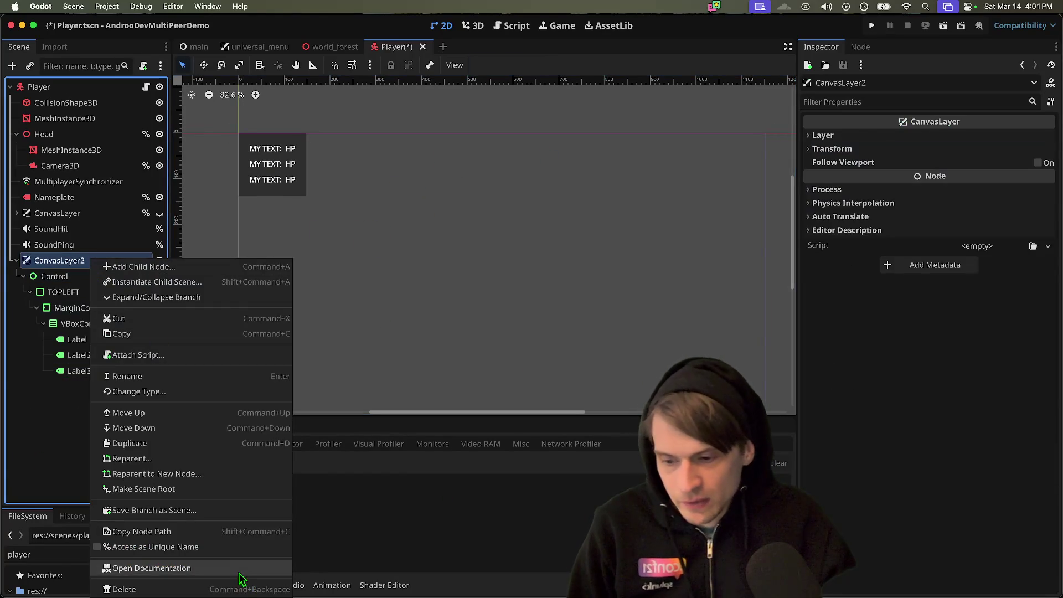
click(221, 588)
click(570, 308)
key(cmd+s)
key(super+b)
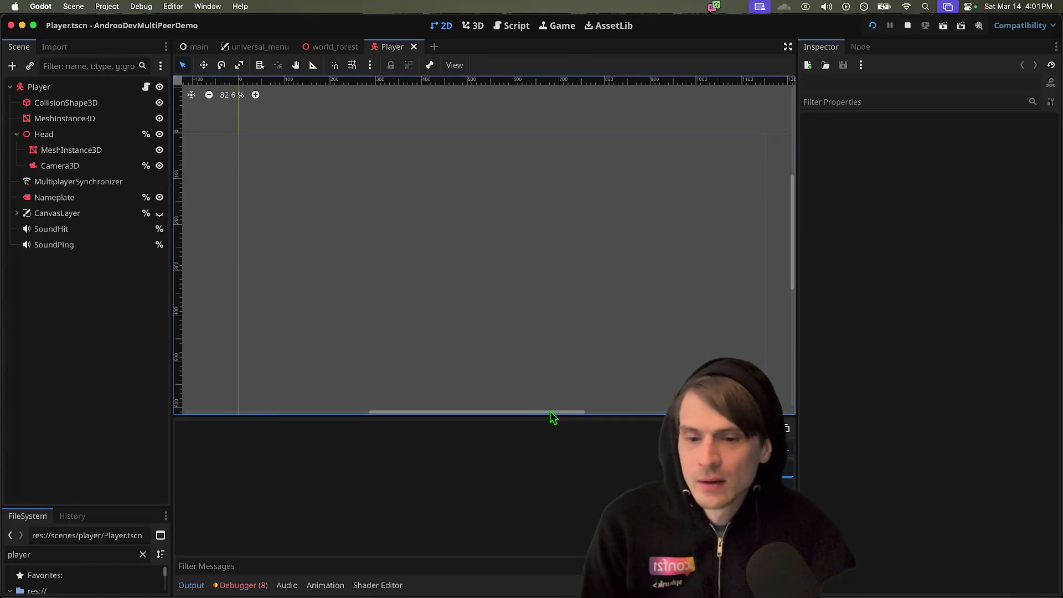
- Allow the game's two microphone access requests, then stop the running game
click(566, 234)
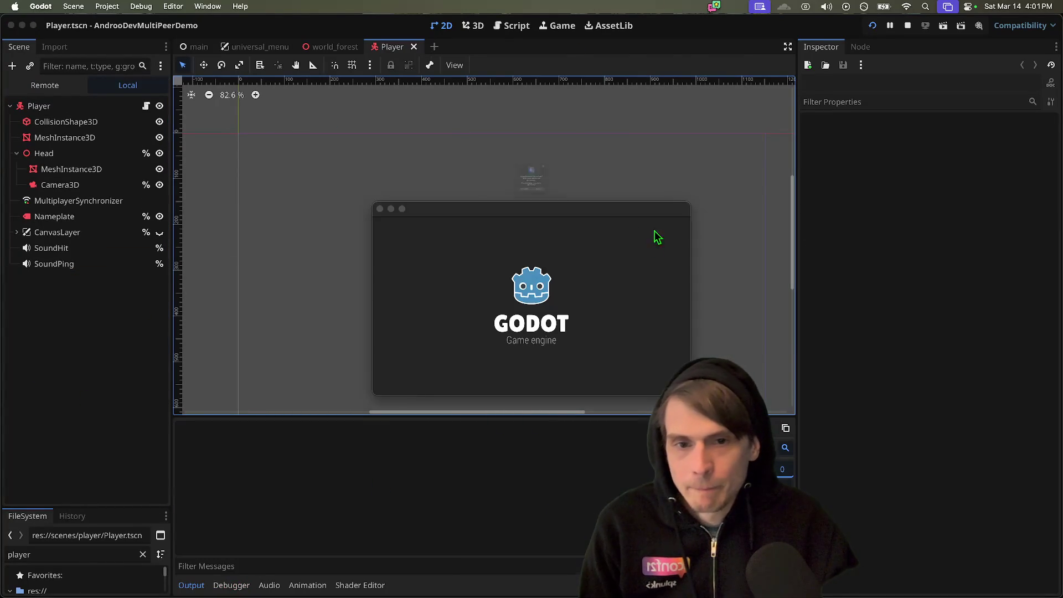
click(570, 230)
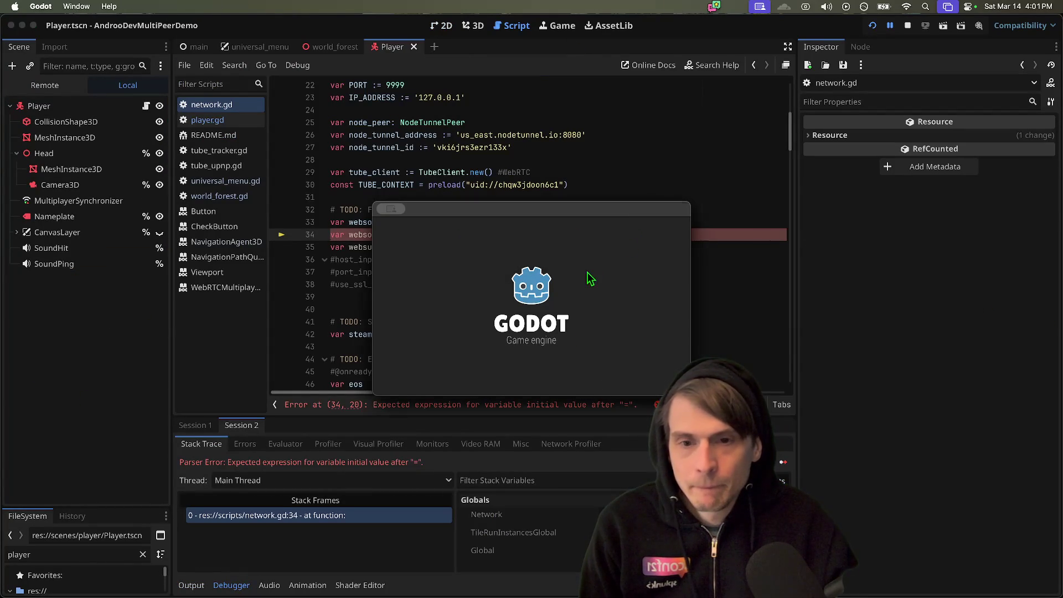
click(907, 26)
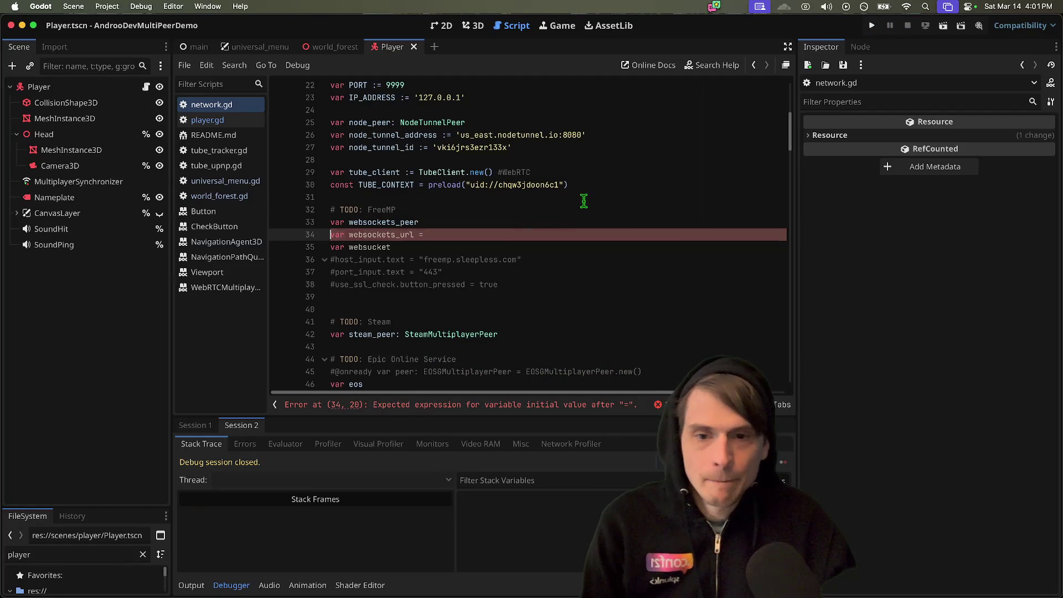
- Set websockets_url on line 34 to the quoted "freemp.sleepless.com" copied from line 36
drag(436, 259, 518, 259)
key(cmd+c)
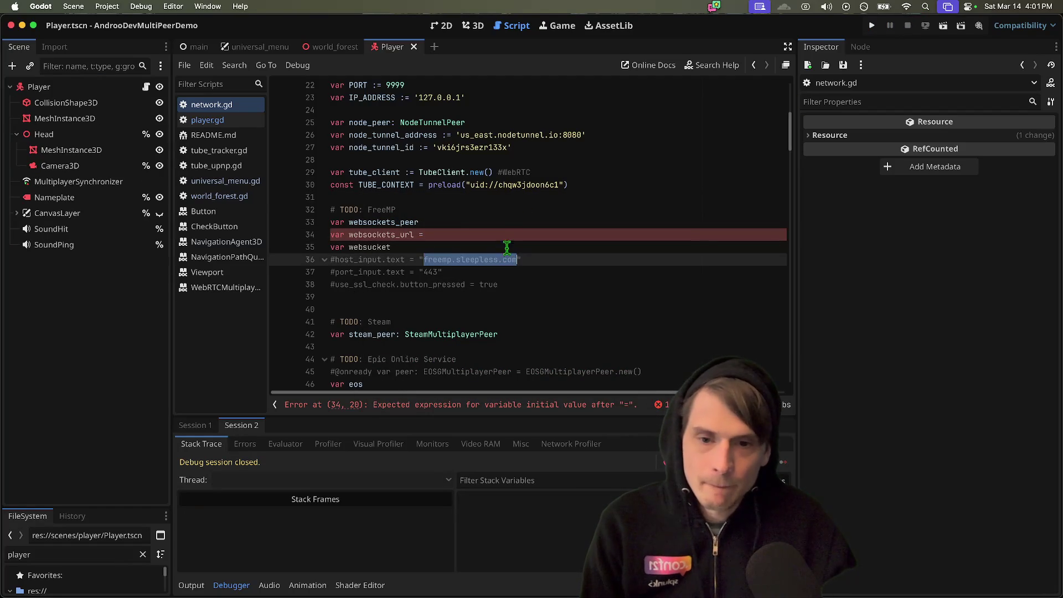
click(510, 235)
key(cmd+v)
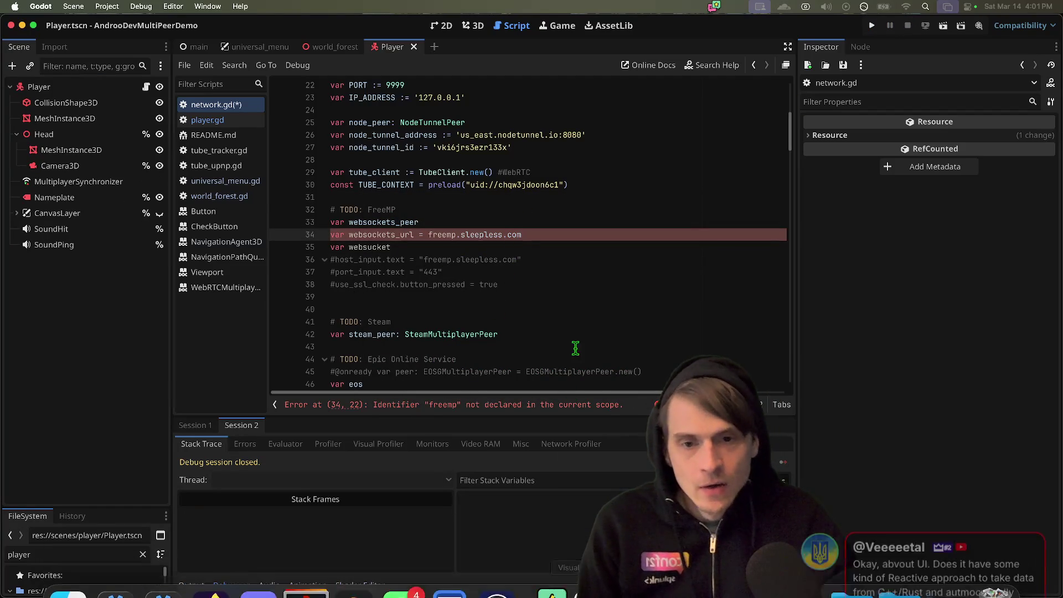
key(super+z)
click(556, 259)
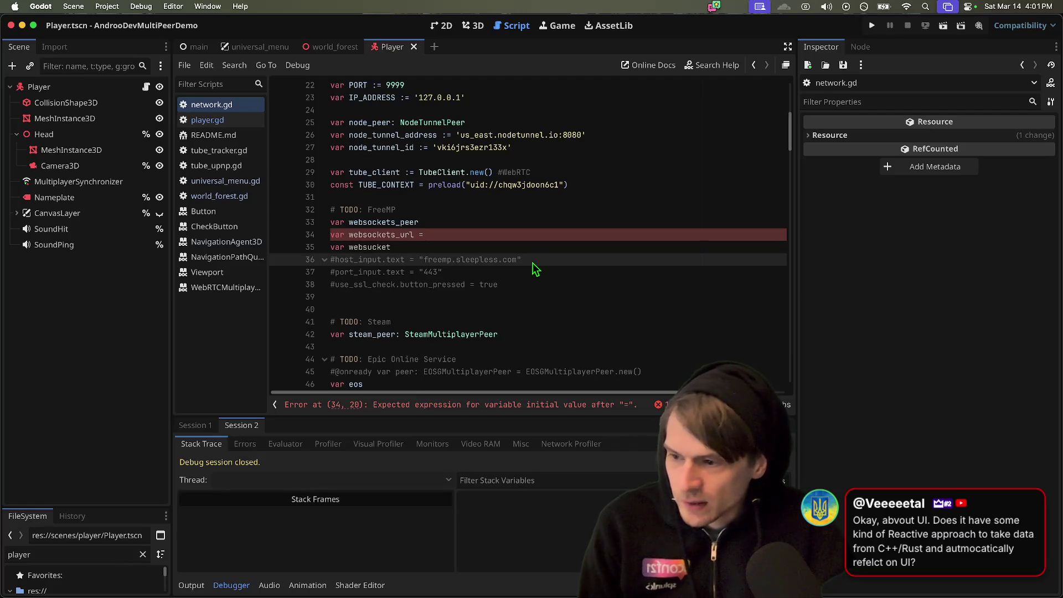
key(shift+Up)
drag(418, 261, 526, 263)
click(521, 235)
key(super+v)
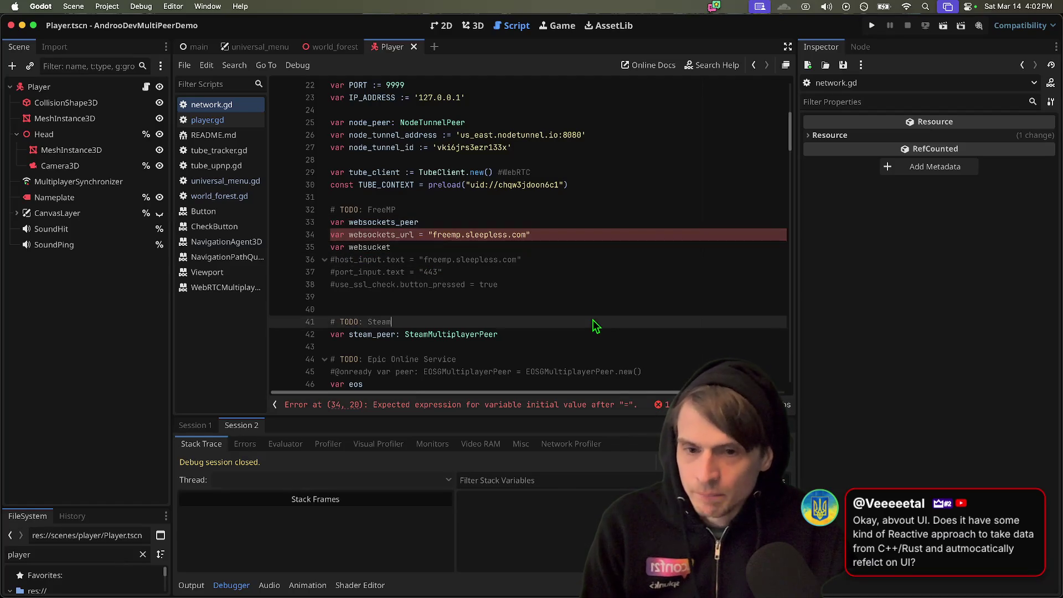
- Insert blank lines in set_peer before its match block
scroll(510, 332, down, 10)
click(572, 184)
key(Return)
key(Return)
key(Return)
key(Up)
key(Up)
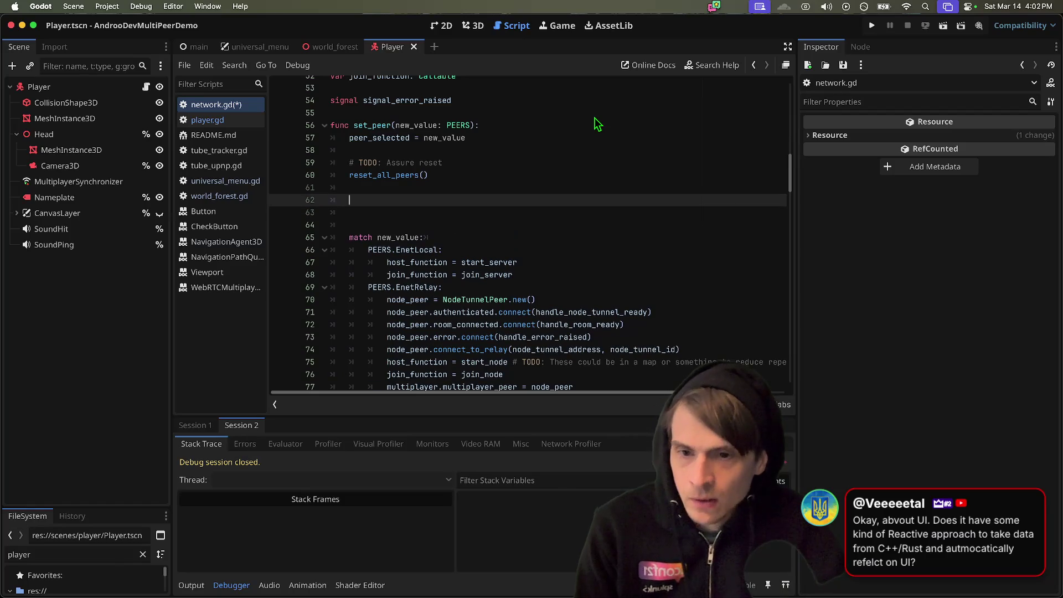
- Write var top_left = Control.new() in set_peer and start a top_left line below
text(co)
key(BackSpace)
key(BackSpace)
key(BackSpace)
text(left)
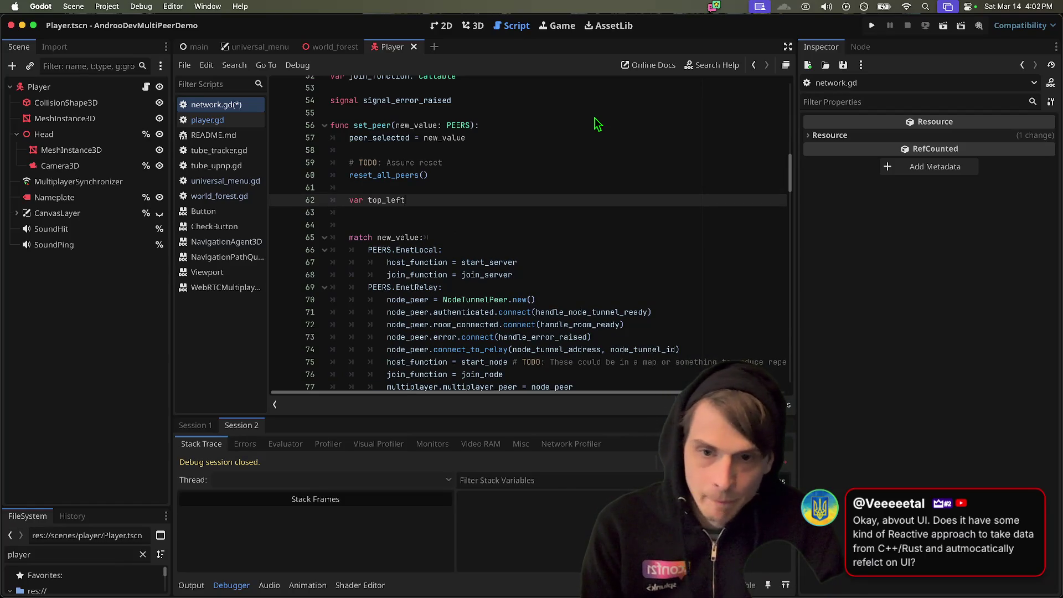
text( = Contro)
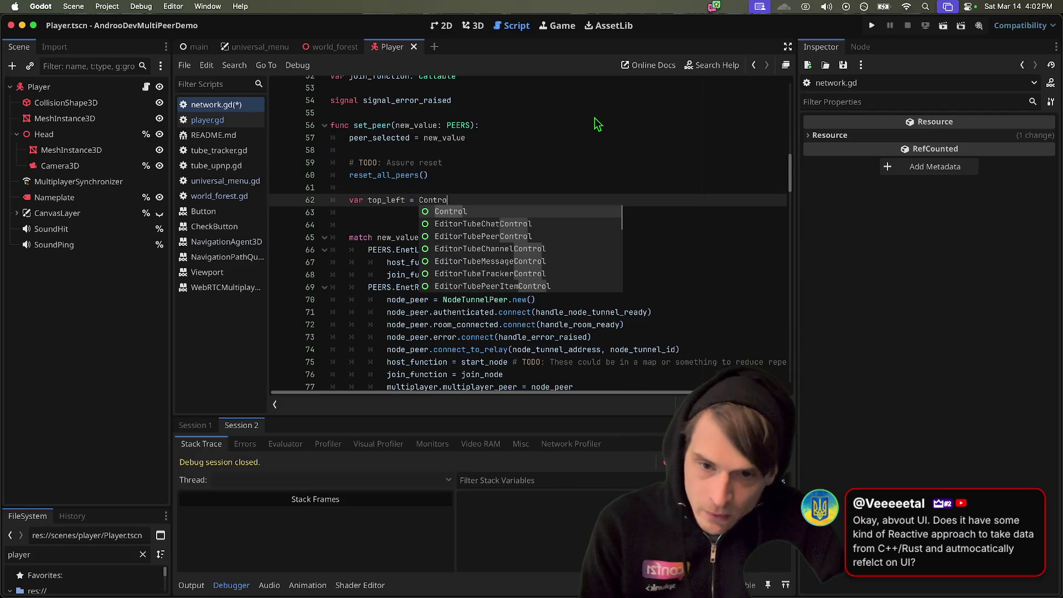
text(l.new)
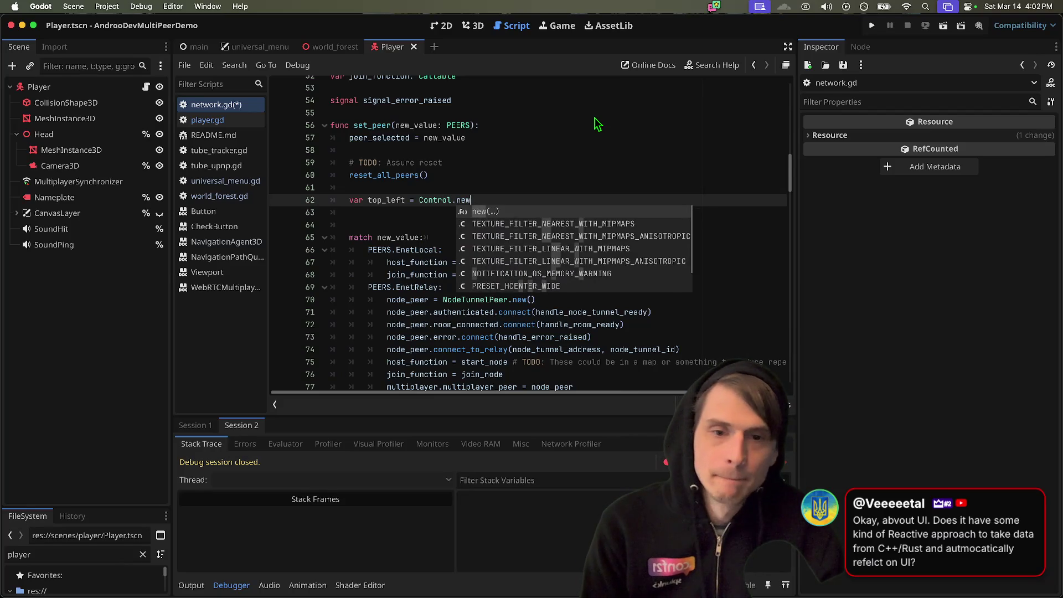
key(Return)
key(Return)
text(top)
key(Return)
key(Up)
text(:)
key(Down)
- Complete the line as top_left.set_anchor(SIDE_TOP, …) using autocomplete
text(.)
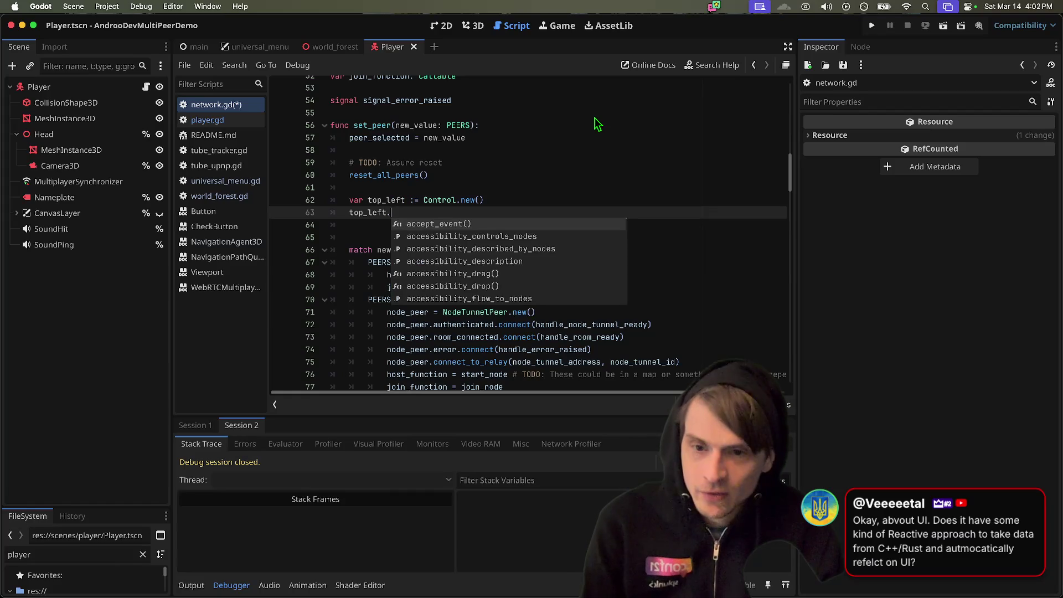
text(anch)
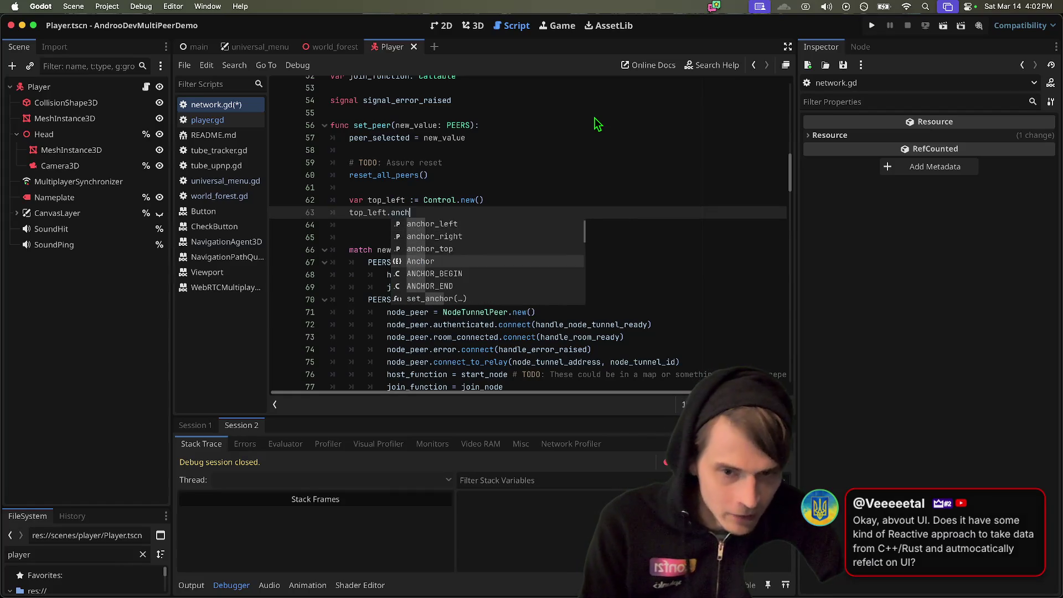
key(Up)
key(Up)
key(Up)
key(Down)
key(Down)
key(Down)
key(Up)
key(Up)
key(Up)
key(Down)
key(Down)
key(Down)
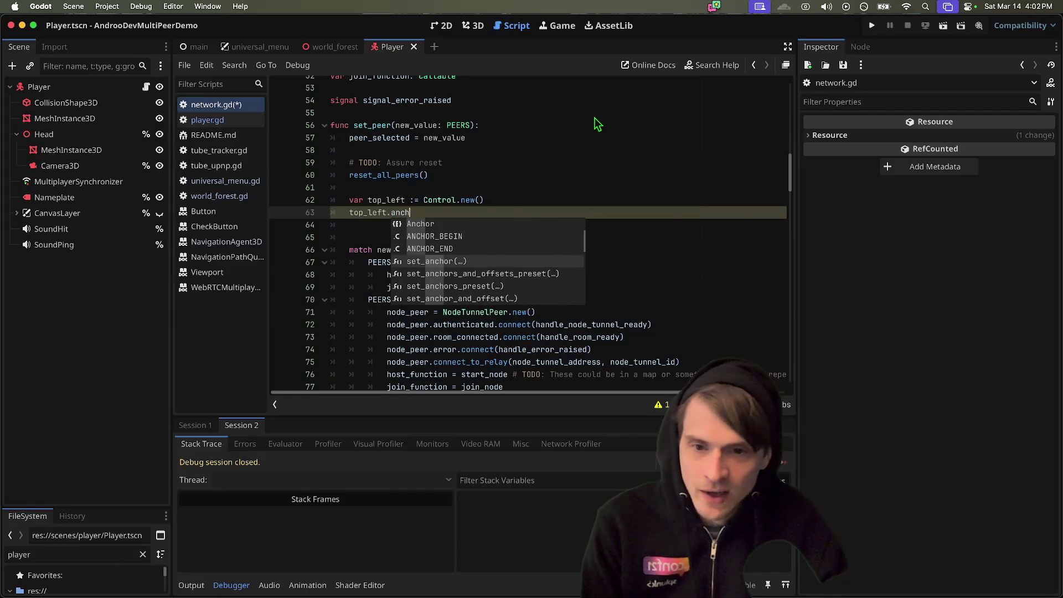
key(Return)
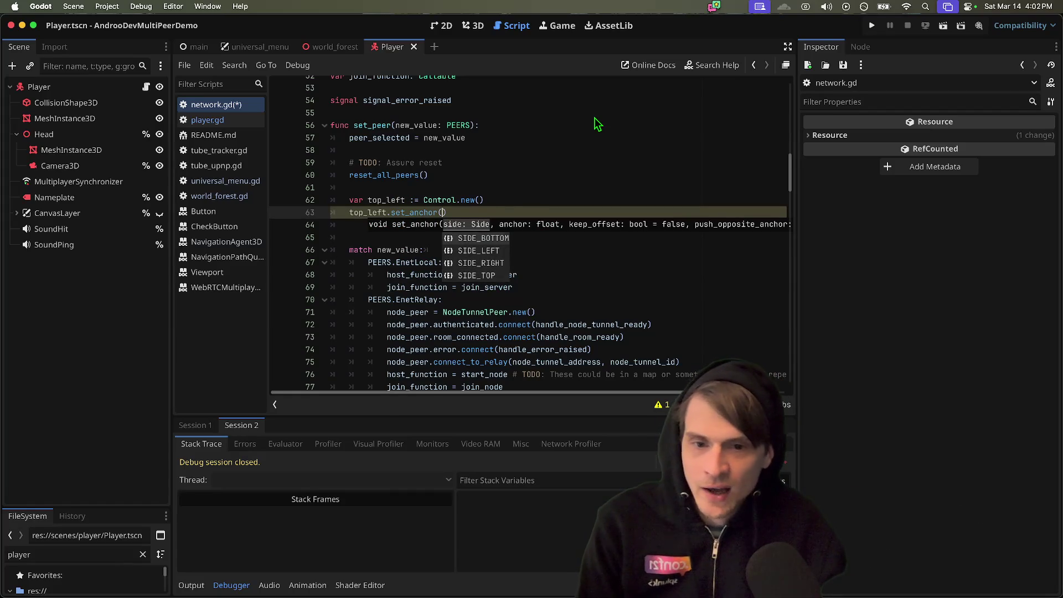
key(Up)
key(Down)
key(Up)
key(Down)
key(Return)
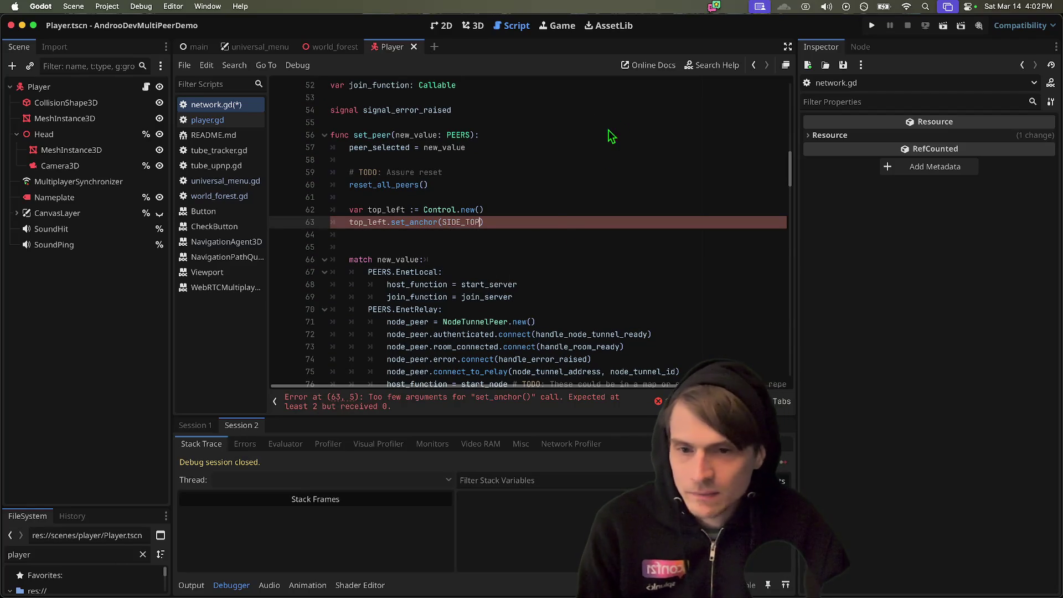
key(Down)
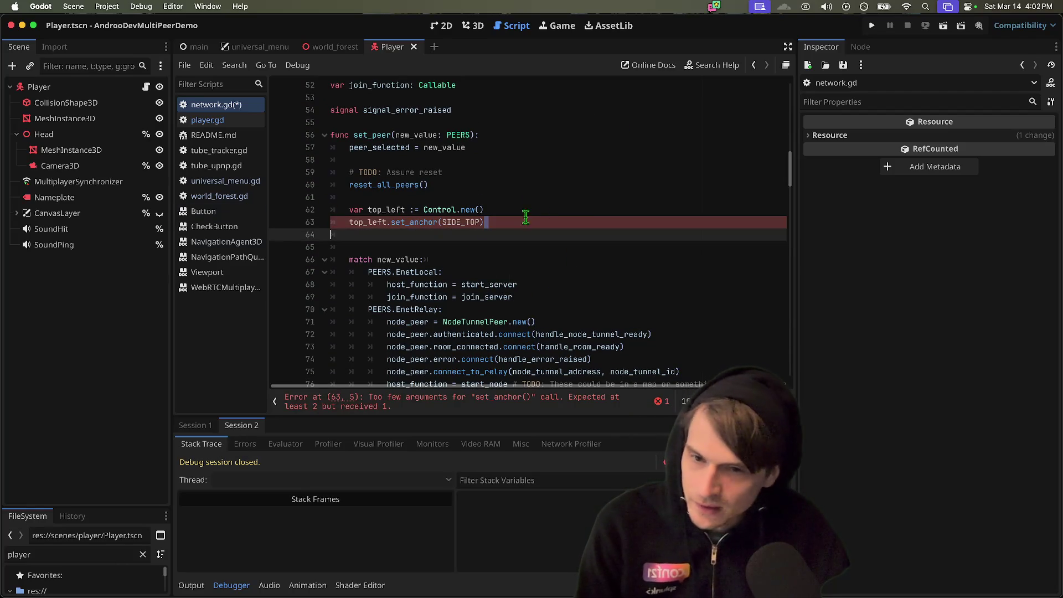
key(shift+Up)
key(shift+Up)
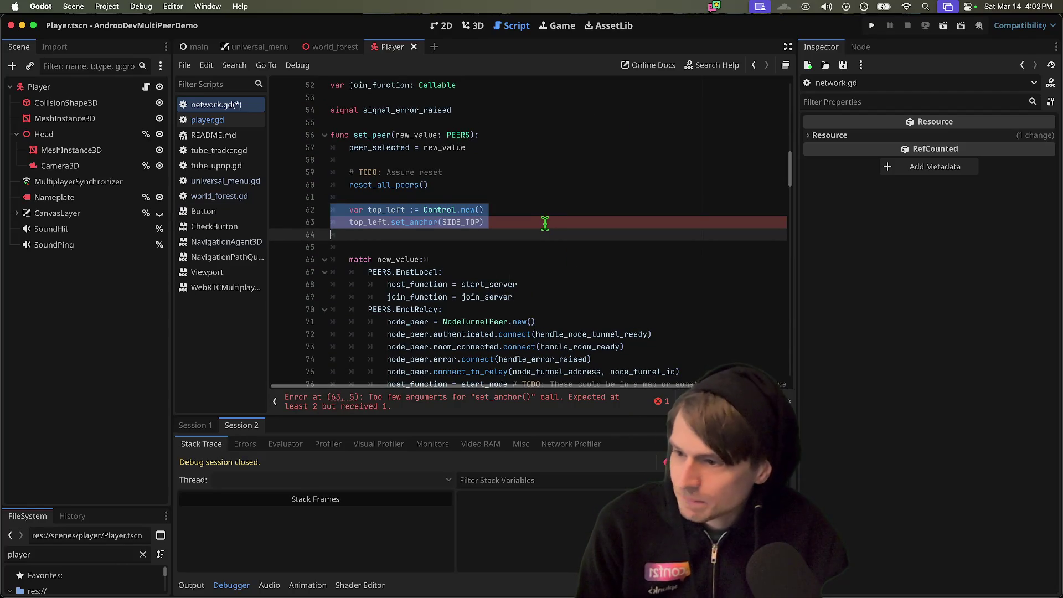
- Add an add_child(top_left) line below the anchor call
click(449, 259)
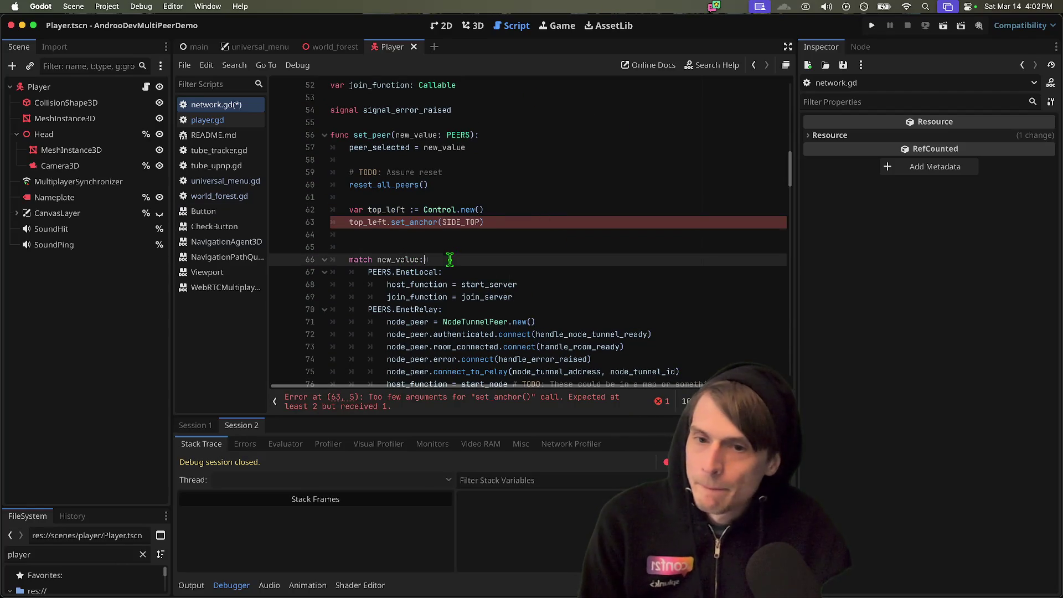
click(494, 234)
text(top)
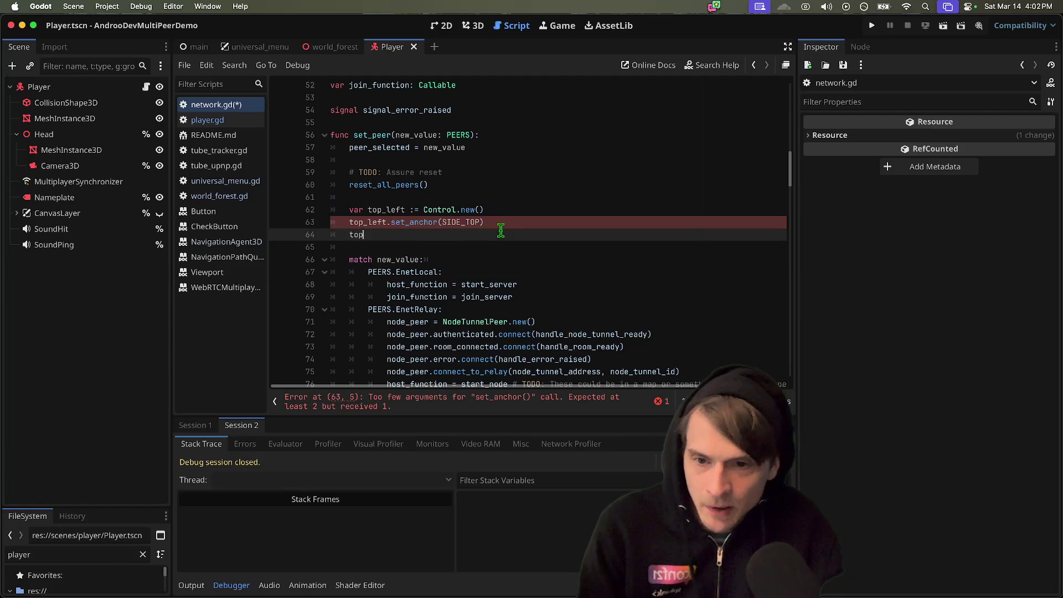
key(Return)
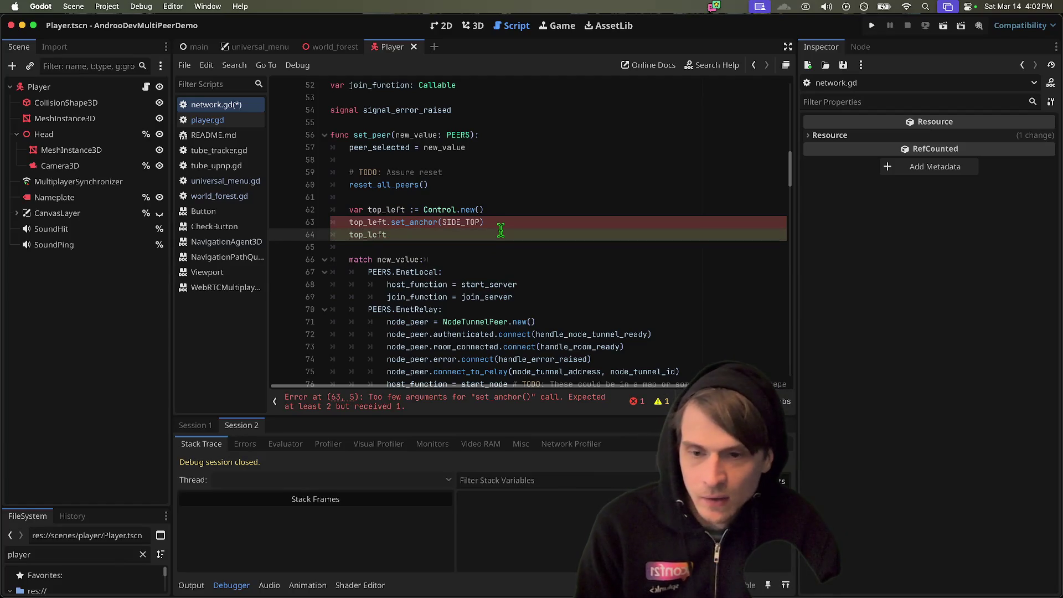
text(add_ch)
key(Tab)
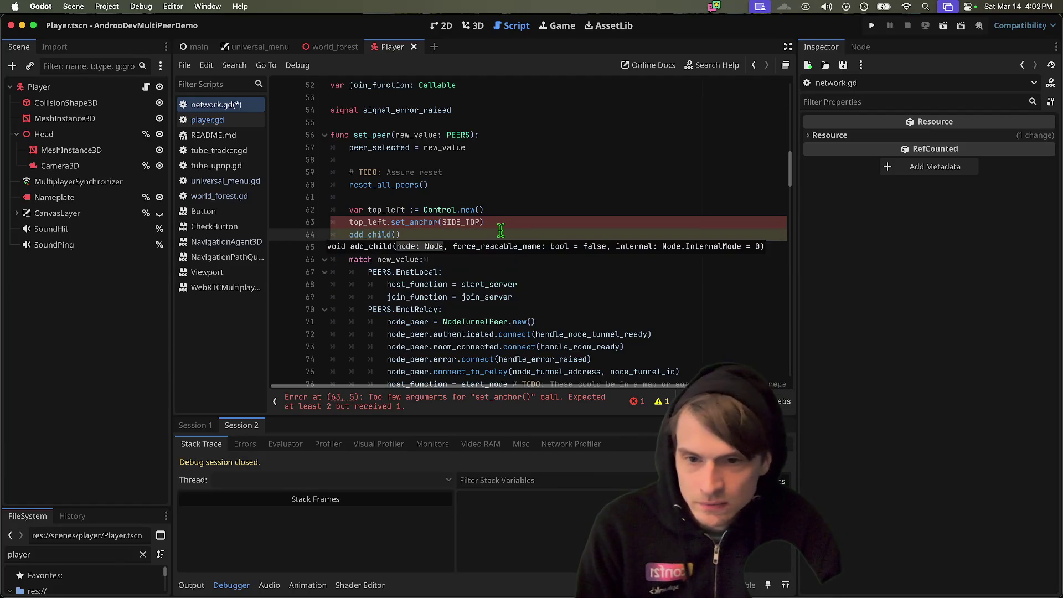
text(top_left)
key(Return)
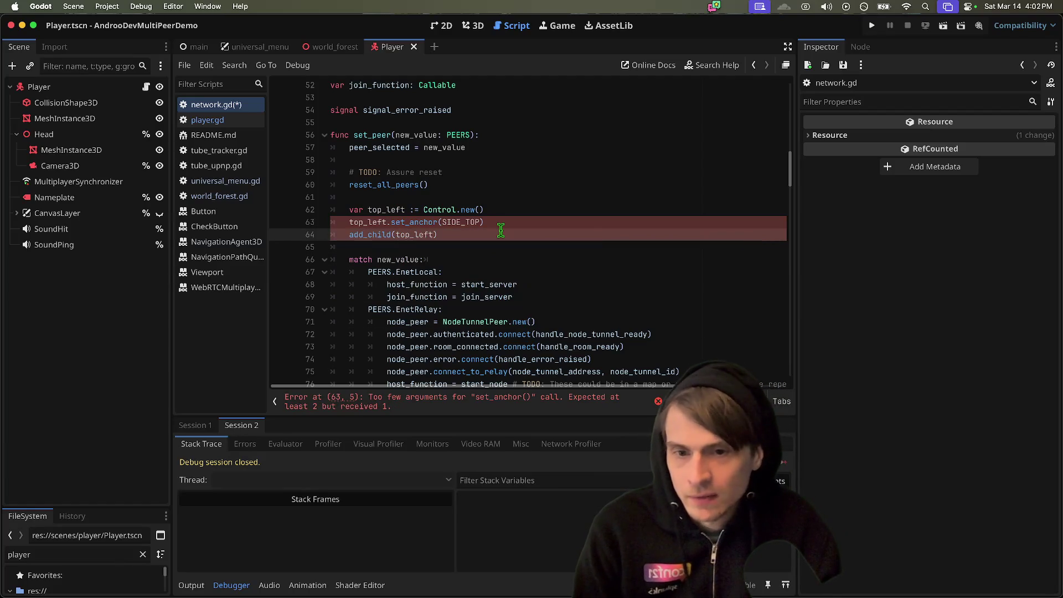
key(Up)
key(Up)
key(Up)
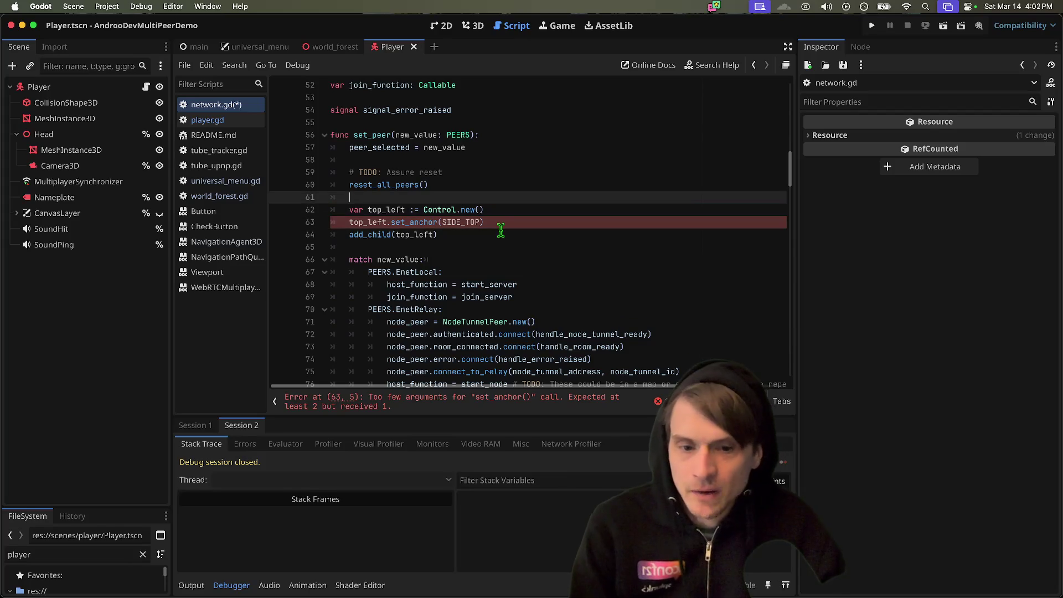
- Set the set_anchor value to 1 and select the new top_left block
click(500, 226)
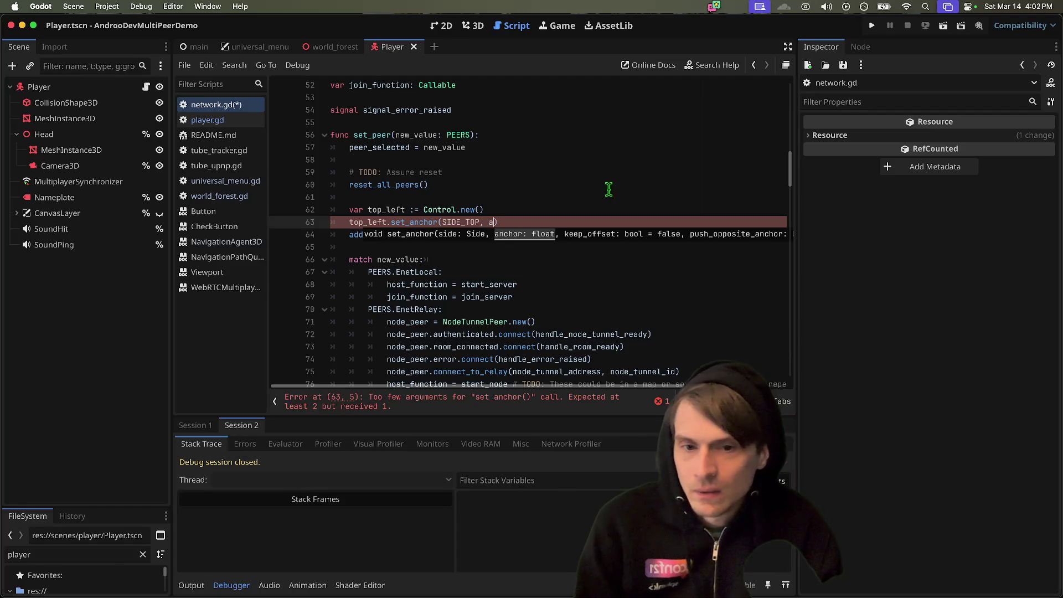
text(1)
mouse_move(537, 235)
mouse_down()
mouse_move(543, 221)
mouse_move(661, 195)
mouse_up()
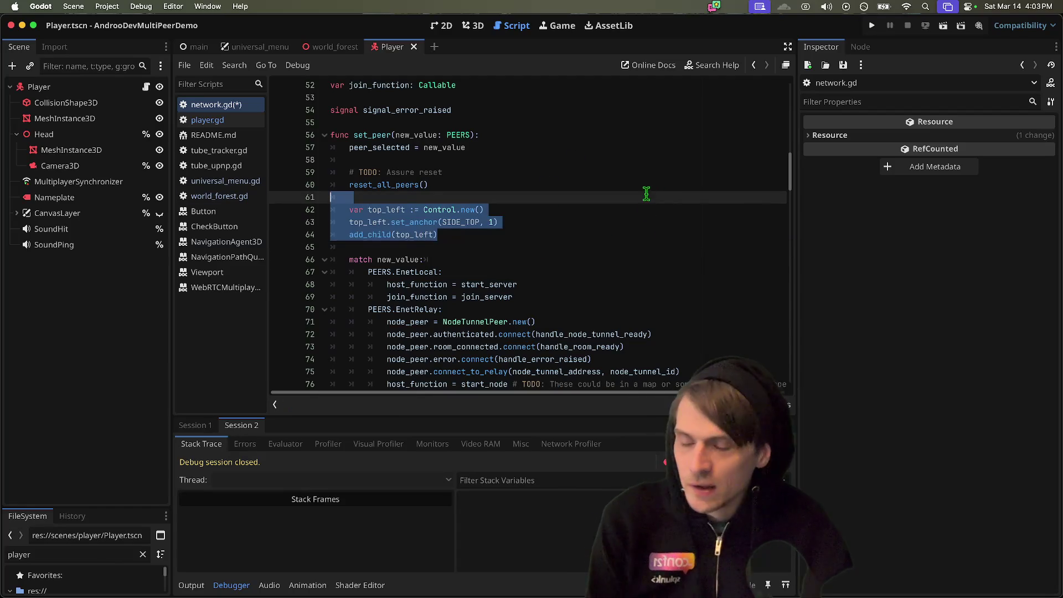
- Start a 'for item in list:' loop whose body calls top_left.add_child()
click(647, 224)
key(Down)
key(Return)
key(Return)
text(for )
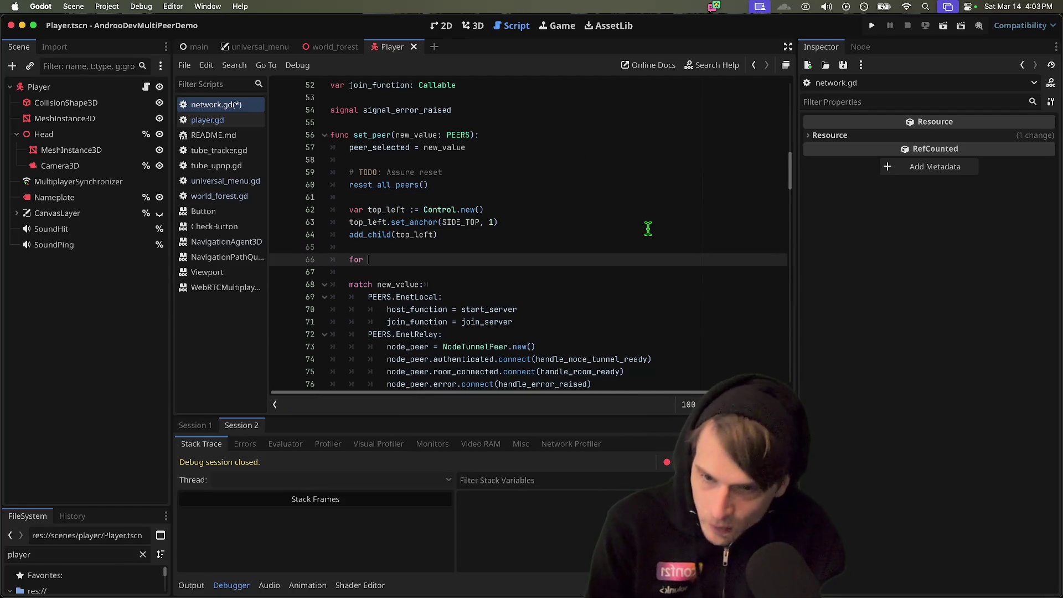
text(item in it)
key(BackSpace)
key(BackSpace)
key(BackSpace)
text(list)
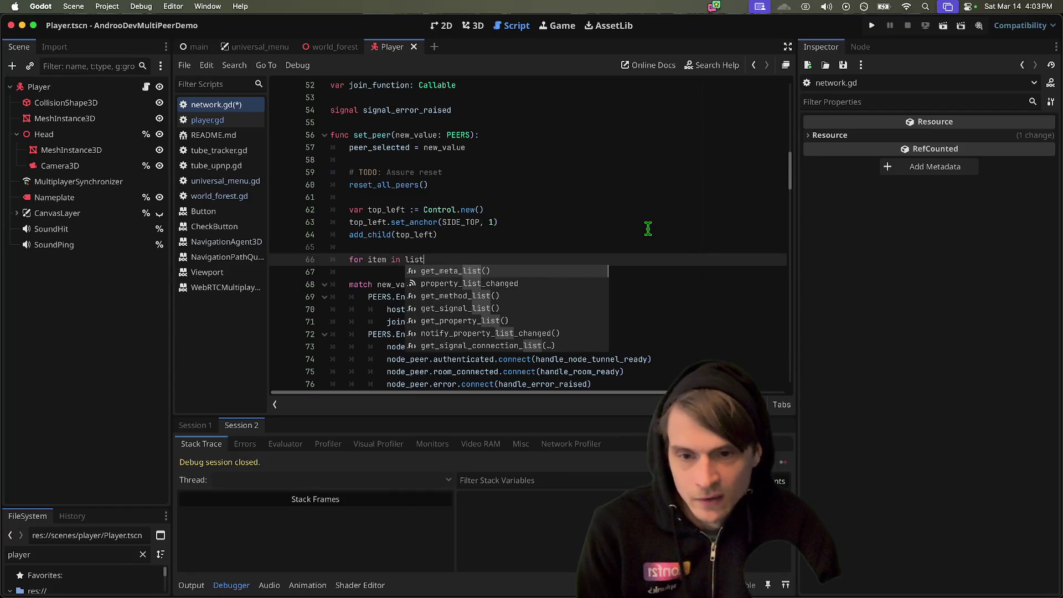
text(:)
key(Return)
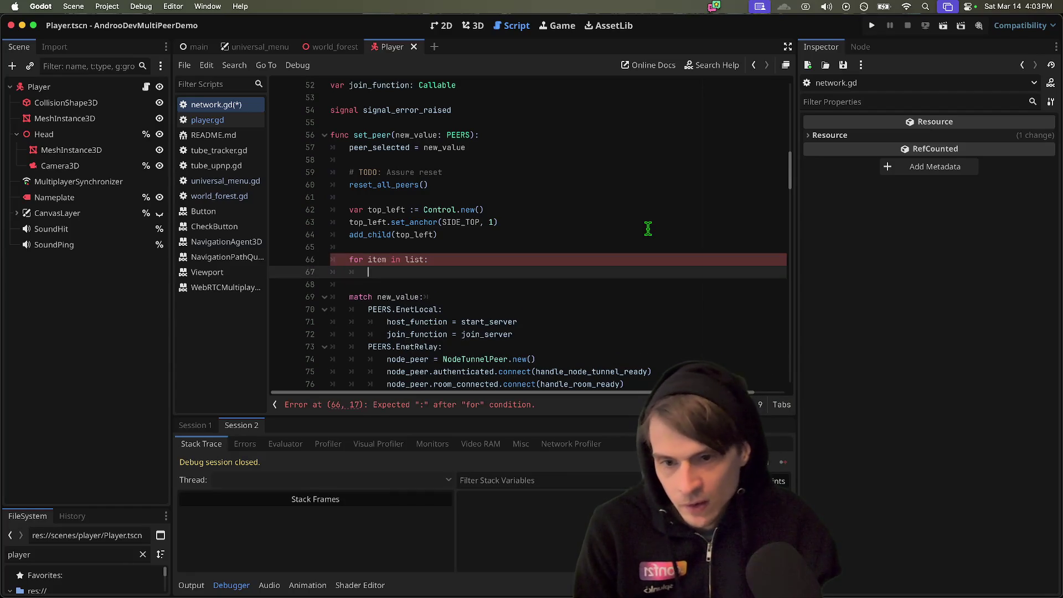
text(top_left.a)
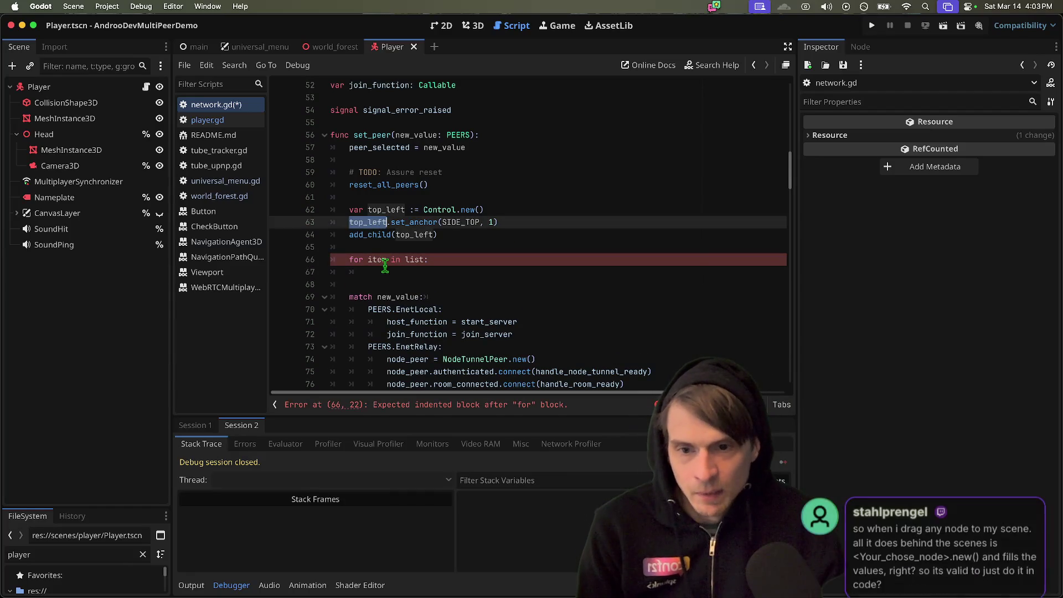
text(dd_)
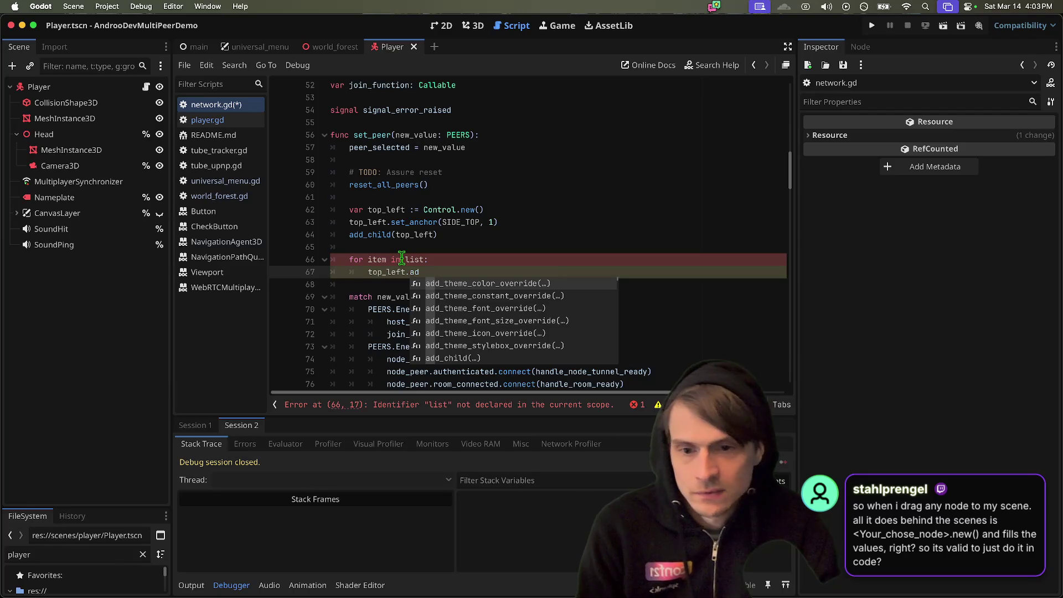
key(Down)
key(Down)
key(Down)
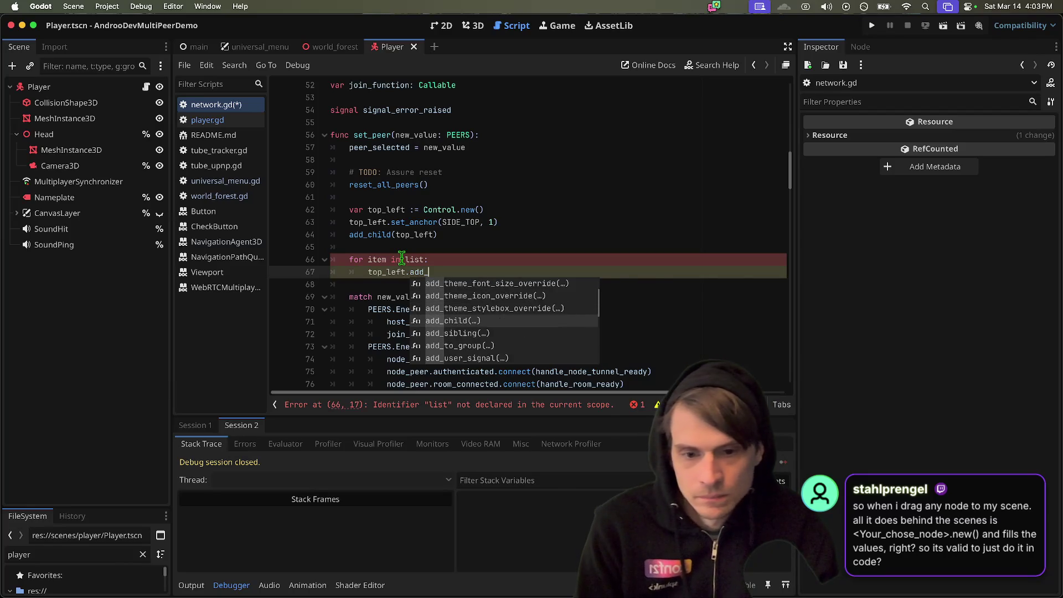
key(Return)
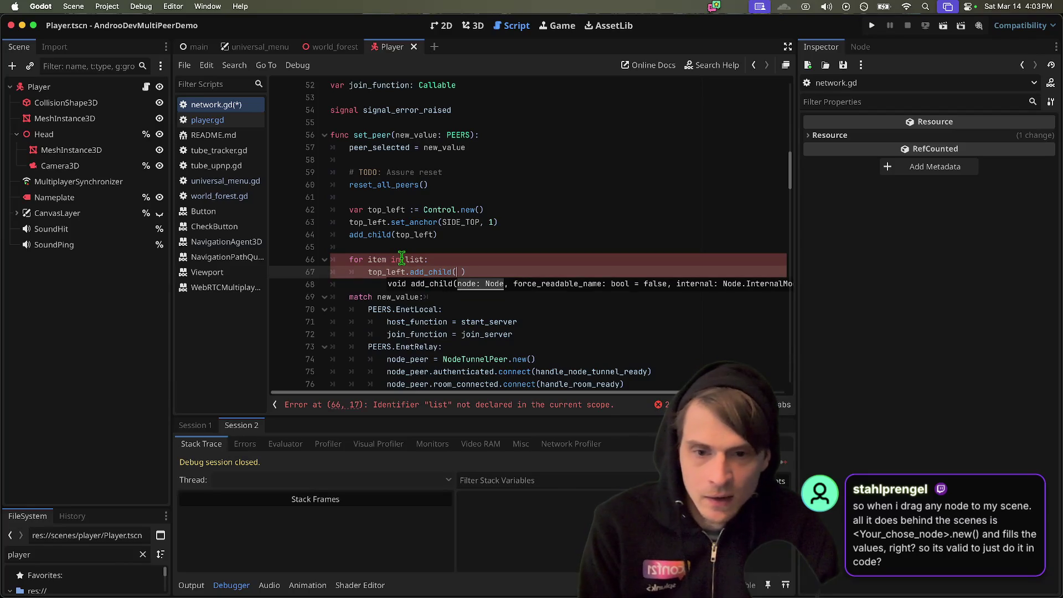
key(BackSpace)
key(BackSpace)
key(BackSpace)
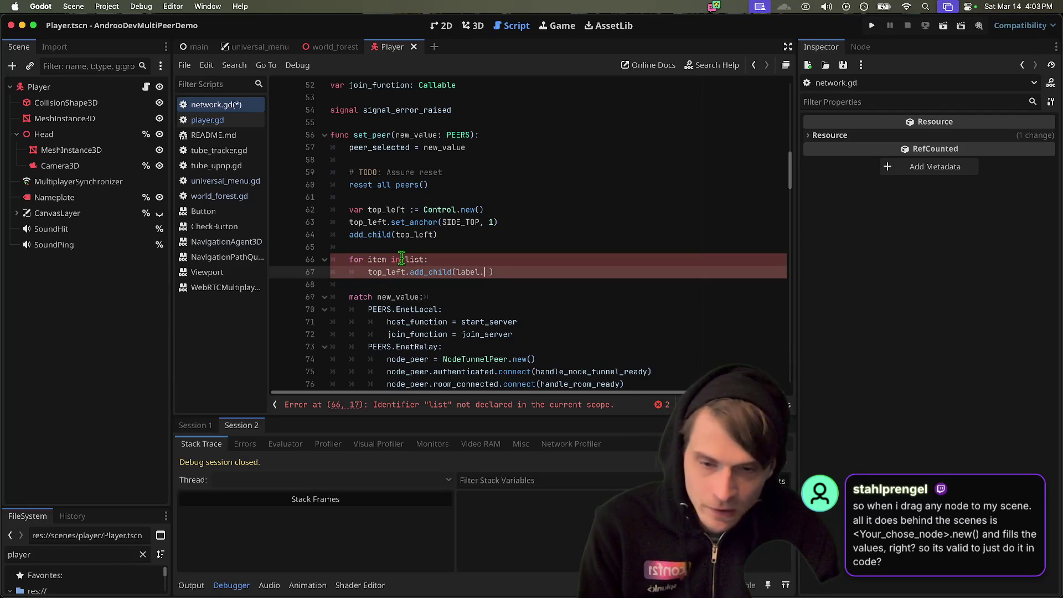
- Declare var label := Label.new() in the loop and set its text to item
key(super+shift+Return)
text(var la)
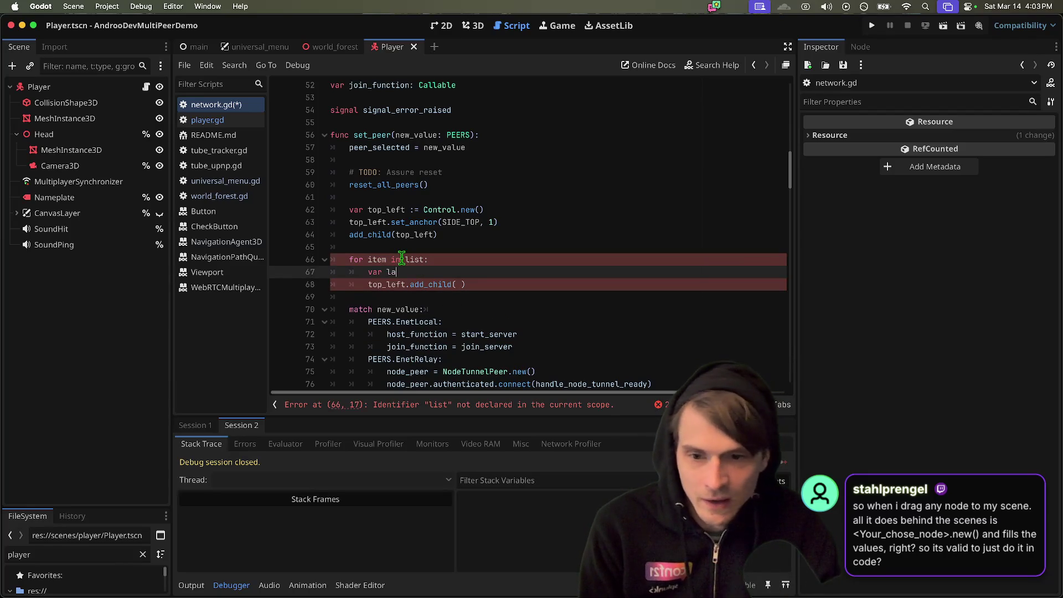
text(l)
key(BackSpace)
key(BackSpace)
text(:= )
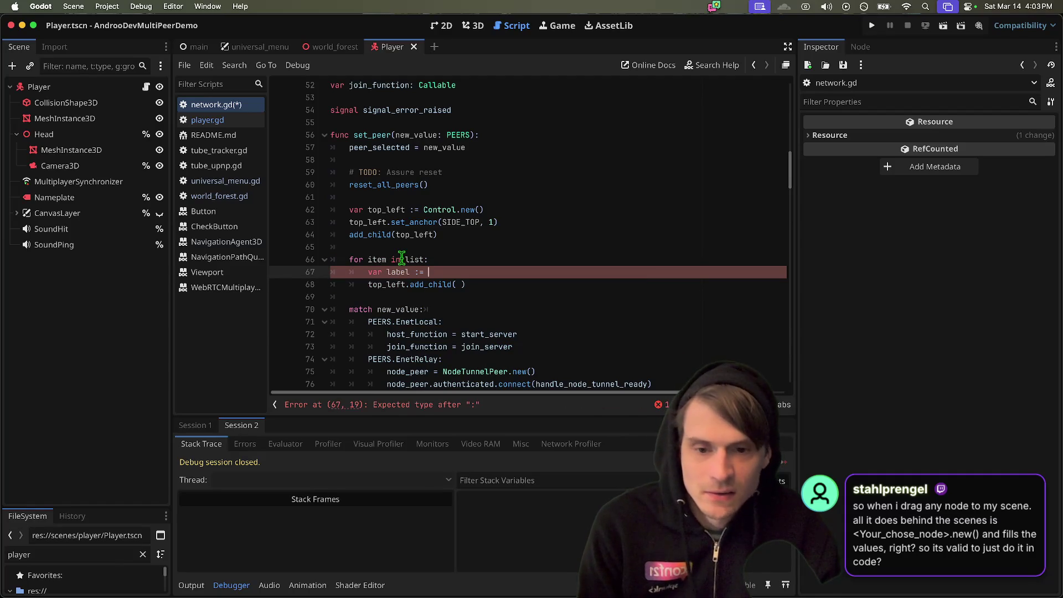
text(Label.n)
key(Return)
key(End)
key(Return)
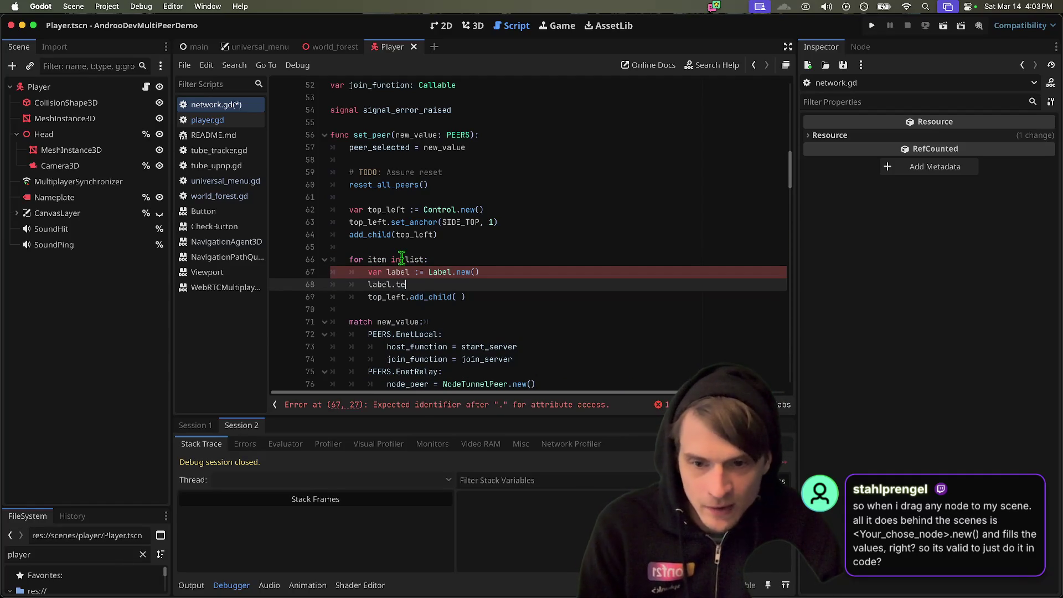
text(xt = ite)
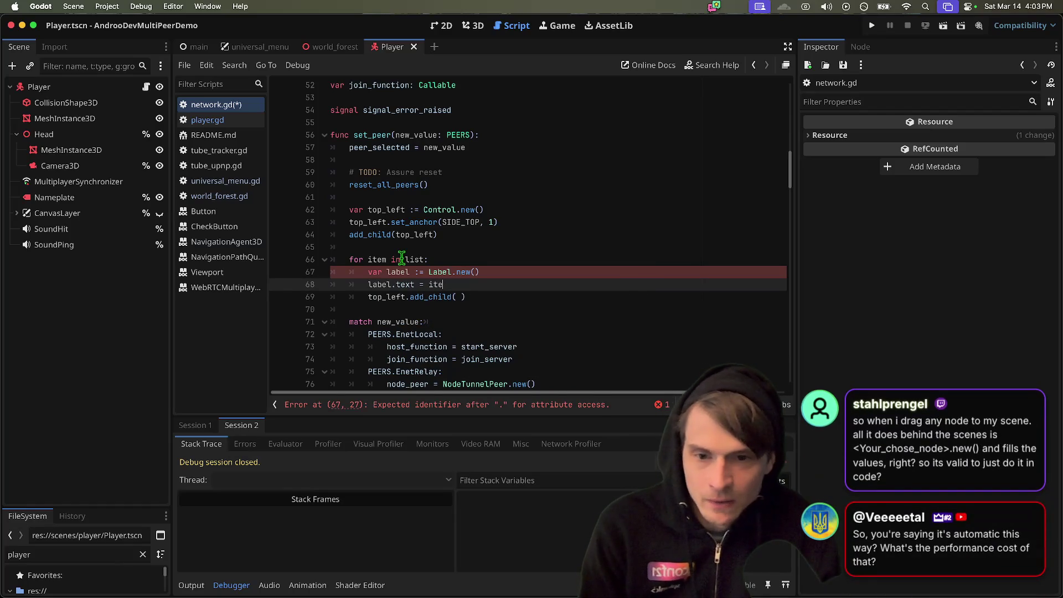
text(mm)
- Begin a var list declaration on a new line above the loop
click(465, 242)
key(Return)
key(Up)
text(va)
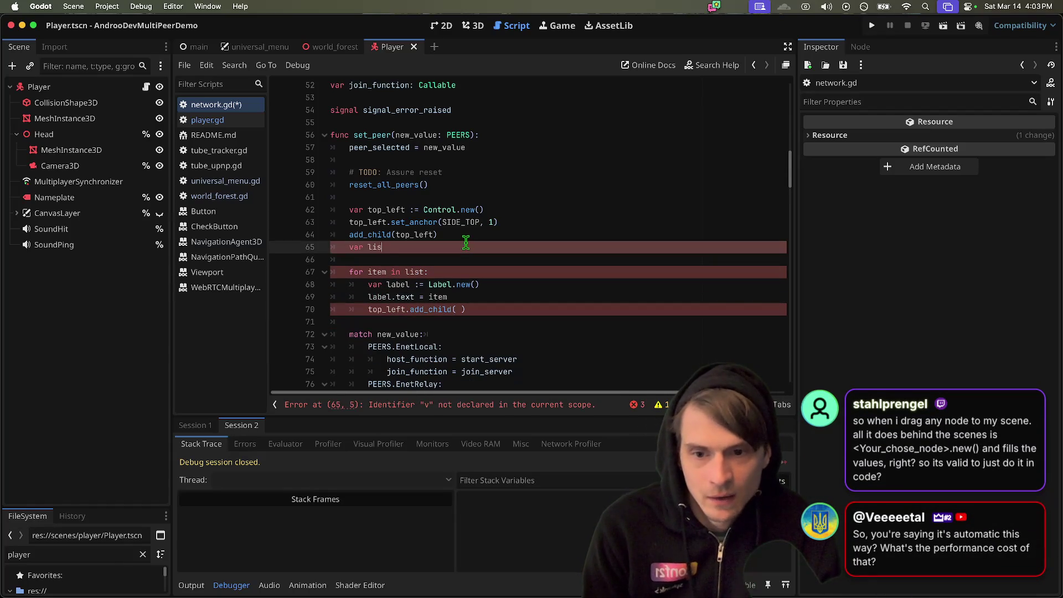
- Spread the list over separate lines with entries 'item1', 'item2' and a new 'item3'
key(BackSpace)
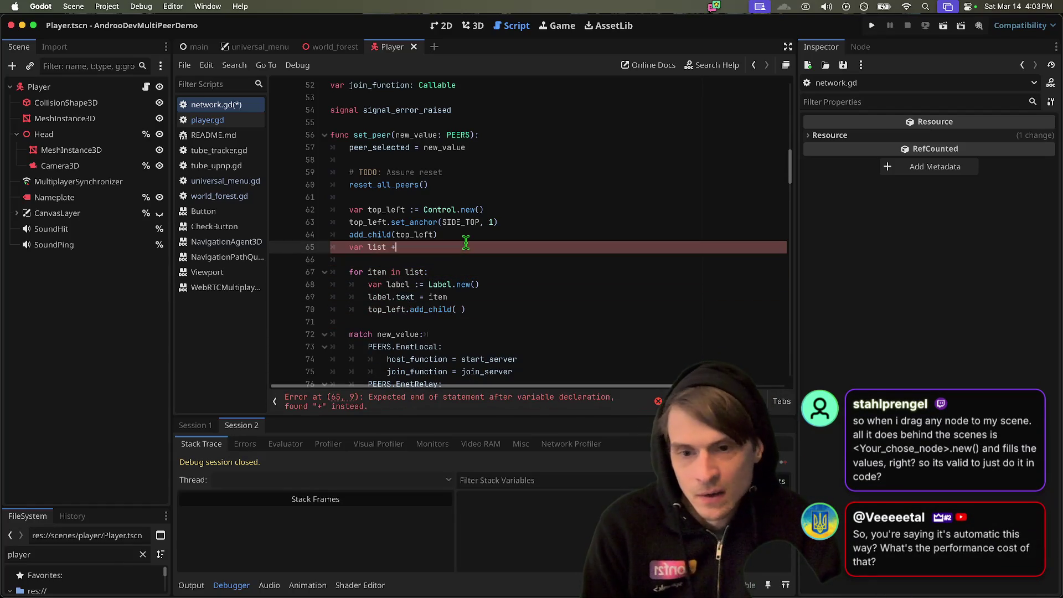
key(Return)
text(')
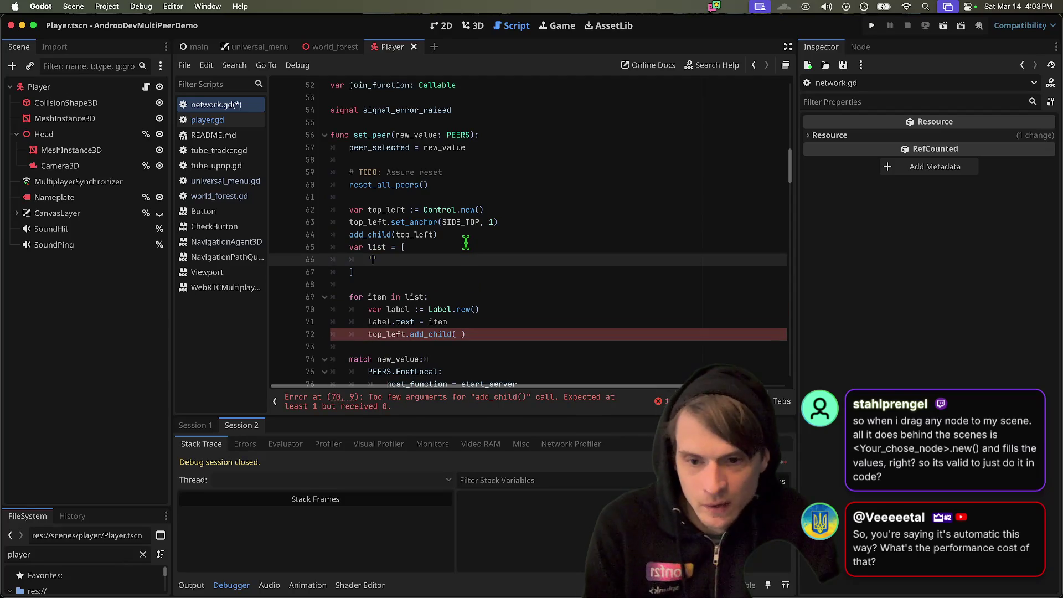
text(item1',)
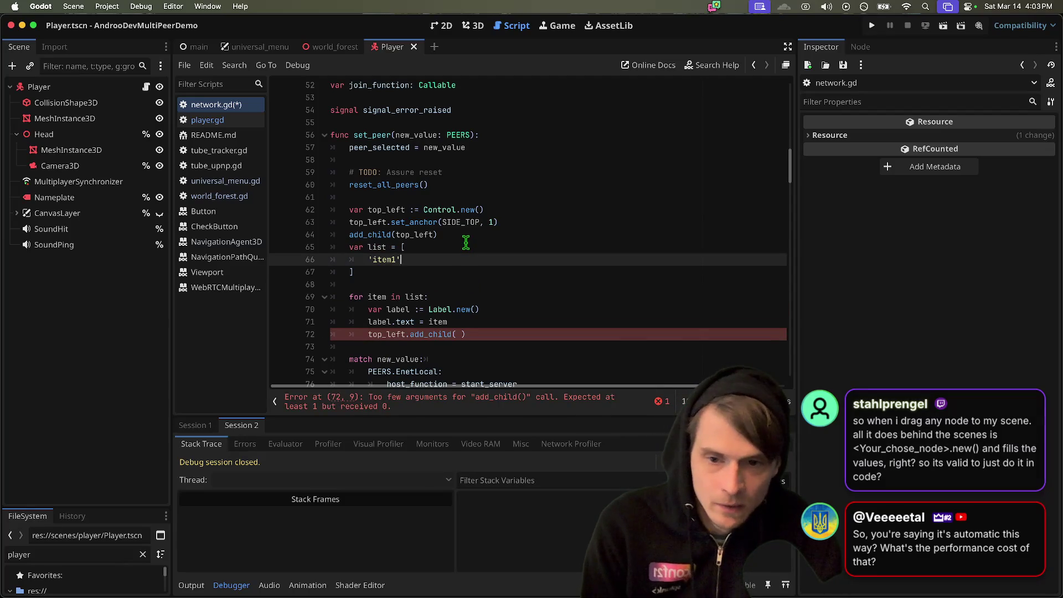
key(Return)
text('item2',)
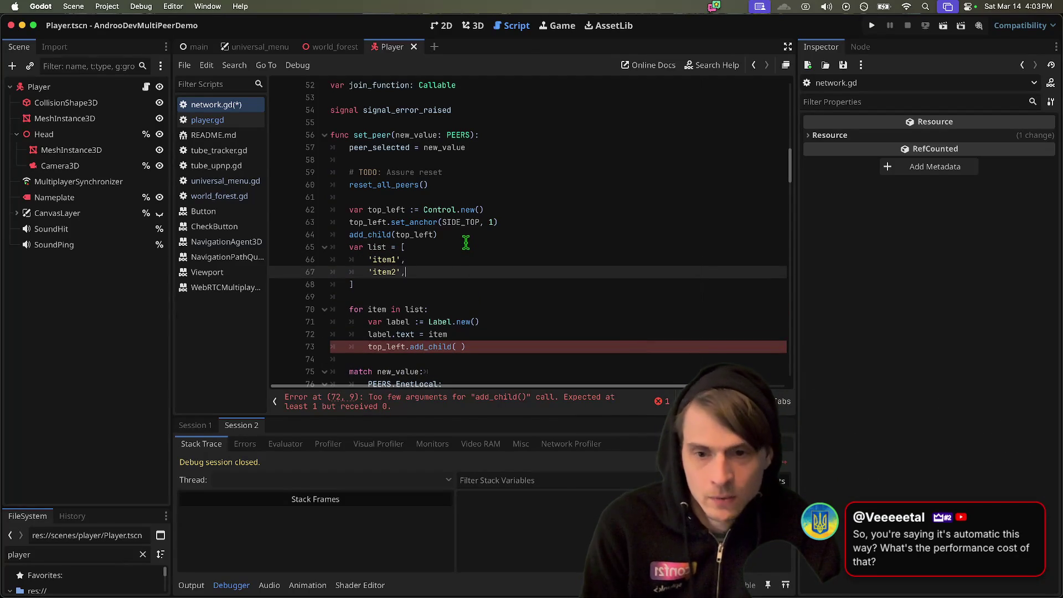
key(Return)
text('item3)
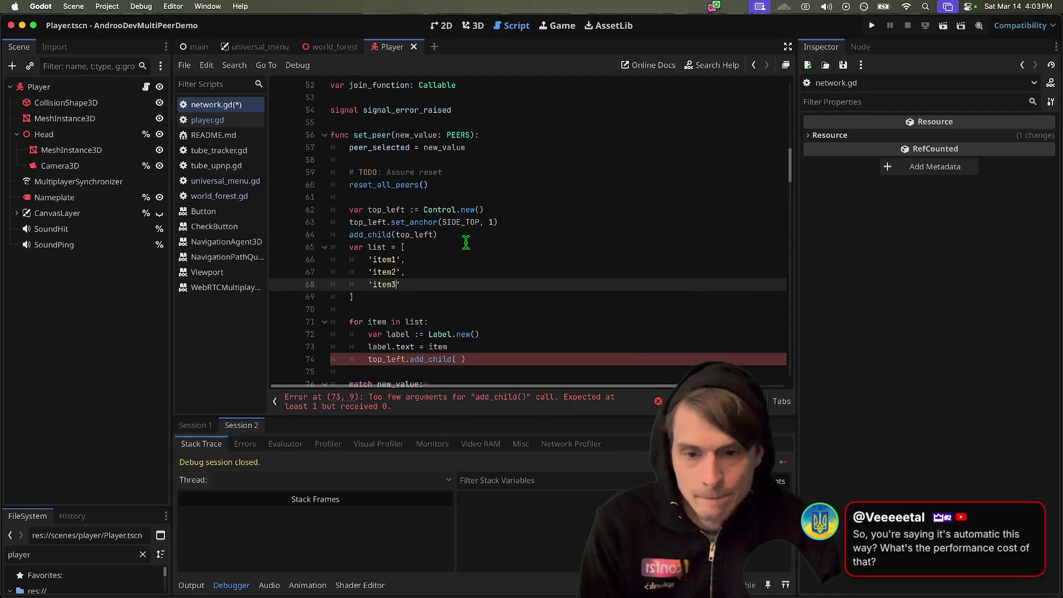
- Pass label into the empty top_left.add_child() call on line 74
scroll(465, 243, down, 3)
double_click(374, 234)
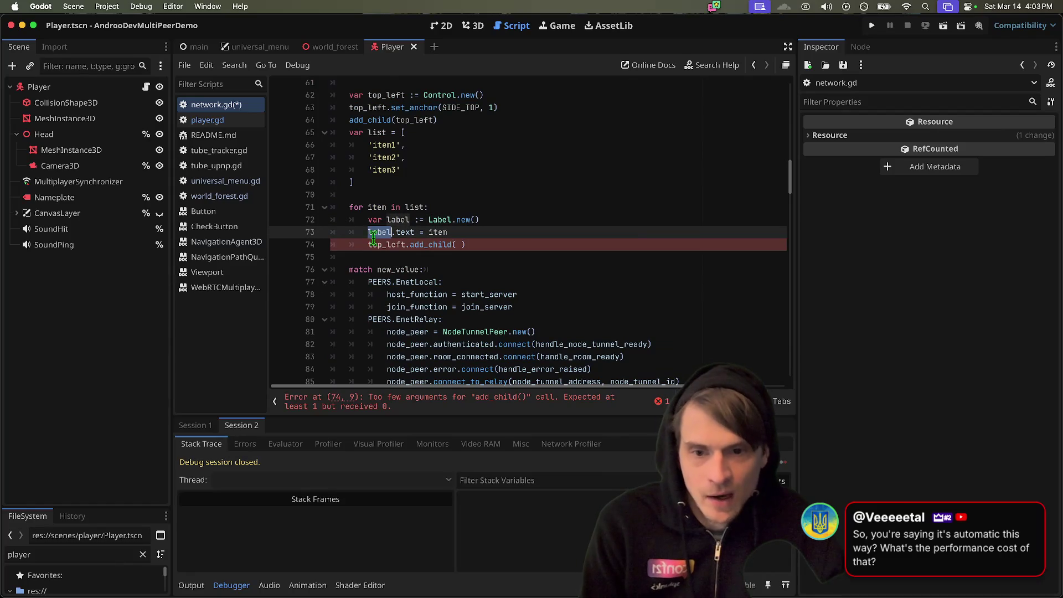
click(620, 244)
key(BackSpace)
text(label)
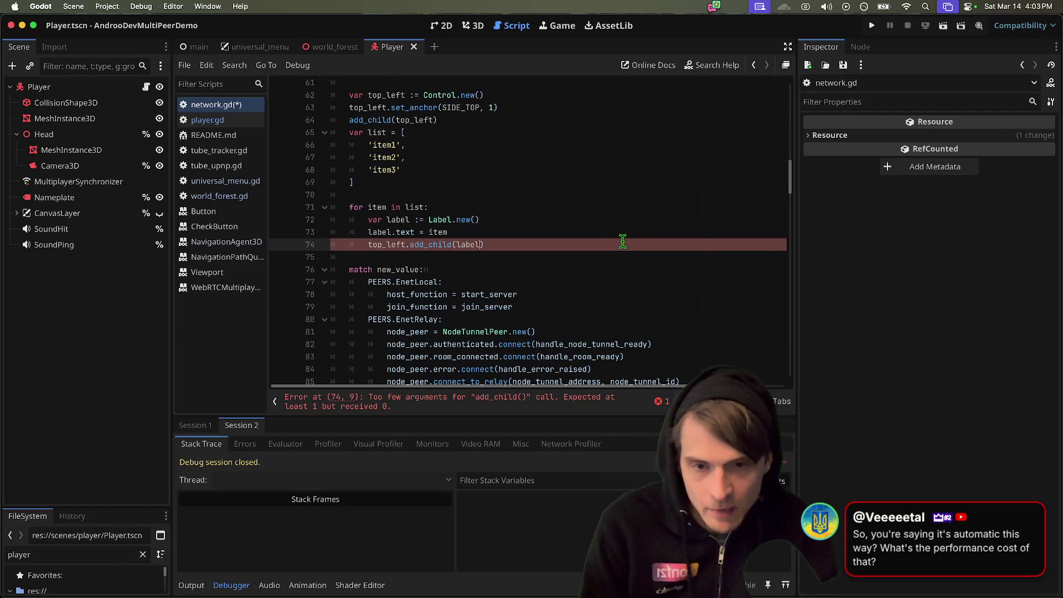
key(Down)
key(Down)
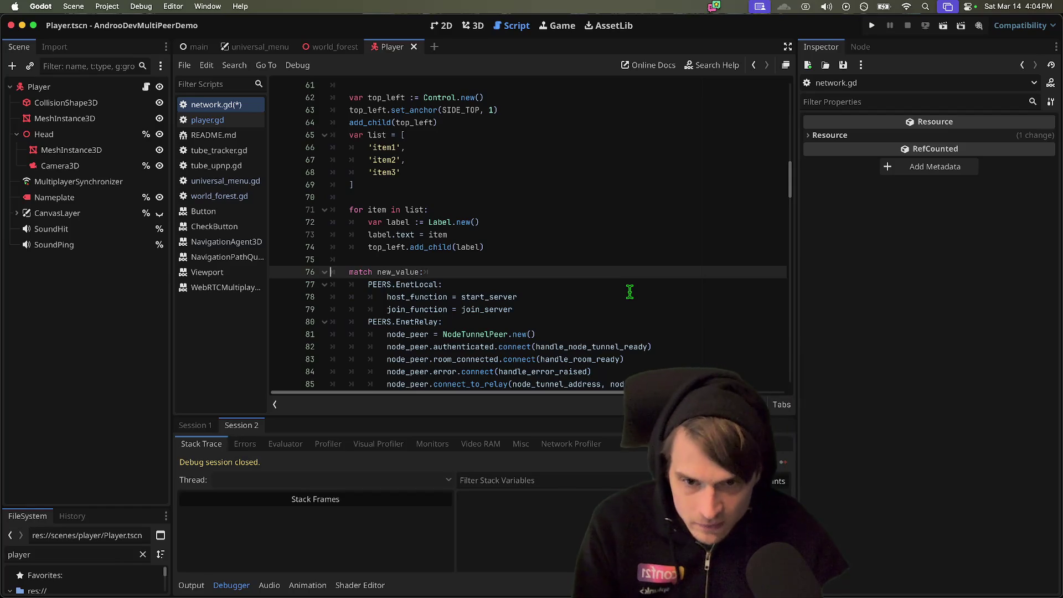
- Add a PLAYER.instantiate() line right after the label loop's add_child call
click(646, 247)
key(Return)
key(Return)
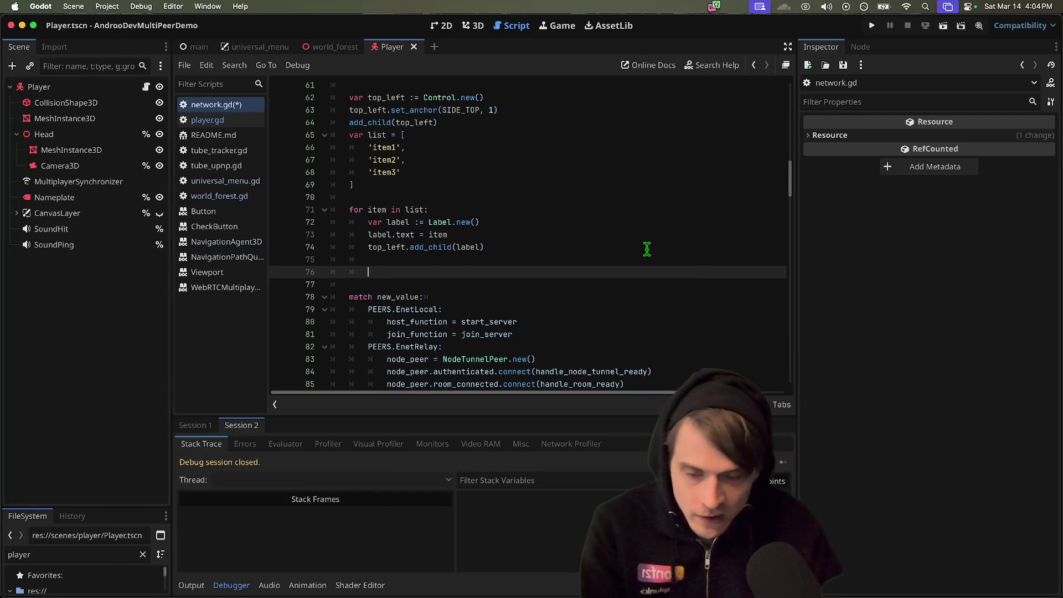
text(play)
key(Down)
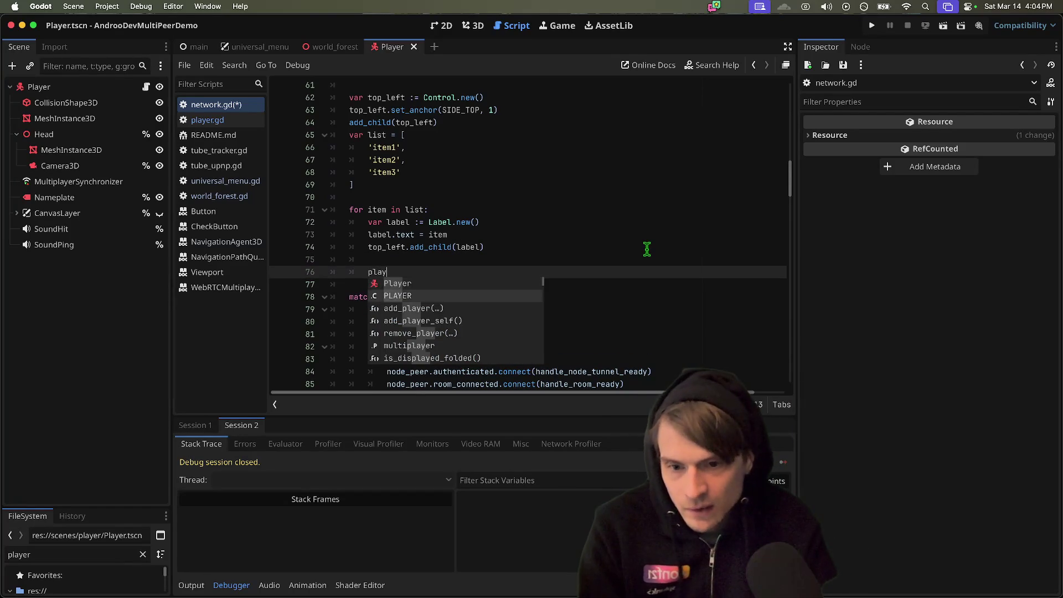
key(Return)
text(.in)
key(Return)
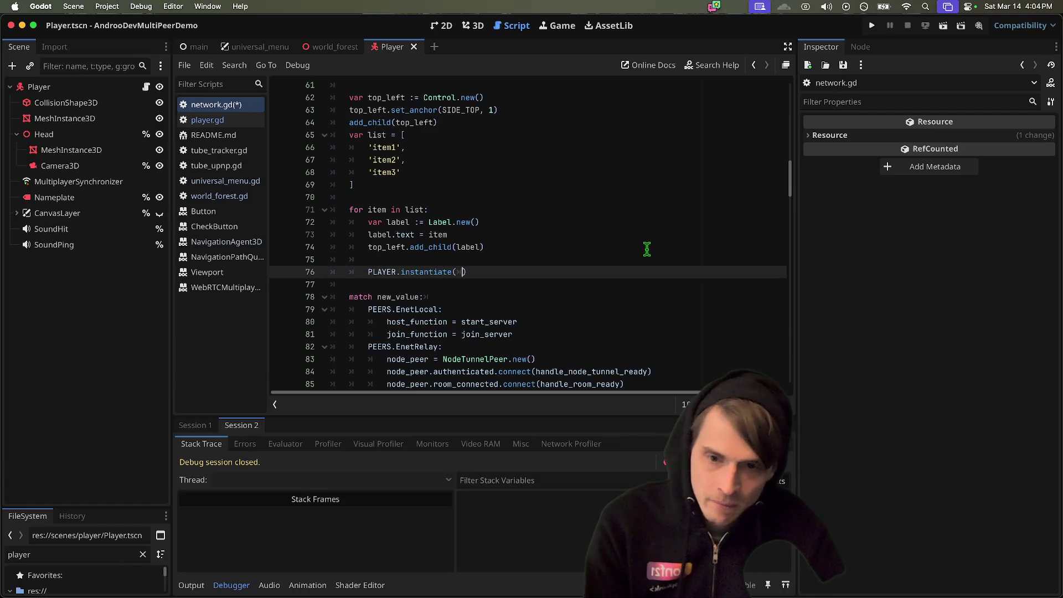
key(Home)
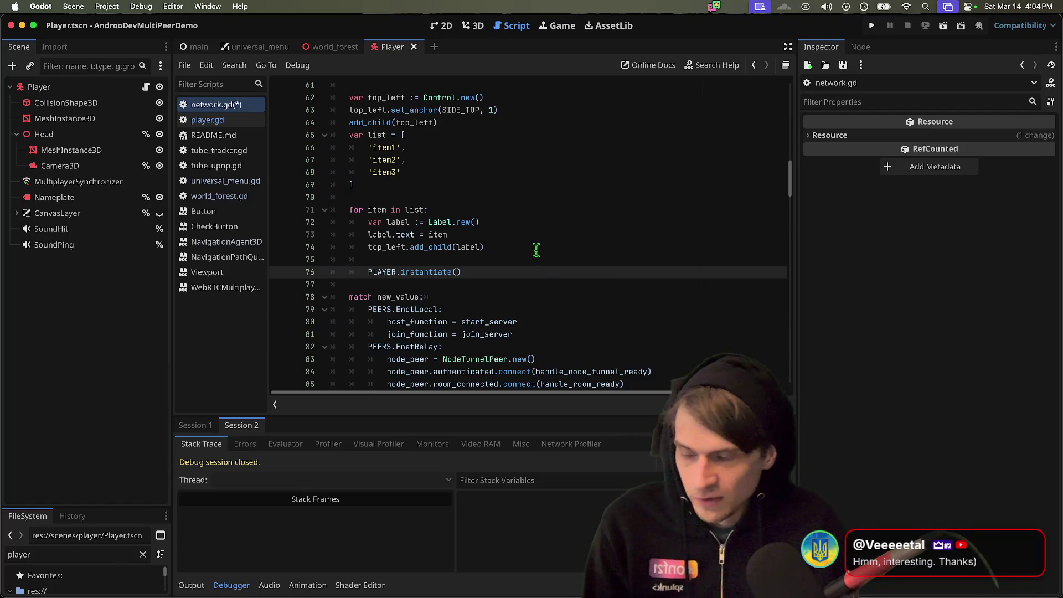
- Delete lines 62–76, the label loop and PLAYER.instantiate() code, from set_peer
mouse_move(526, 271)
mouse_down()
mouse_move(304, 208)
mouse_move(334, 100)
mouse_up()
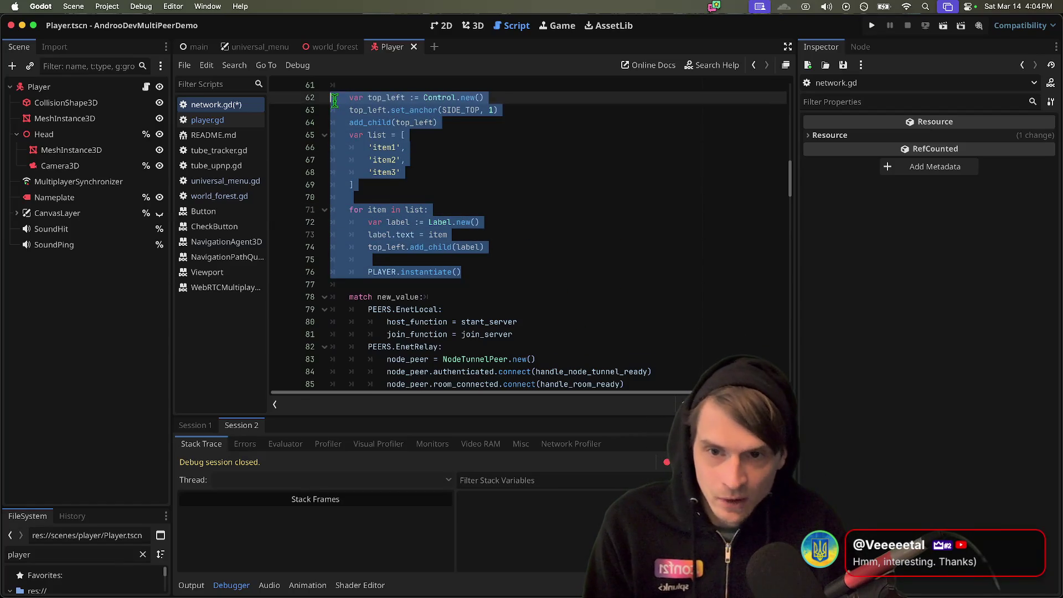
click(693, 275)
mouse_move(615, 268)
mouse_down()
mouse_move(603, 173)
mouse_move(593, 220)
mouse_up()
drag(524, 219, 251, 212)
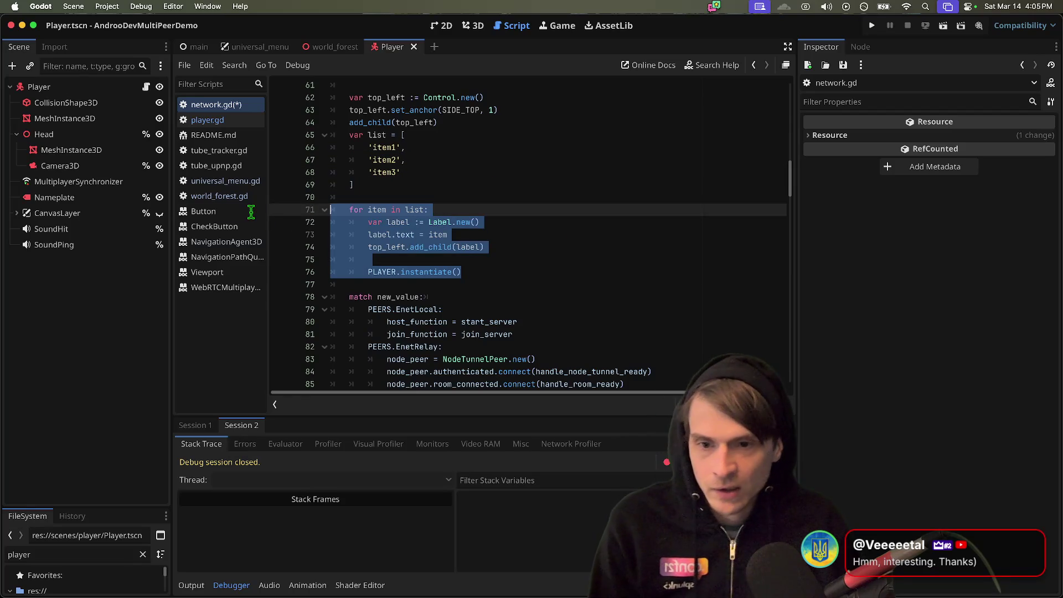
mouse_move(555, 279)
mouse_down()
mouse_move(287, 221)
mouse_move(280, 200)
mouse_up()
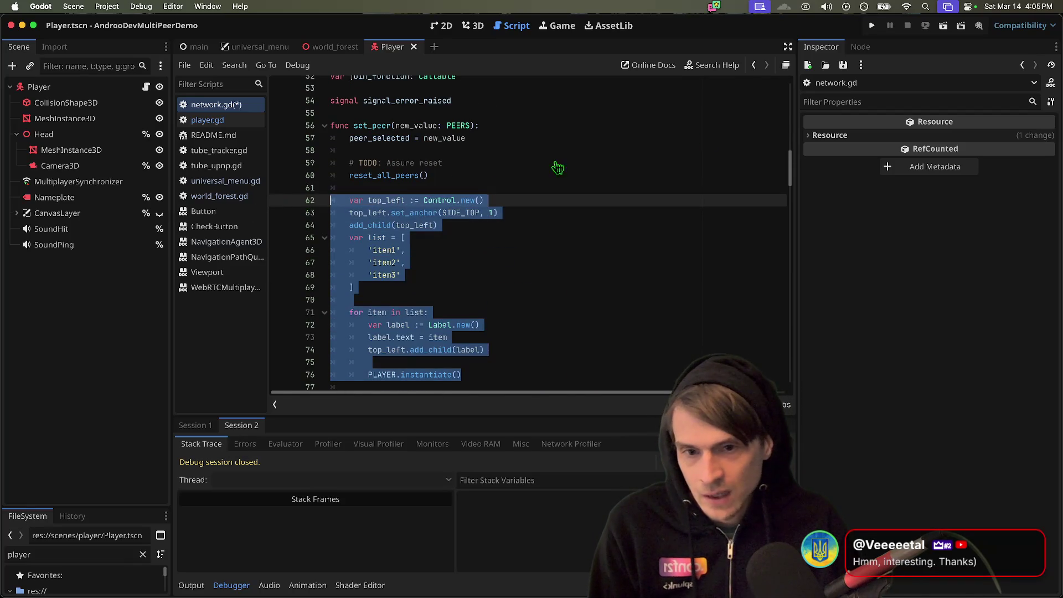
key(Delete)
key(Delete)
key(Delete)
key(Up)
key(Up)
key(Down)
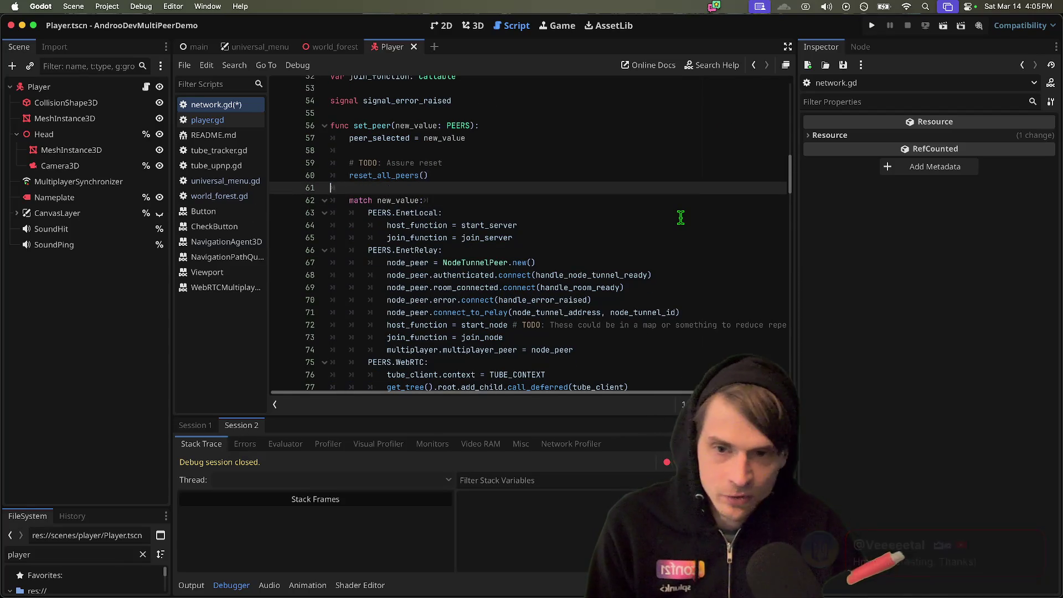
key(Up)
key(Up)
key(Up)
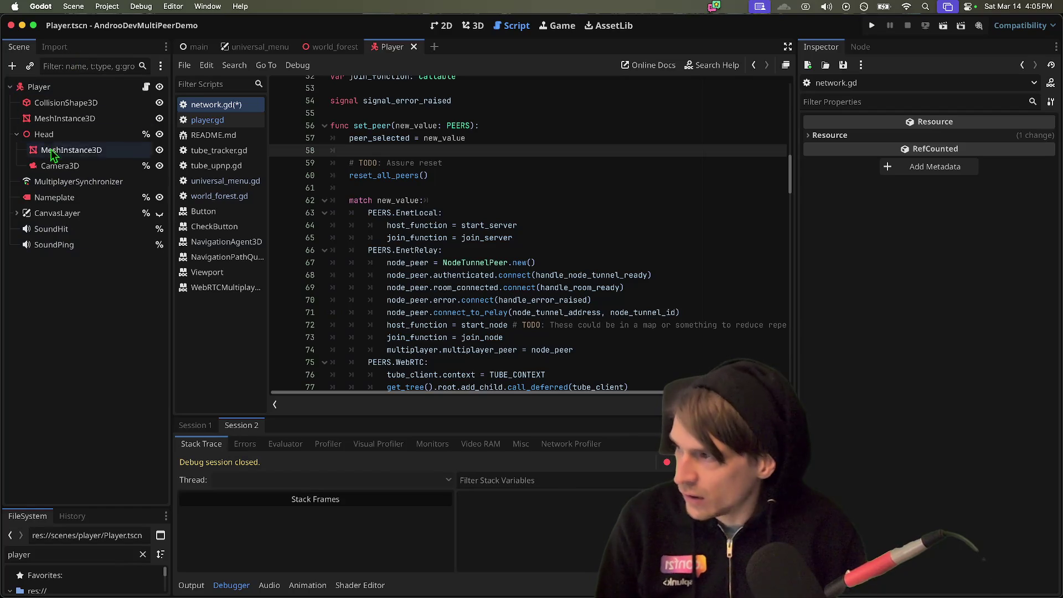
click(334, 46)
click(443, 26)
- View world_forest in 3D, check its Floor and Tree3 nodes, and reveal world_forest.tscn in FileSystem
click(468, 26)
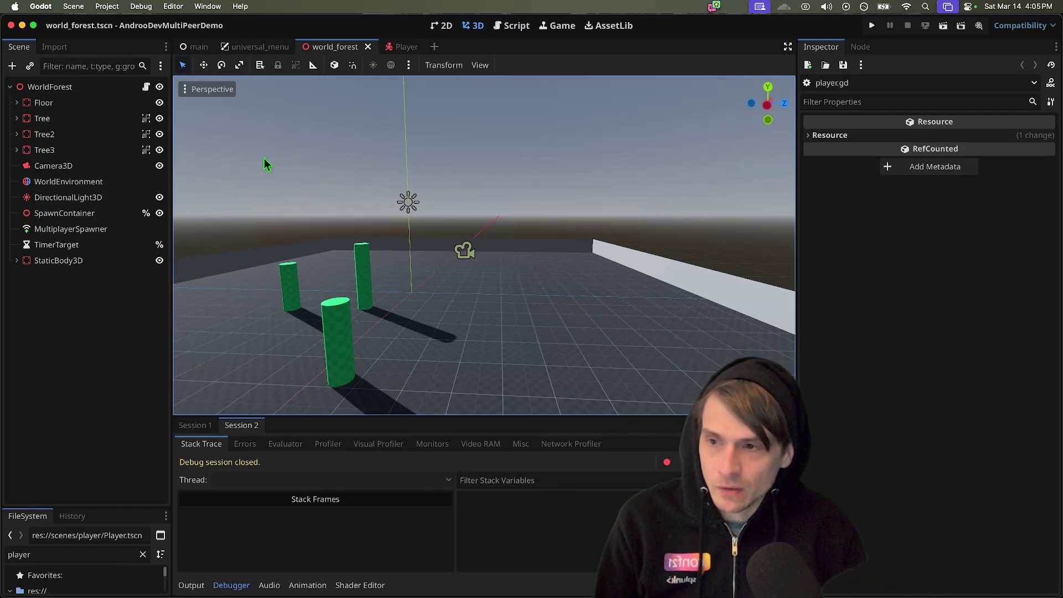
click(64, 90)
click(67, 102)
click(67, 118)
click(67, 150)
right_click(94, 93)
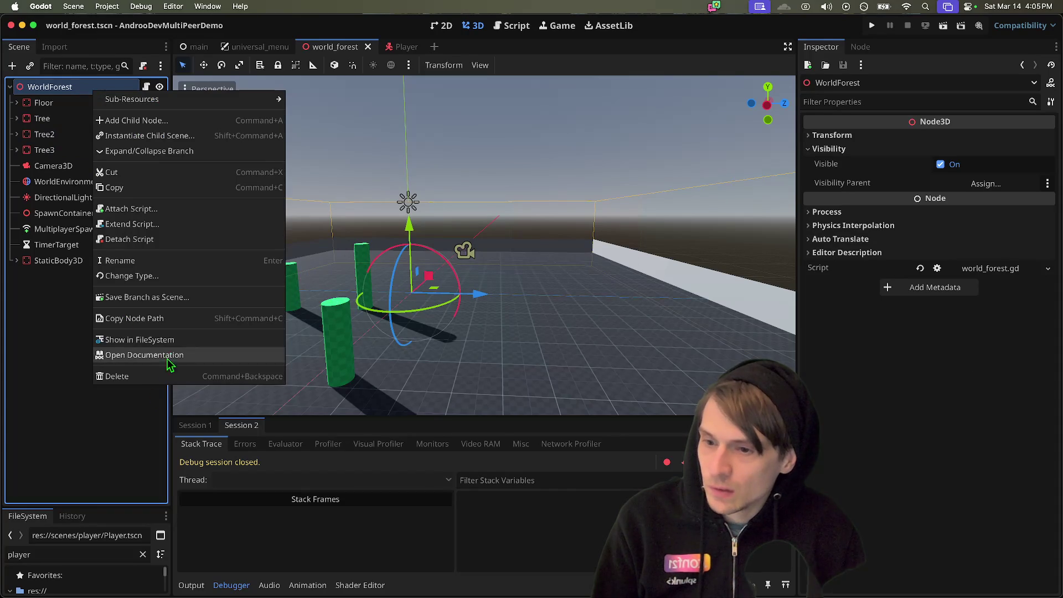
click(185, 343)
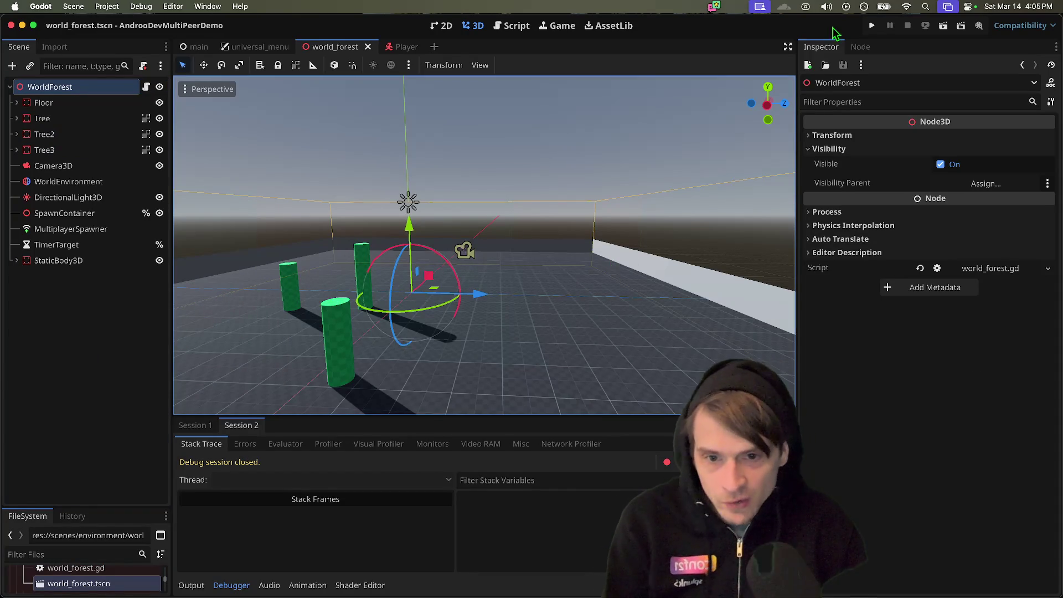
- Open scenes/environment/world_forest.tscn from Finder in Visual Studio Code
mouse_move(71, 595)
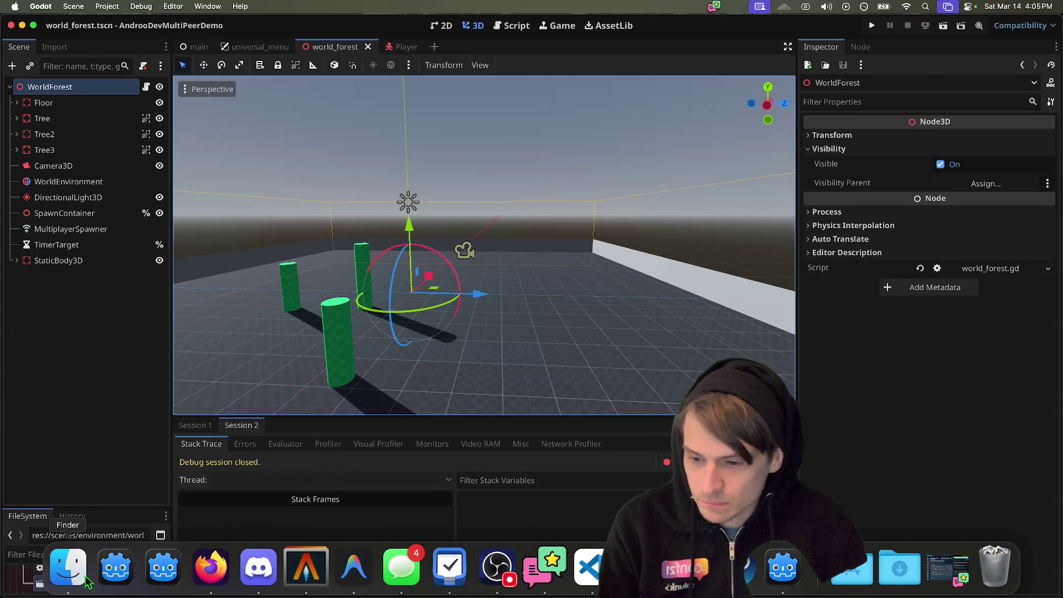
click(71, 573)
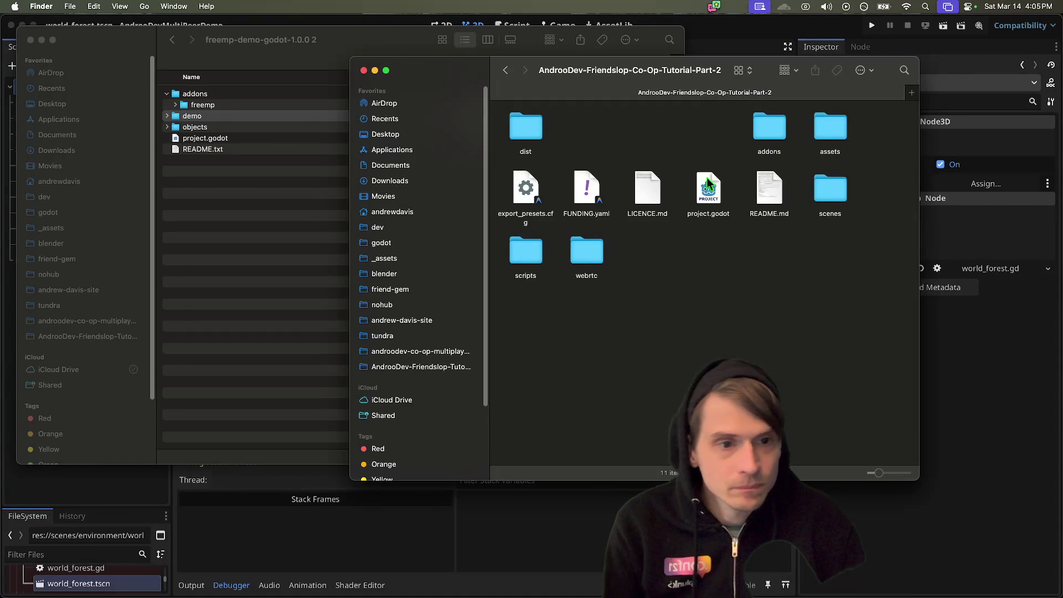
double_click(841, 203)
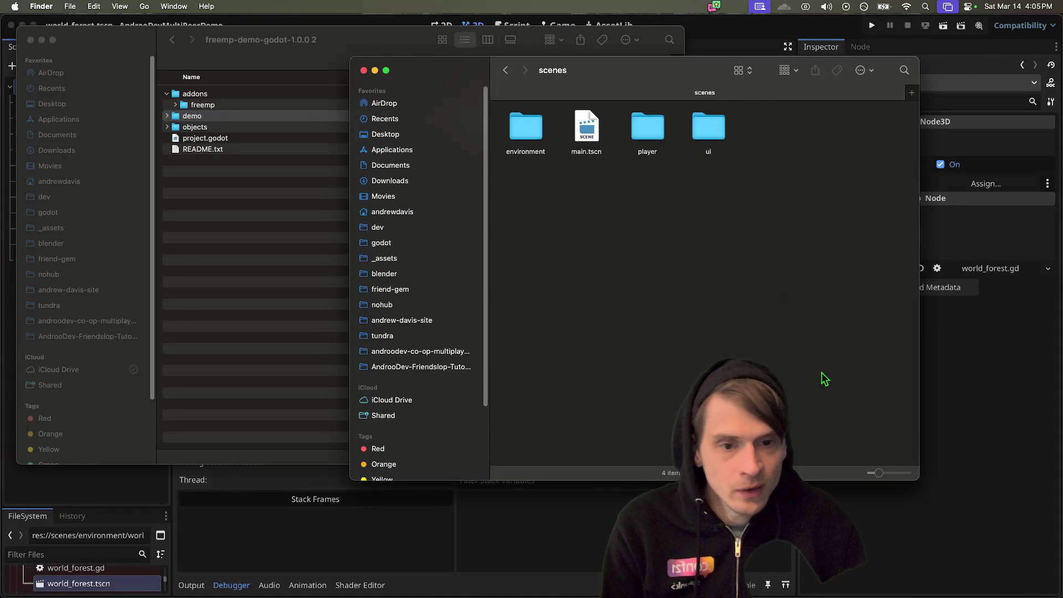
double_click(512, 141)
mouse_move(647, 191)
mouse_down()
mouse_move(692, 532)
mouse_move(401, 569)
mouse_move(589, 561)
mouse_up()
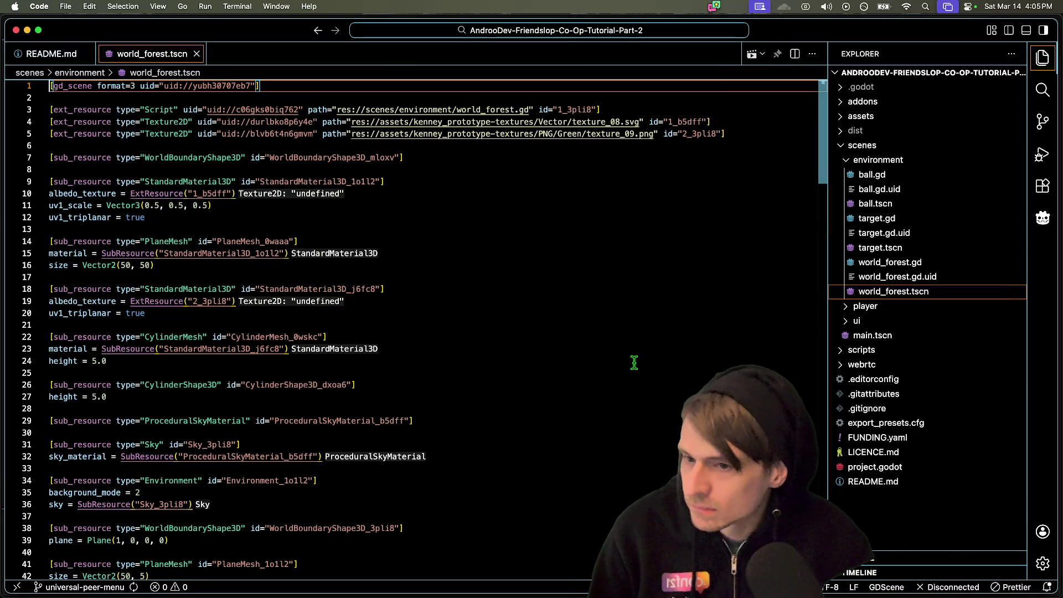
- Highlight the StandardMaterial3D and WorldBoundaryShape3D_mloxv references in world_forest.tscn
double_click(197, 288)
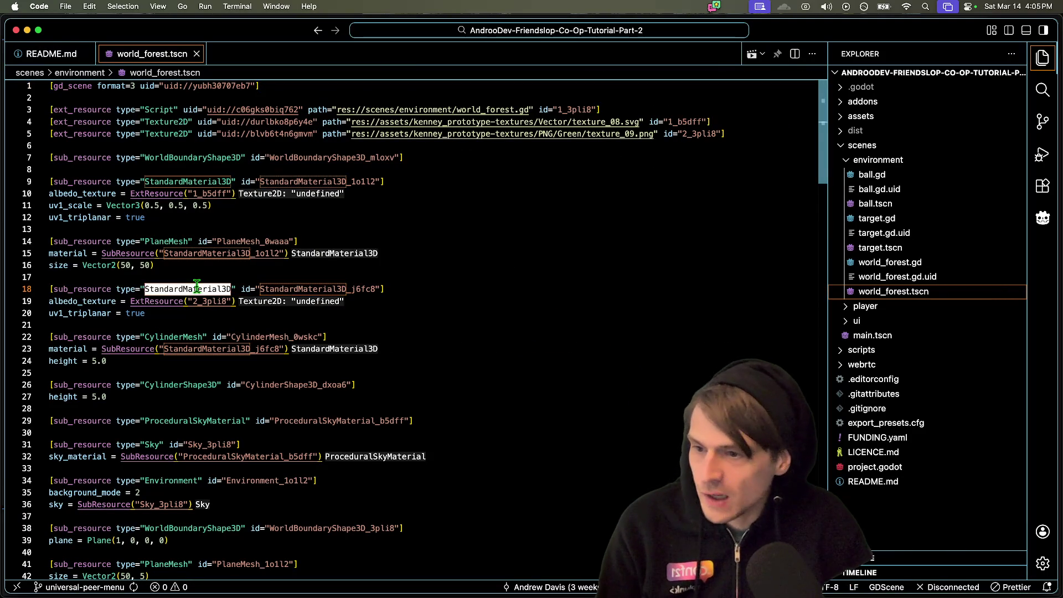
double_click(191, 158)
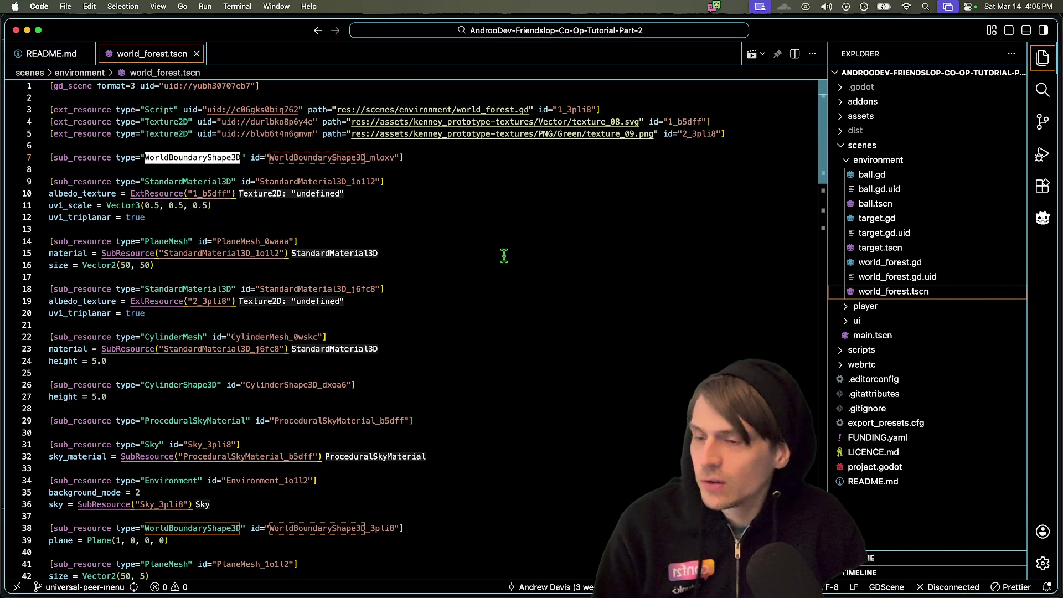
click(116, 145)
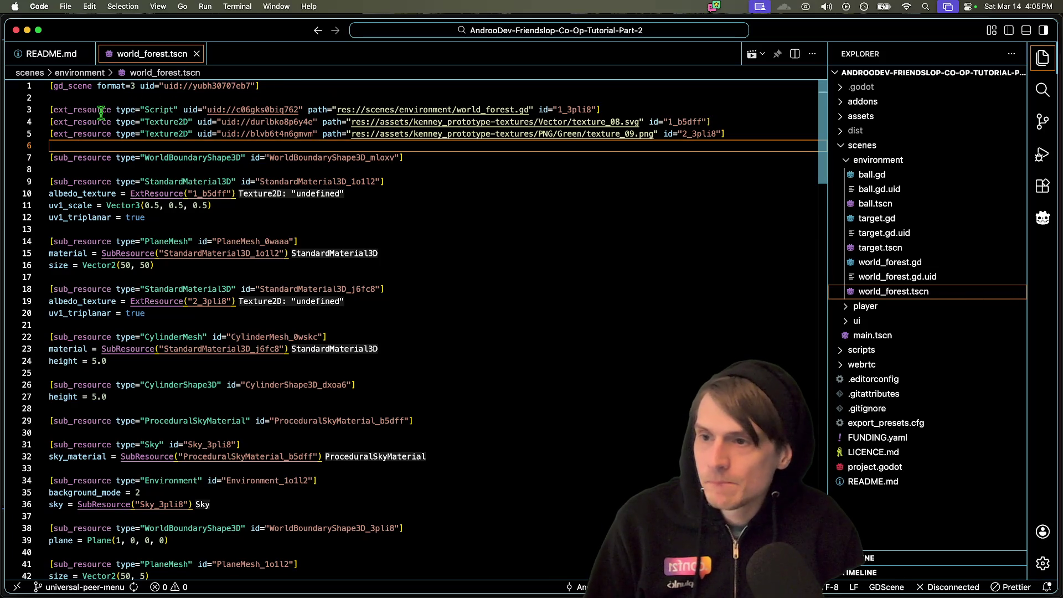
double_click(322, 158)
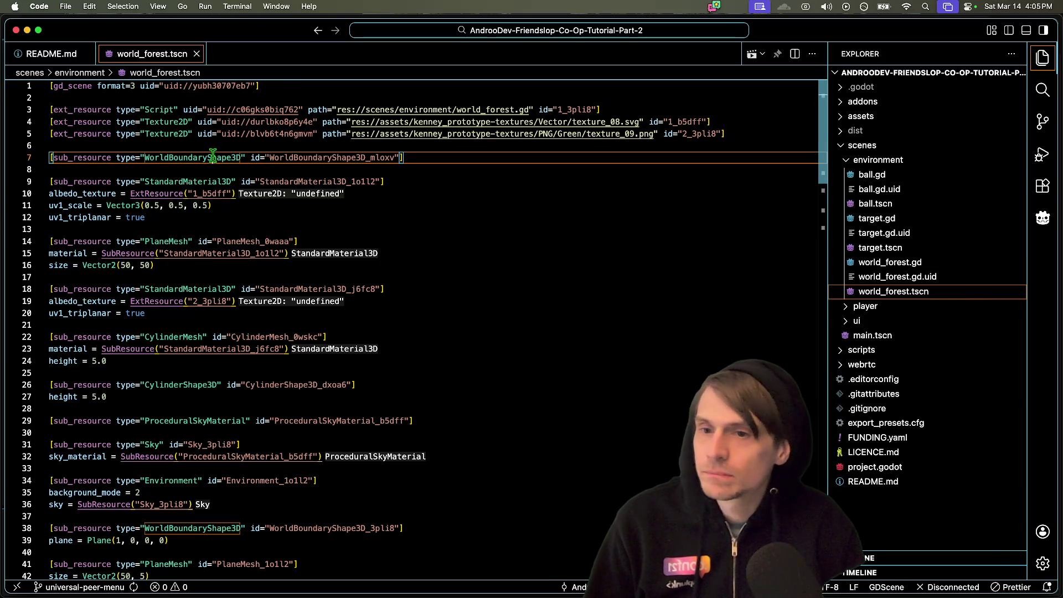
scroll(333, 383, down, 10)
scroll(333, 383, down, 5)
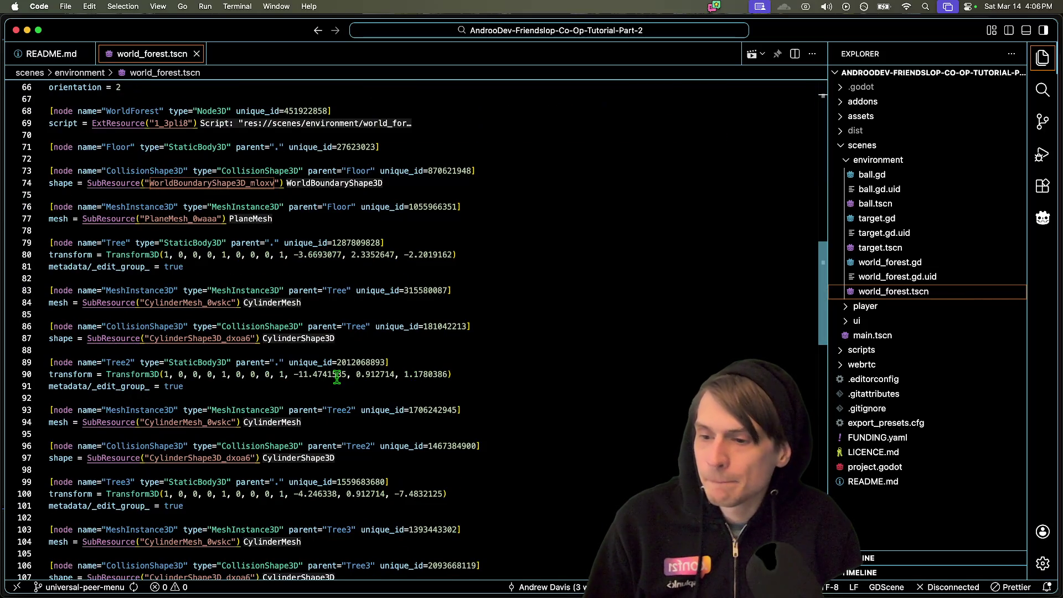
- Examine the Tree2 node's lines and scroll through the remaining scene nodes
drag(93, 367, 145, 363)
click(317, 374)
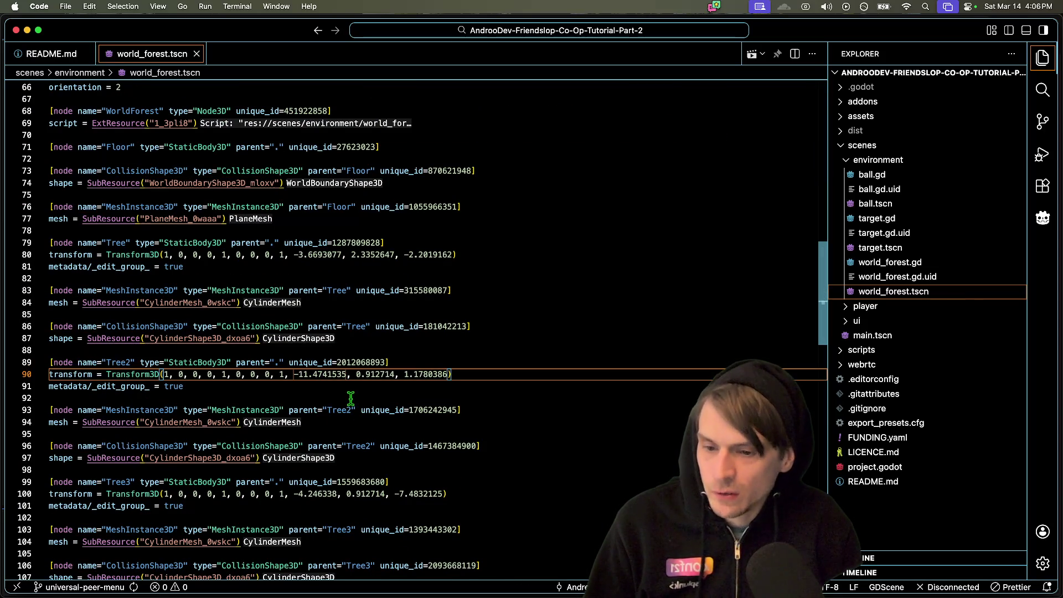
drag(349, 399, 6, 365)
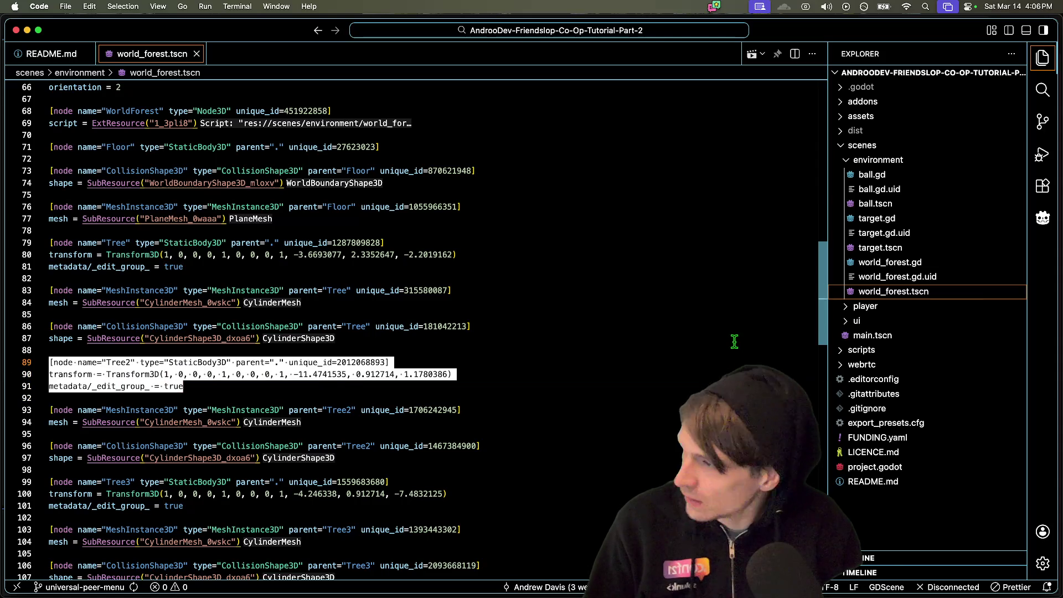
click(620, 301)
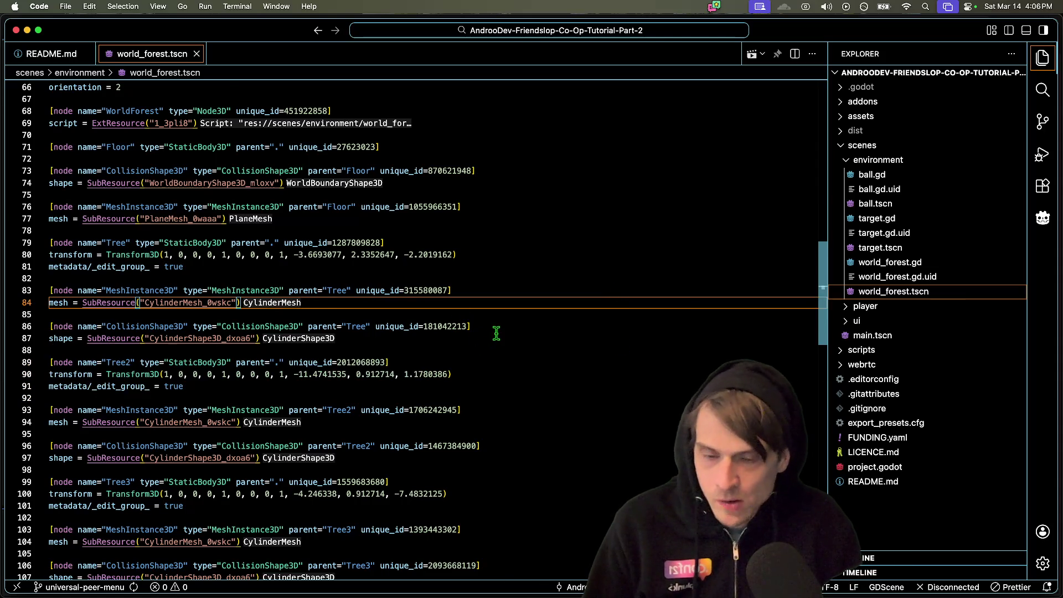
scroll(496, 333, down, 15)
scroll(379, 201, down, 6)
scroll(376, 205, up, 11)
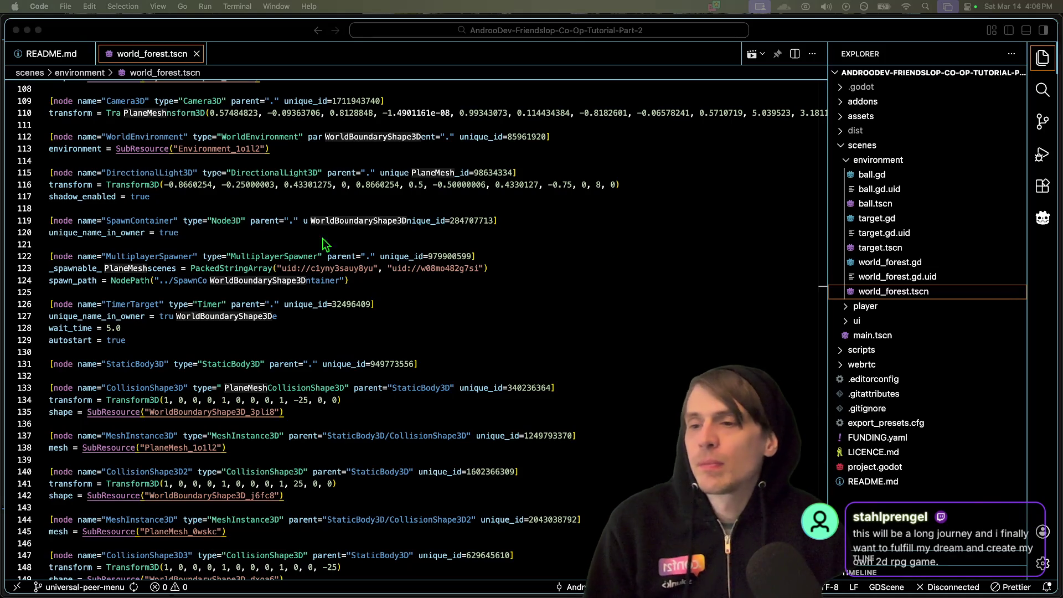
scroll(595, 246, up, 15)
- Close world_forest.tscn and switch back to the Godot editor
key(super+w)
key(super+Tab)
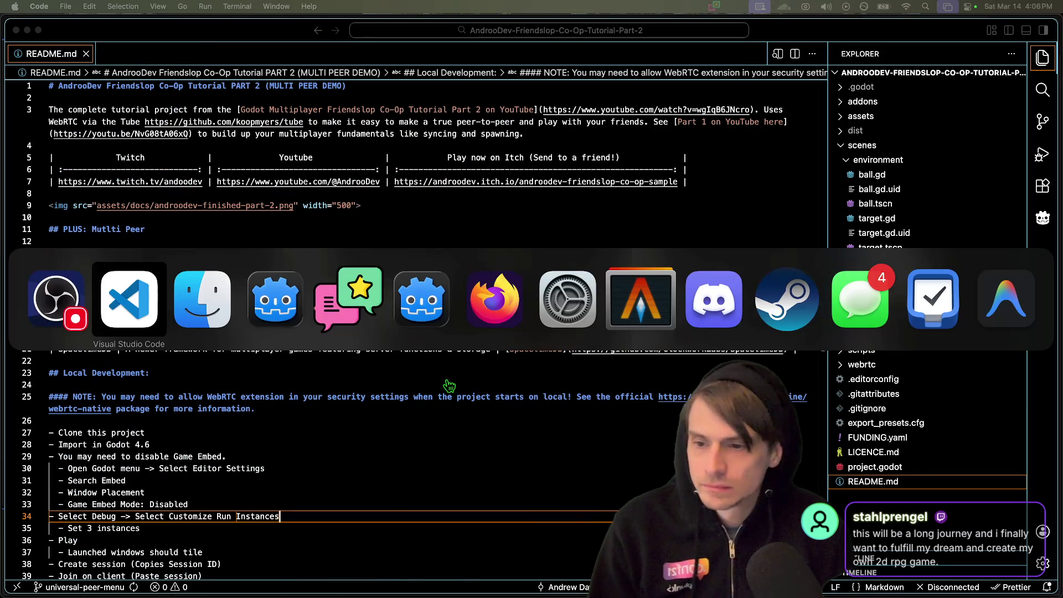
key(super+Tab)
key(super+Tab)
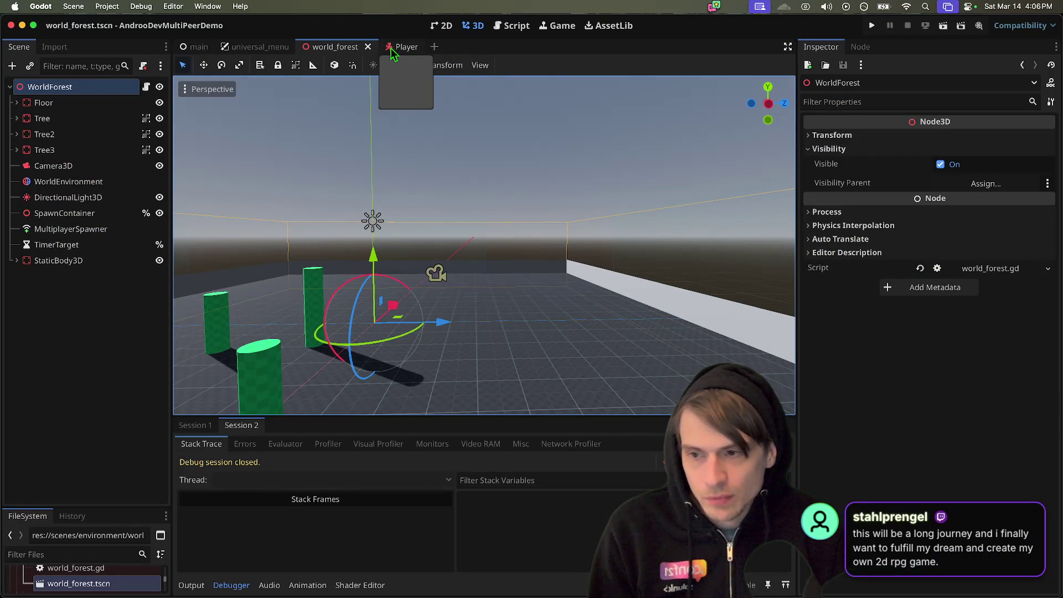
- Run gst in the terminal and diff the changed player.gd
click(58, 392)
key(super+Tab)
key(super+Tab)
key(super+Tab)
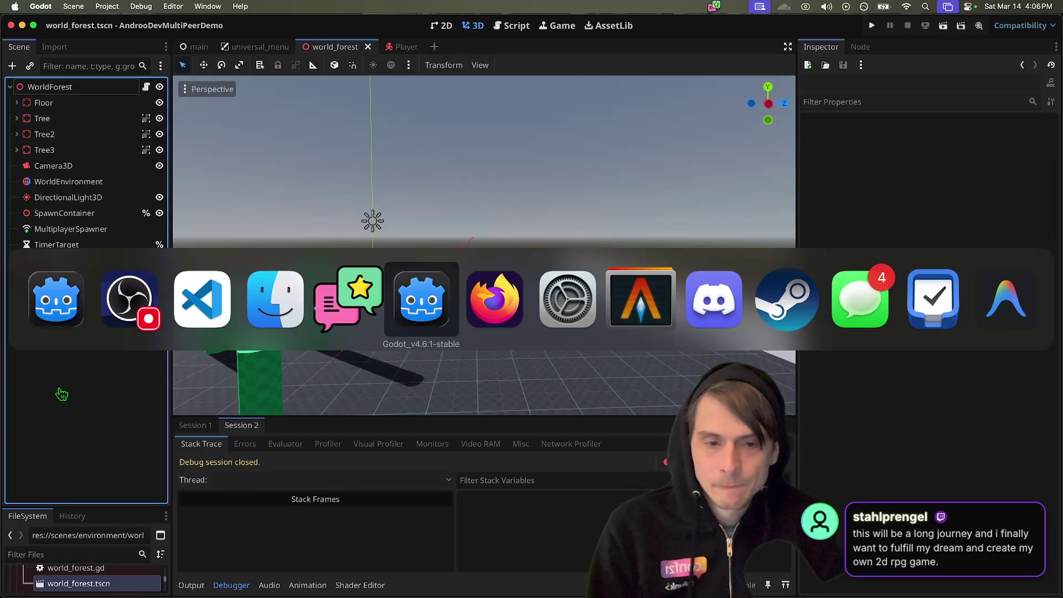
text(gst)
key(Return)
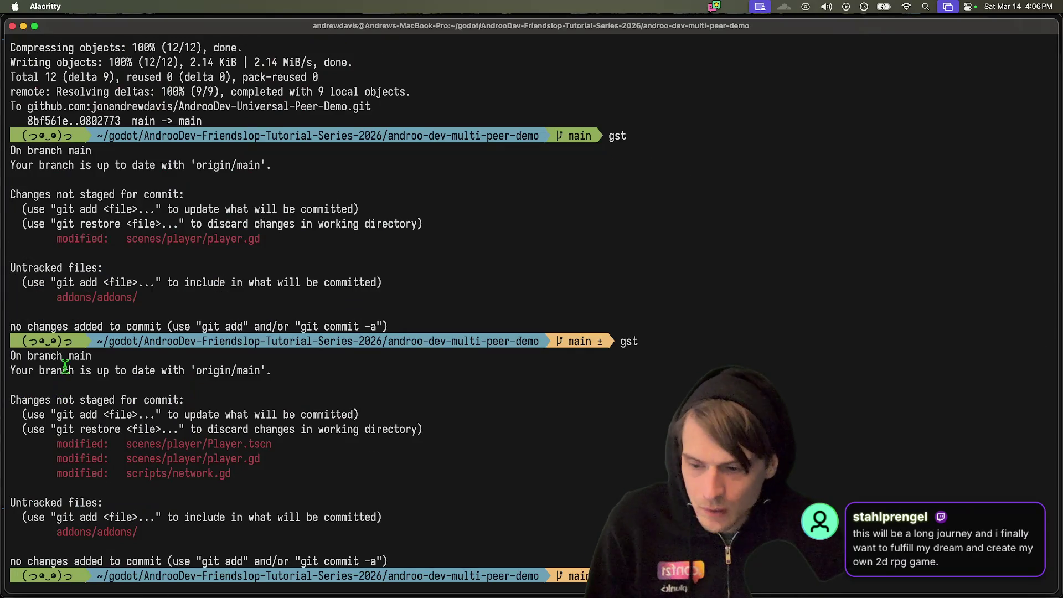
double_click(174, 458)
click(189, 470)
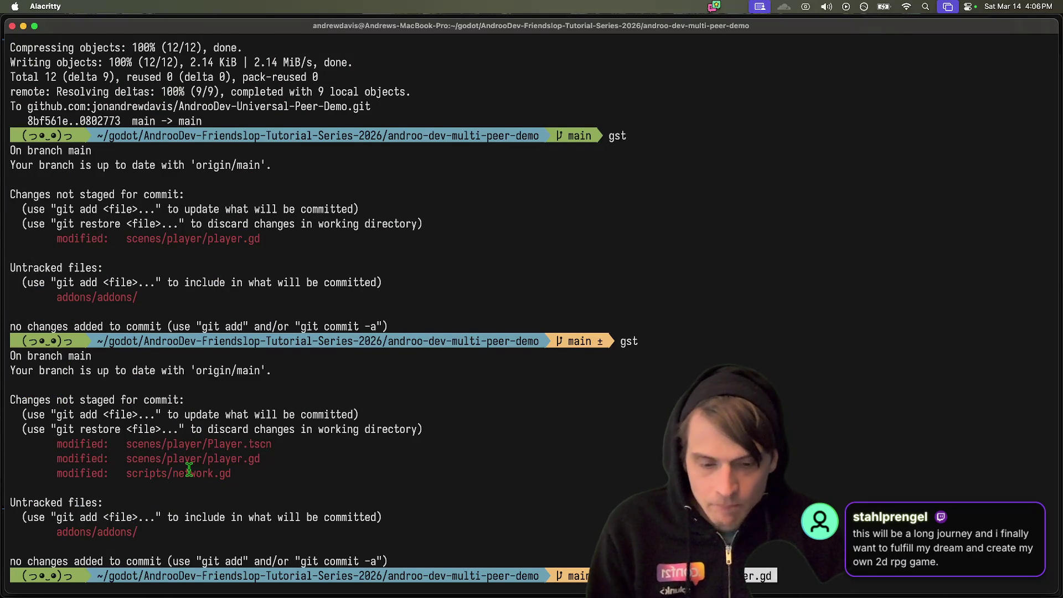
key(Return)
- Review the full git diff, including the CanvasLayer visibility change, then return to Godot
text(qgd)
key(Return)
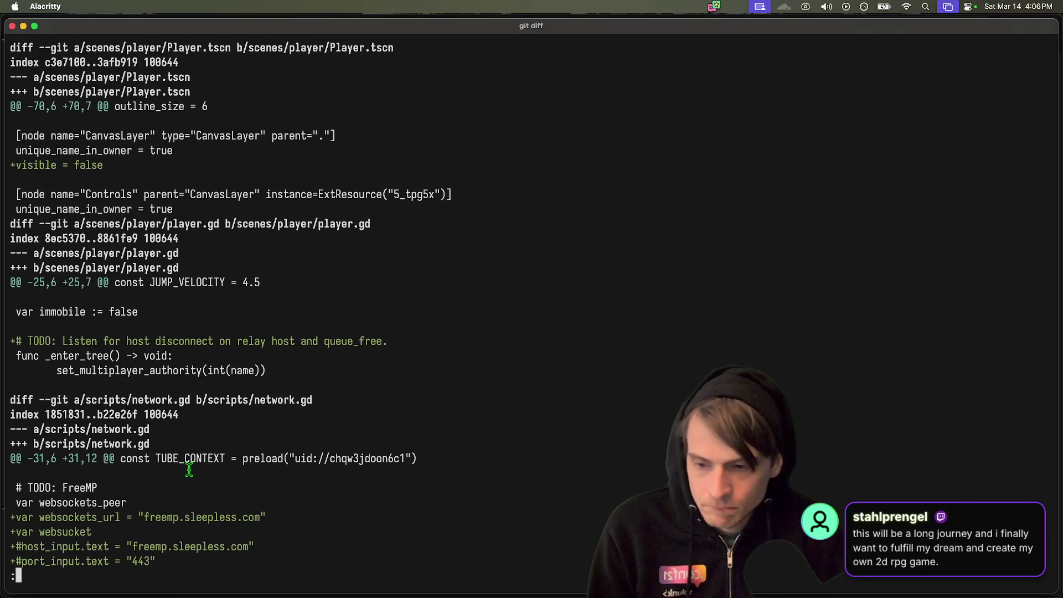
scroll(226, 342, down, 2)
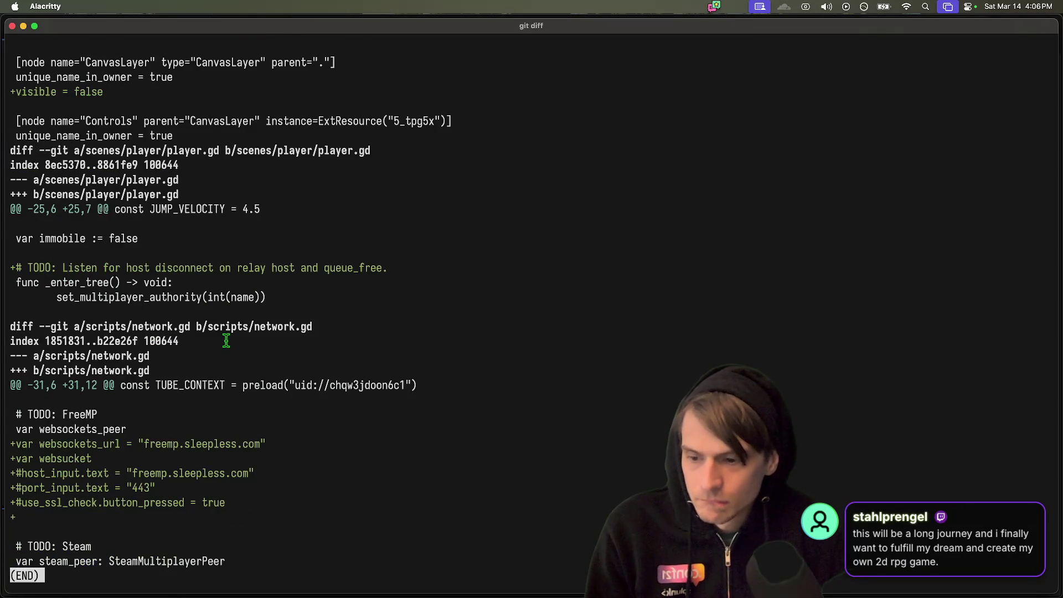
scroll(226, 340, up, 2)
mouse_move(37, 161)
mouse_down()
mouse_move(98, 153)
mouse_move(84, 165)
mouse_up()
scroll(84, 165, down, 2)
key(q)
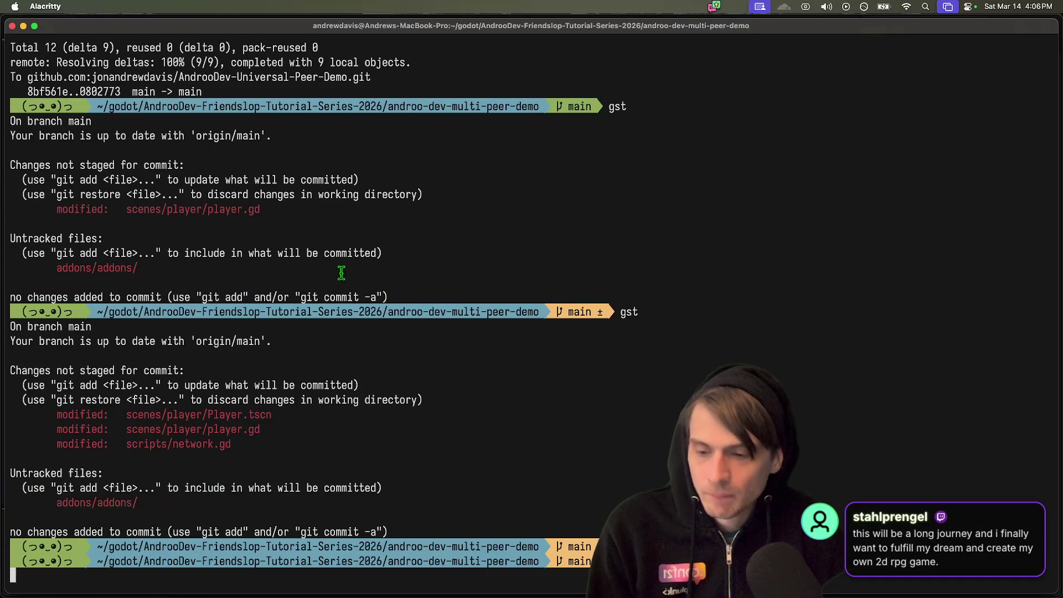
key(super+Tab)
key(super+Tab)
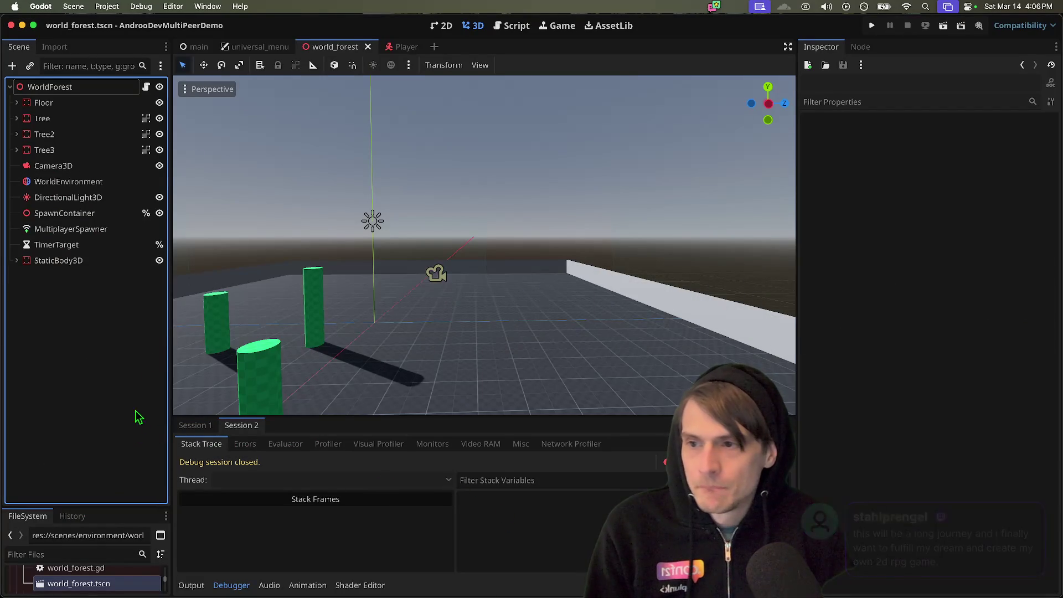
- Close the Player scene and open scripts/network.gd from the enlarged FileSystem dock
click(401, 47)
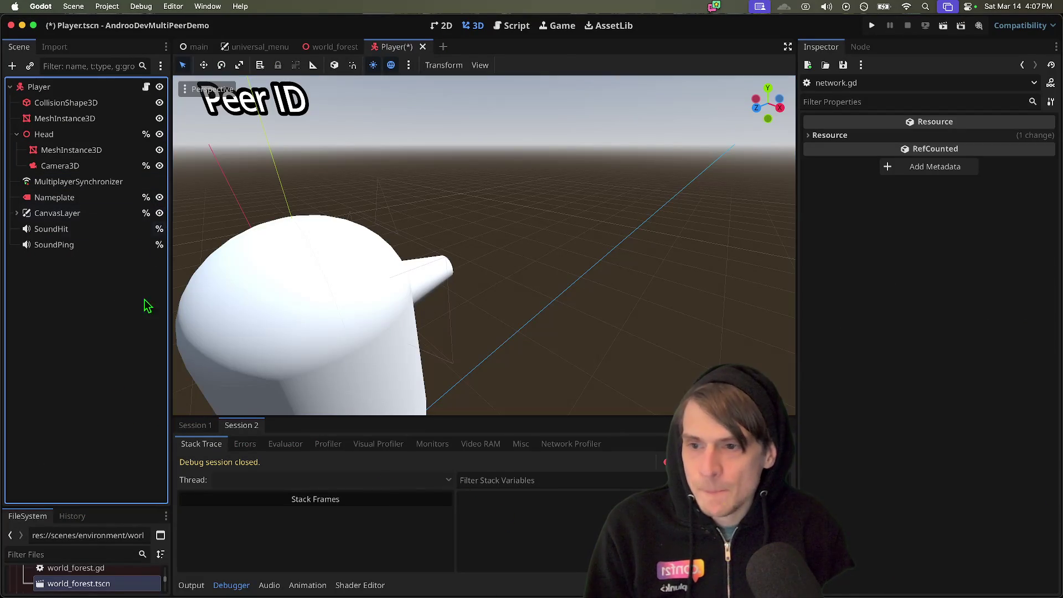
middle_click(389, 49)
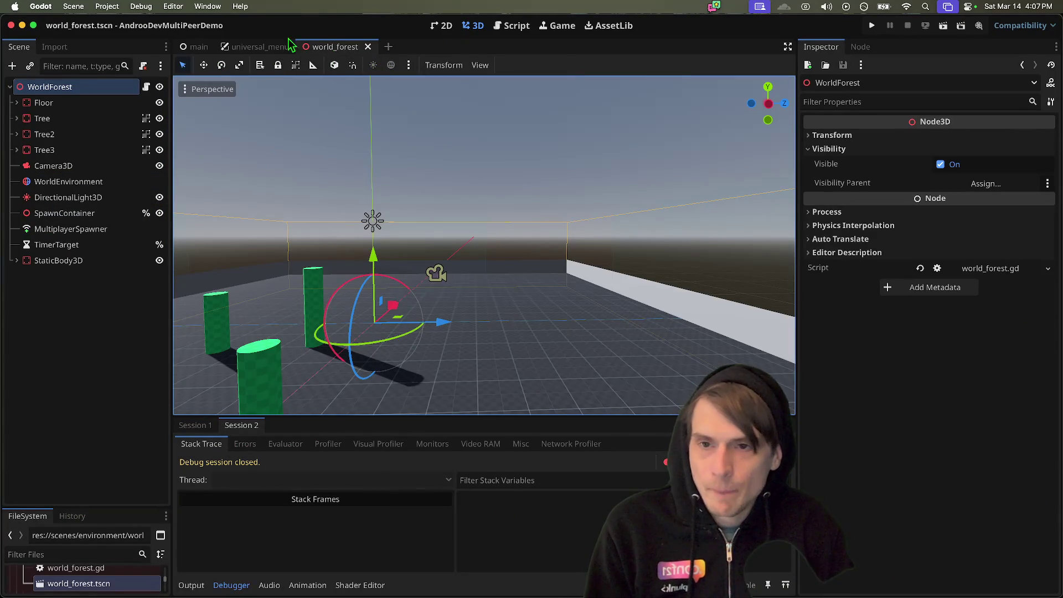
click(234, 49)
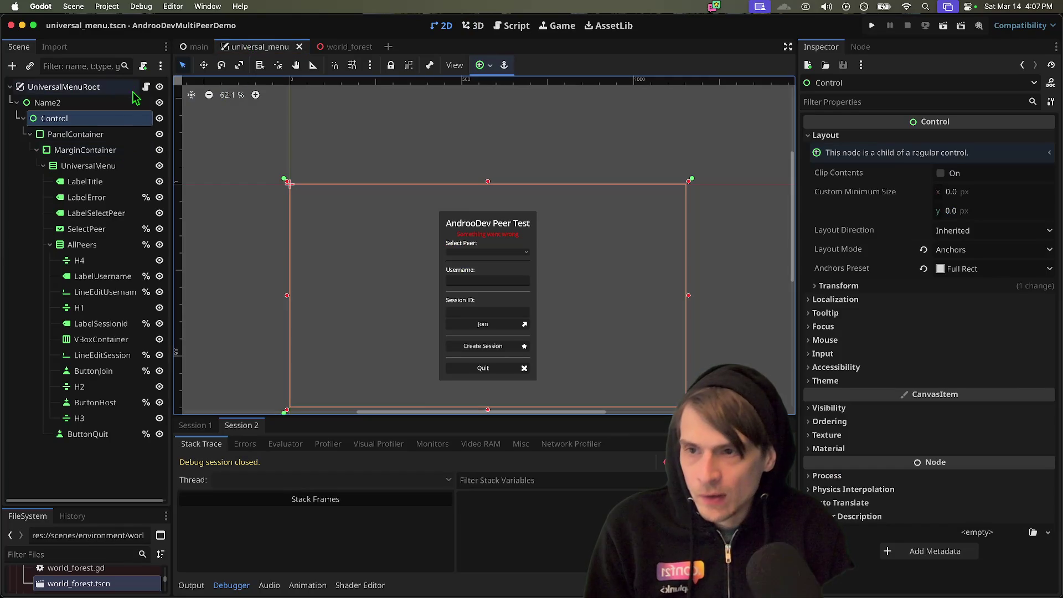
drag(115, 502, 119, 224)
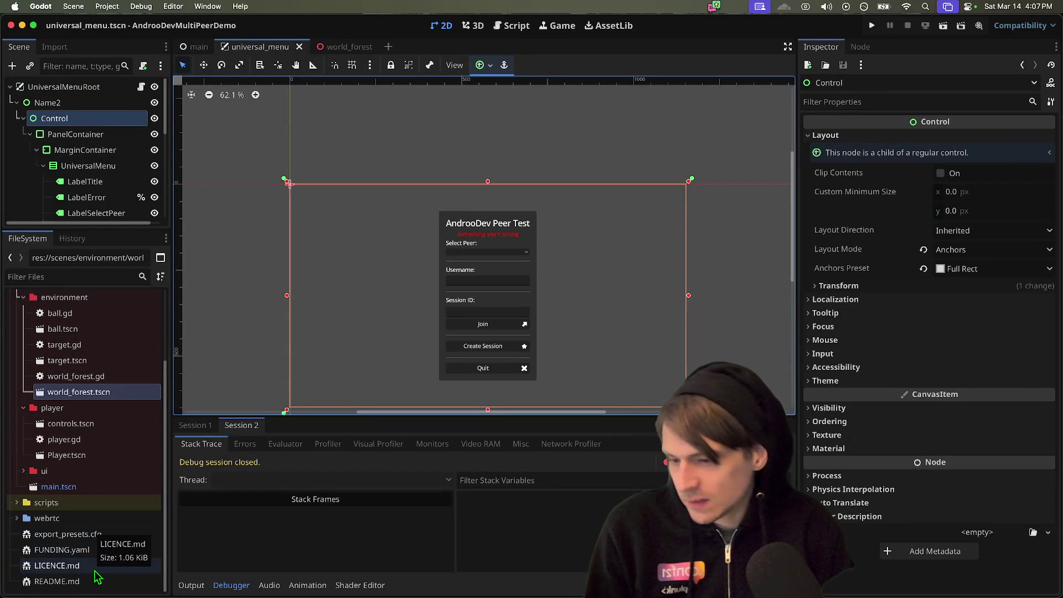
double_click(136, 503)
double_click(123, 535)
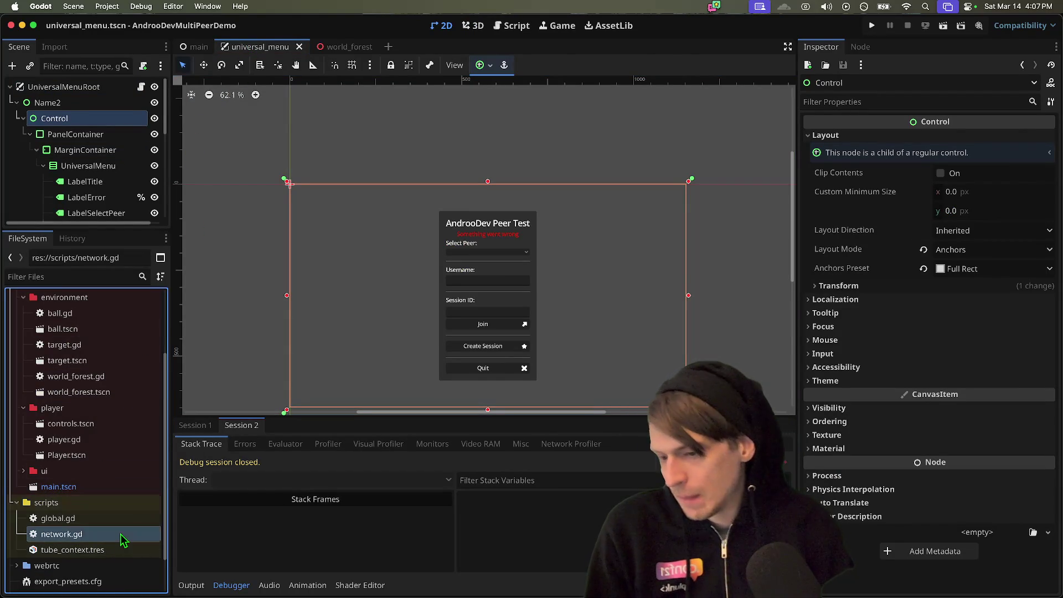
- Inspect the commented-out websocket and port_input lines in network.gd, then switch to the other project
scroll(538, 164, up, 8)
mouse_move(546, 162)
mouse_down()
mouse_move(550, 198)
mouse_move(552, 160)
mouse_up()
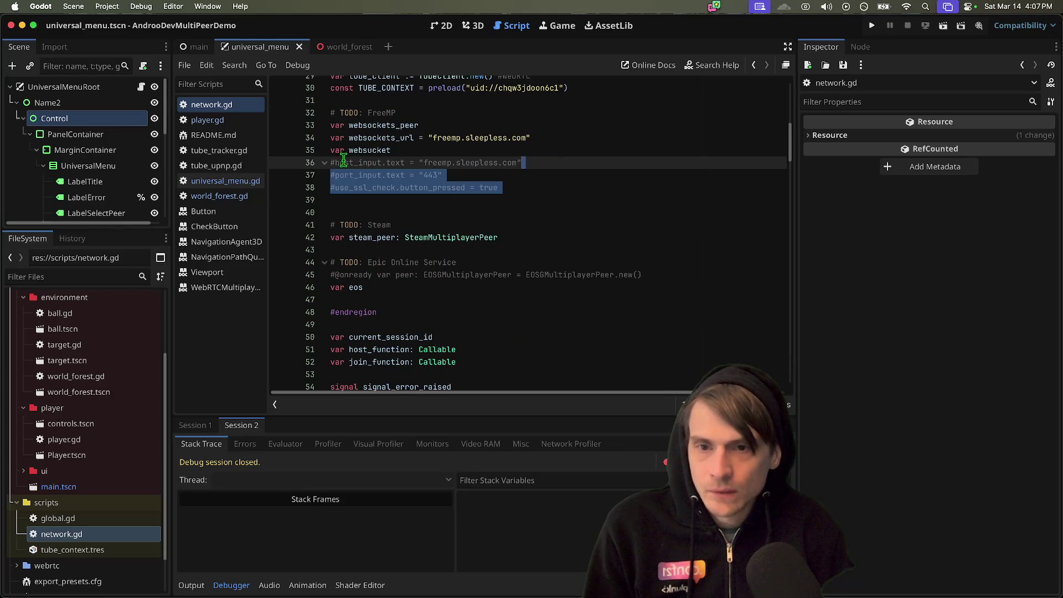
double_click(370, 150)
double_click(363, 175)
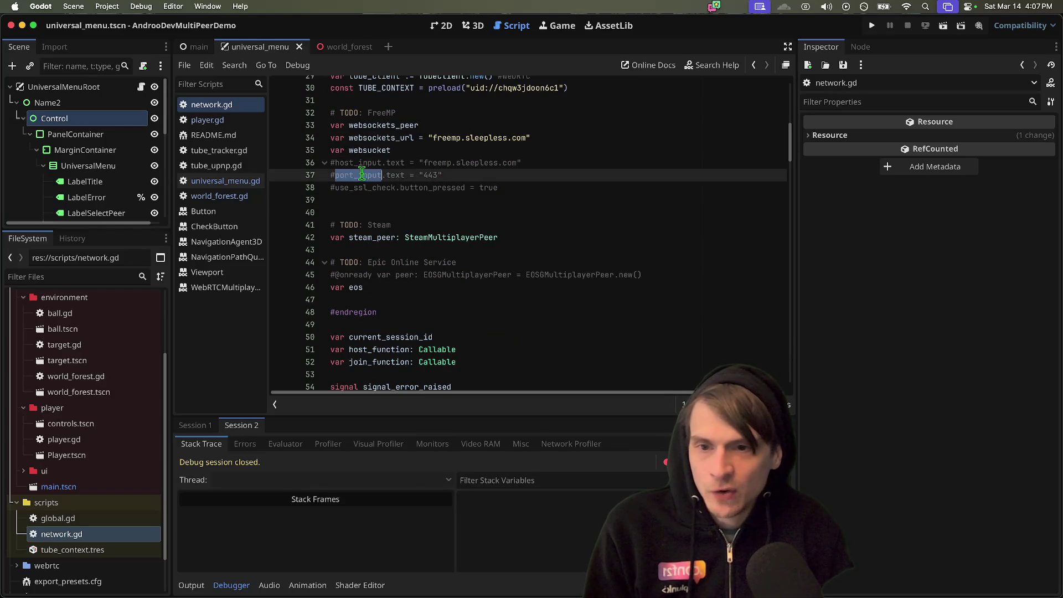
click(551, 188)
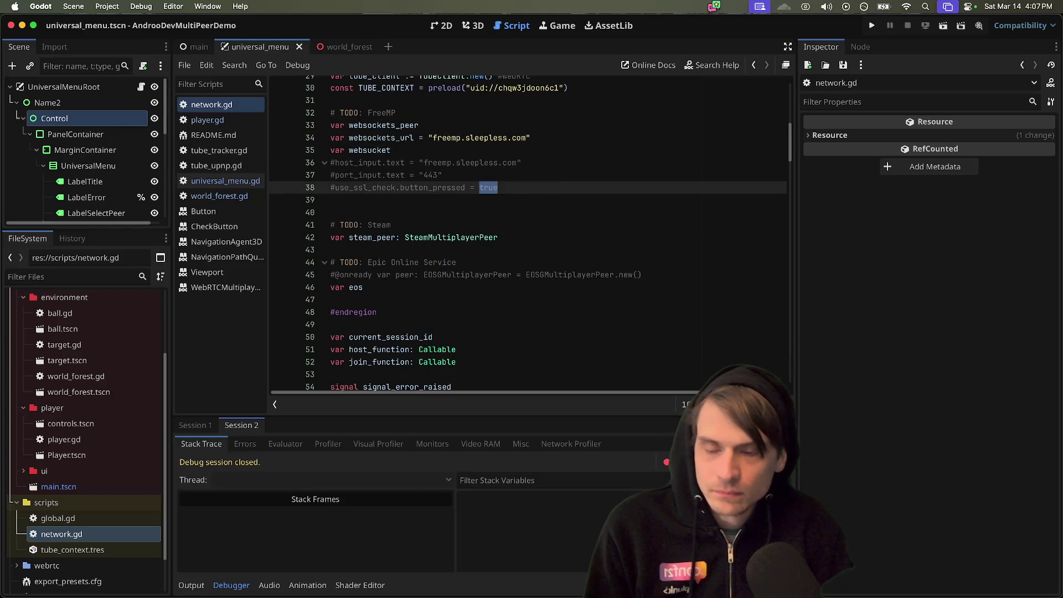
click(858, 573)
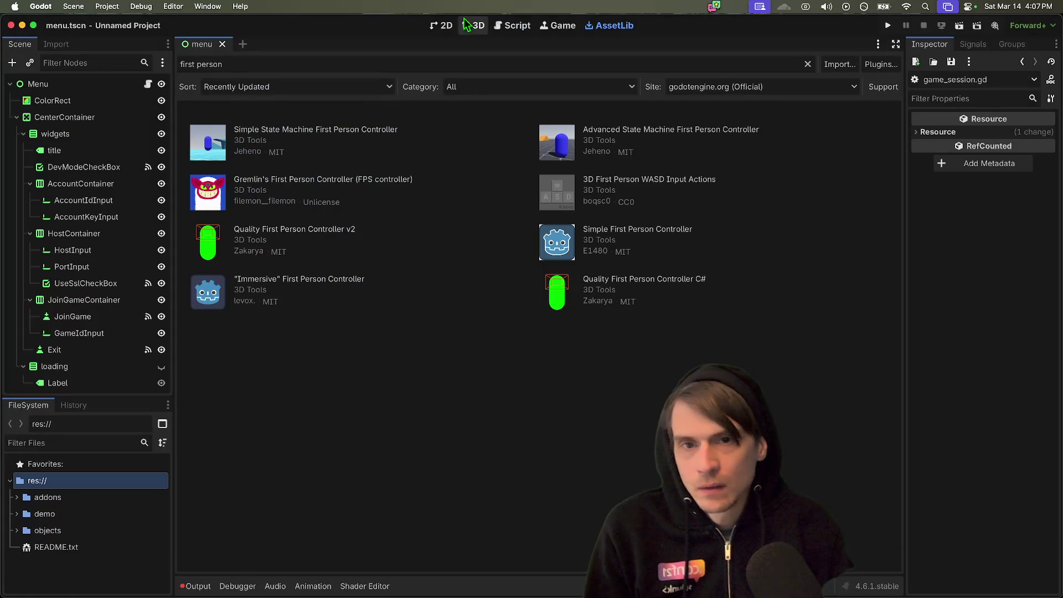
- Open menu.gd and trace host_input, port_input and port_str in go_game
click(441, 26)
click(511, 26)
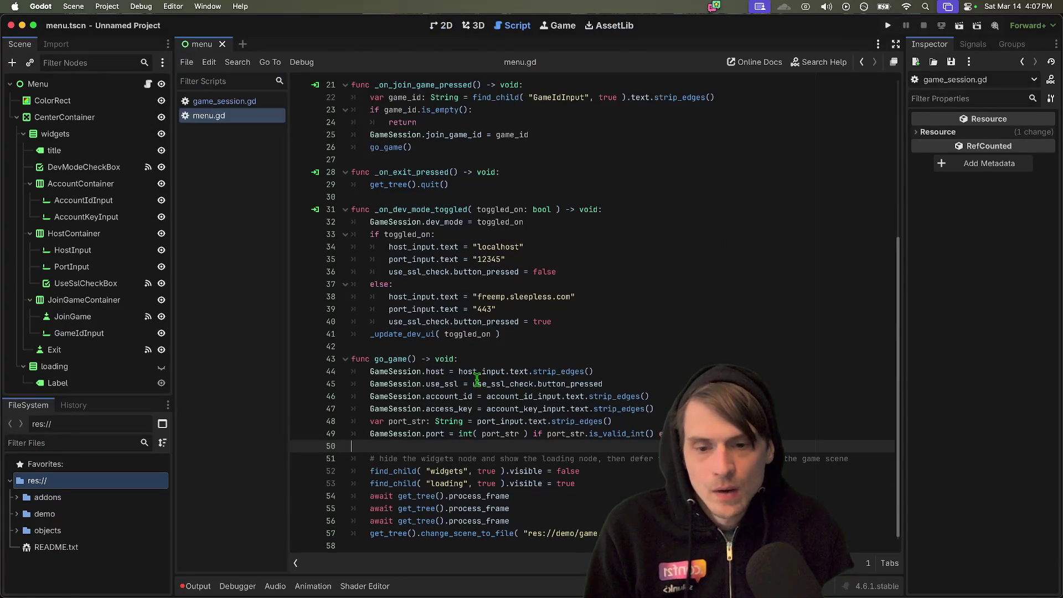
click(443, 383)
drag(459, 372, 505, 376)
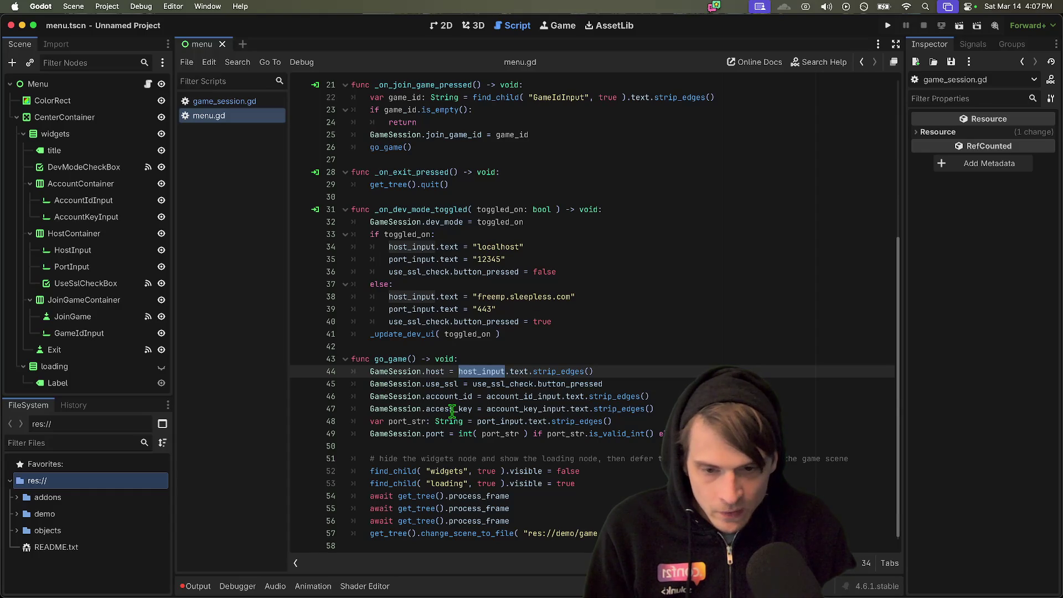
double_click(516, 370)
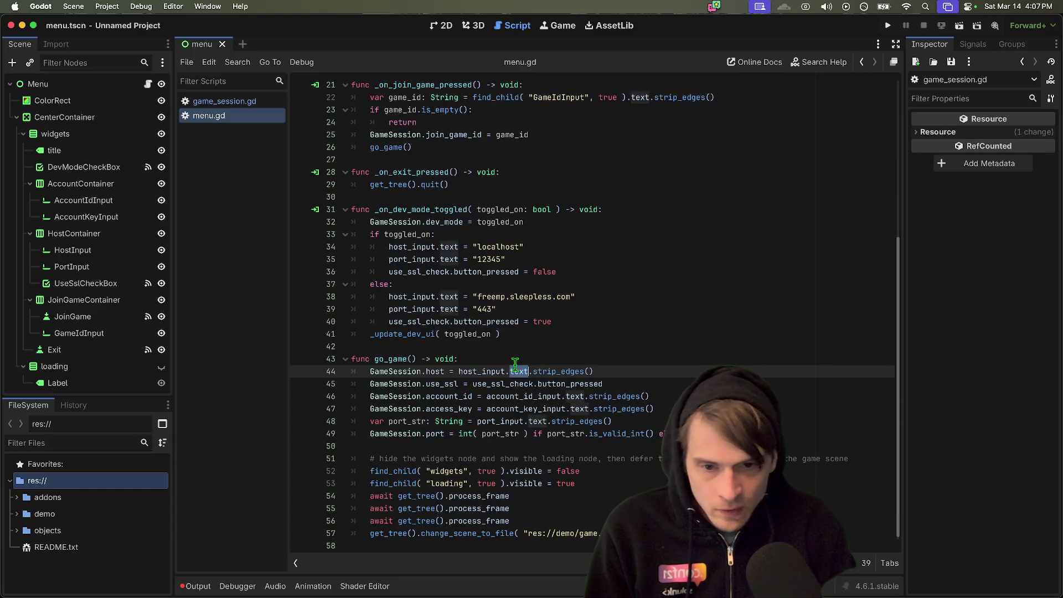
double_click(416, 298)
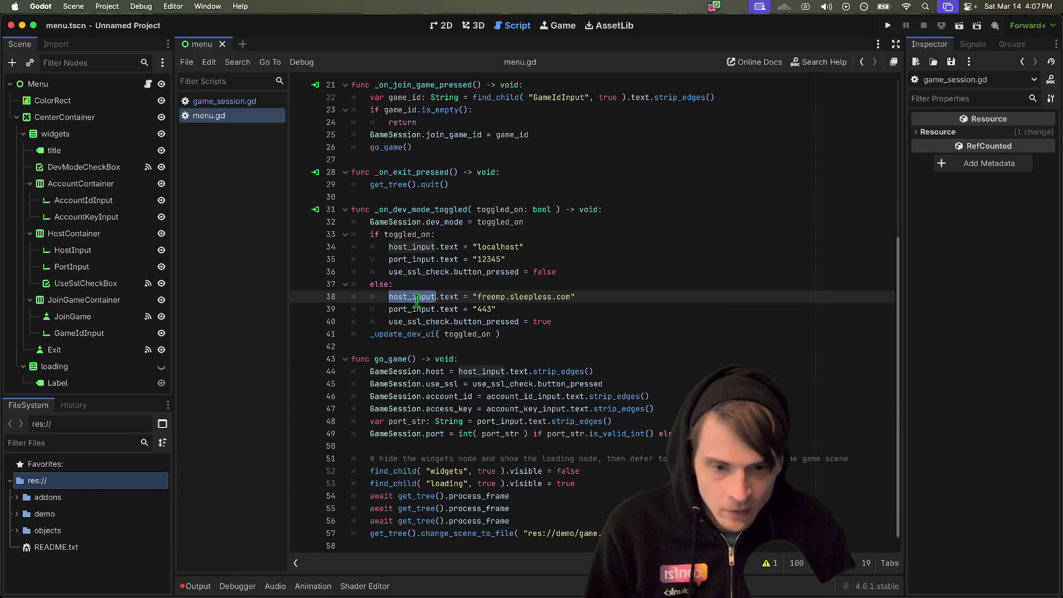
double_click(418, 308)
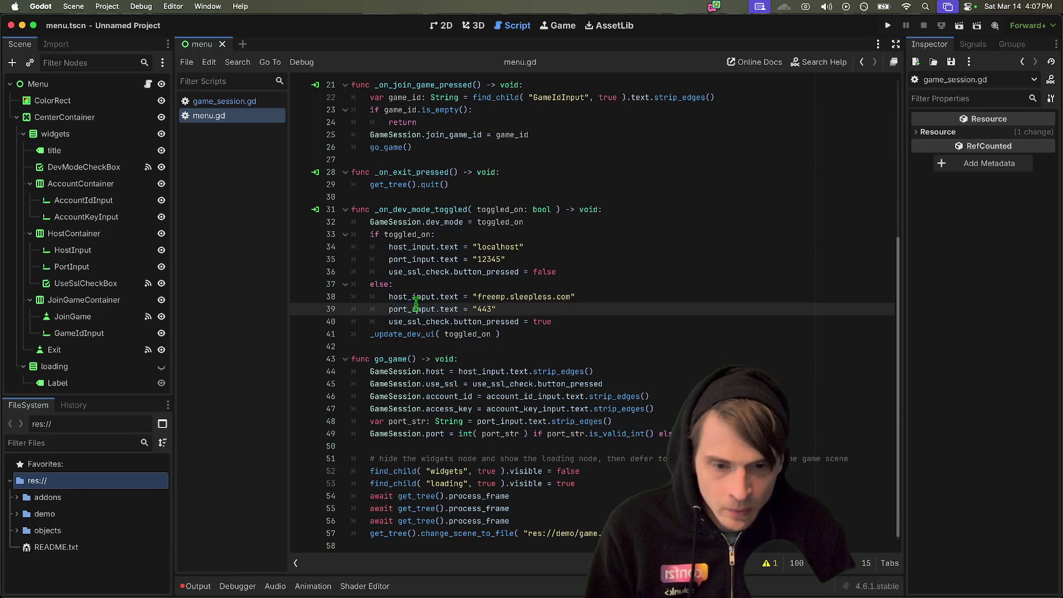
double_click(409, 420)
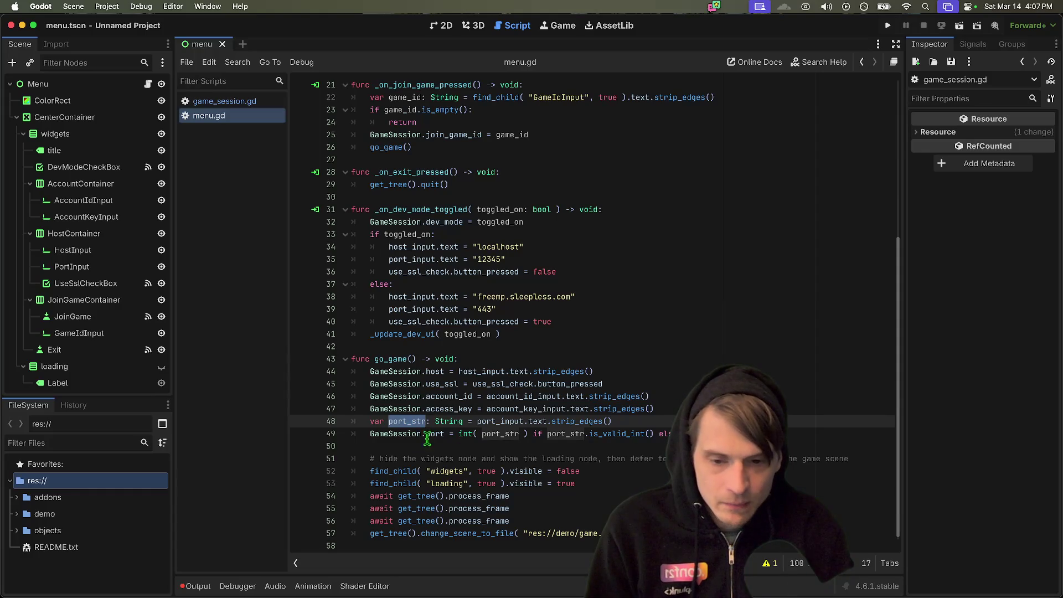
- Follow GameSession and change_scene_to_file, then open the res://demo/game scene
super+click(388, 436)
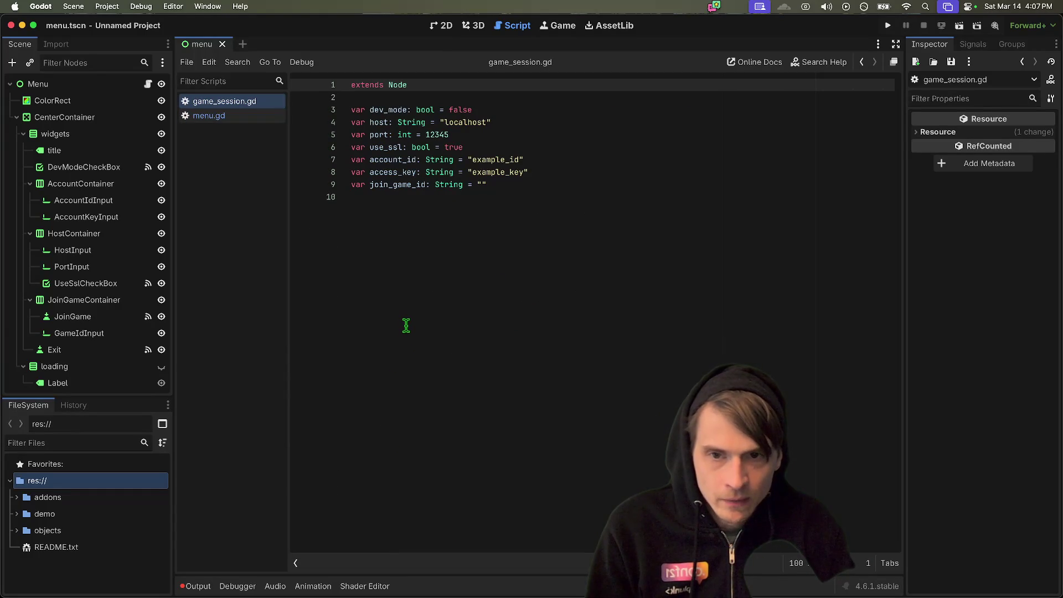
drag(405, 107, 541, 237)
click(541, 232)
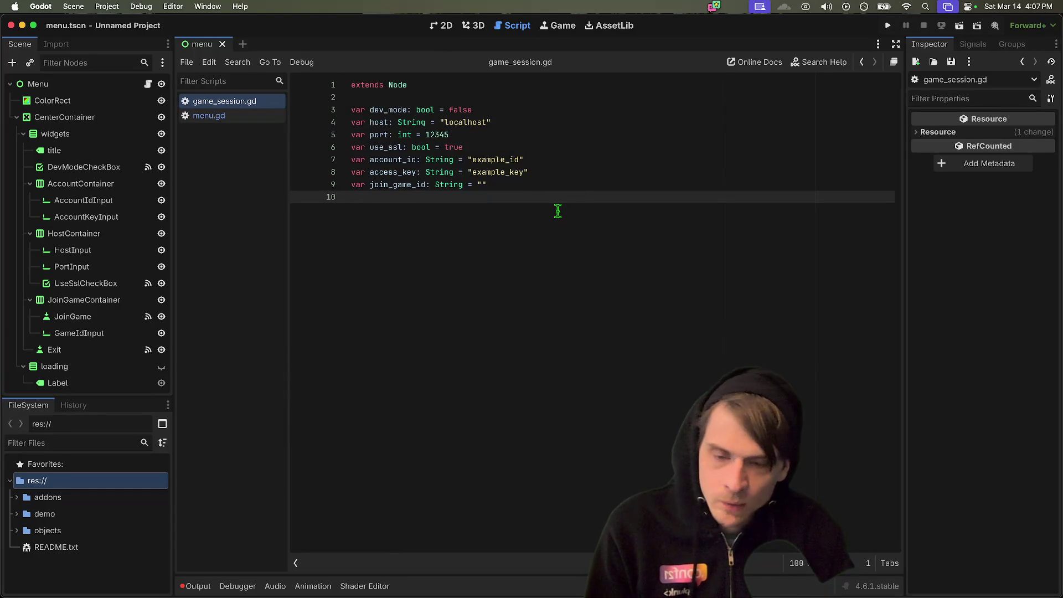
key(alt+Left)
key(alt+Left)
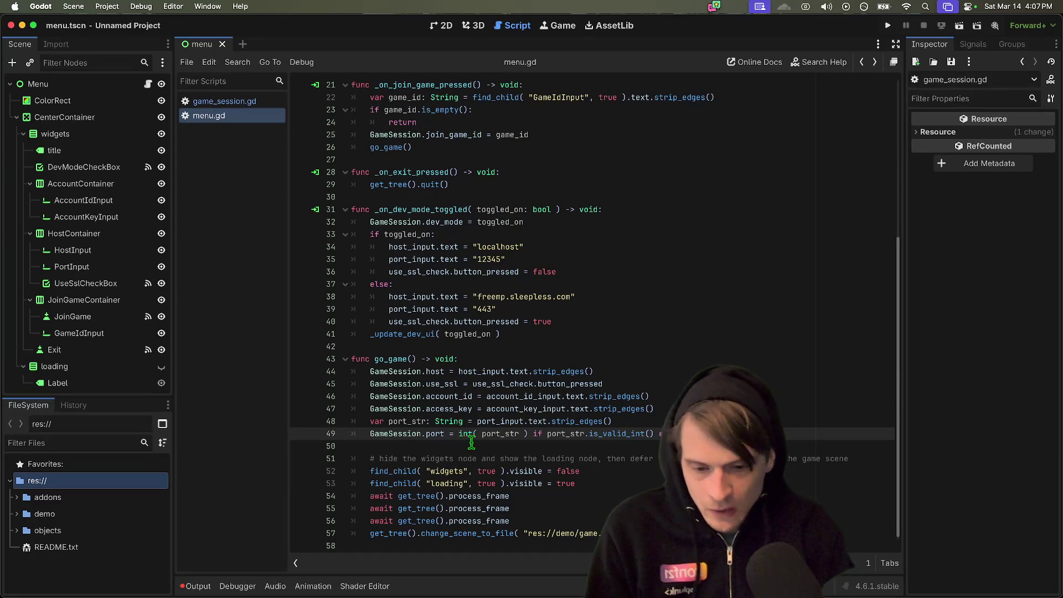
key(alt+Right)
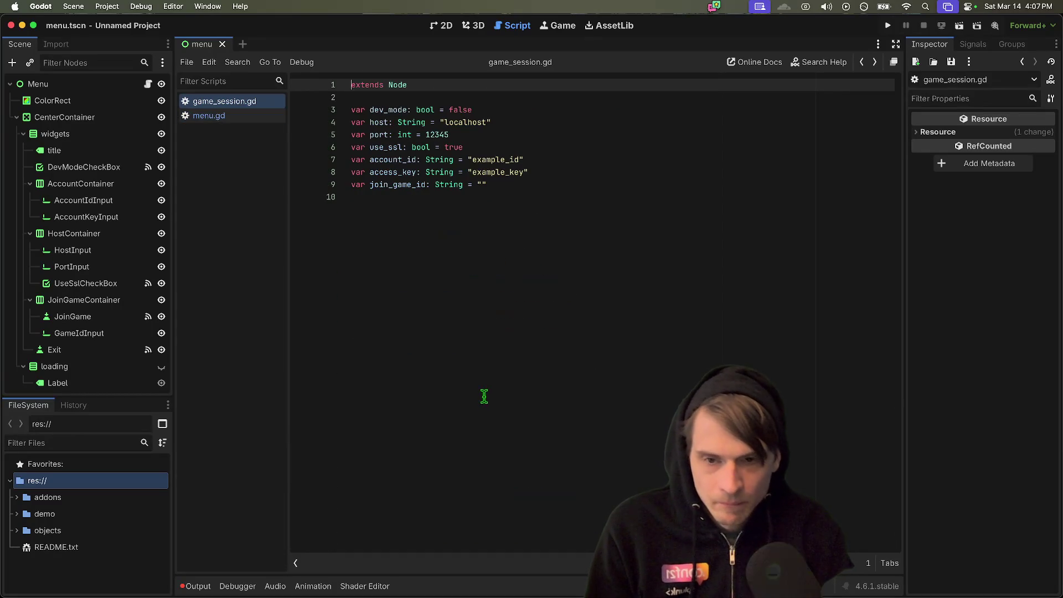
key(alt+Left)
ctrl+click(436, 540)
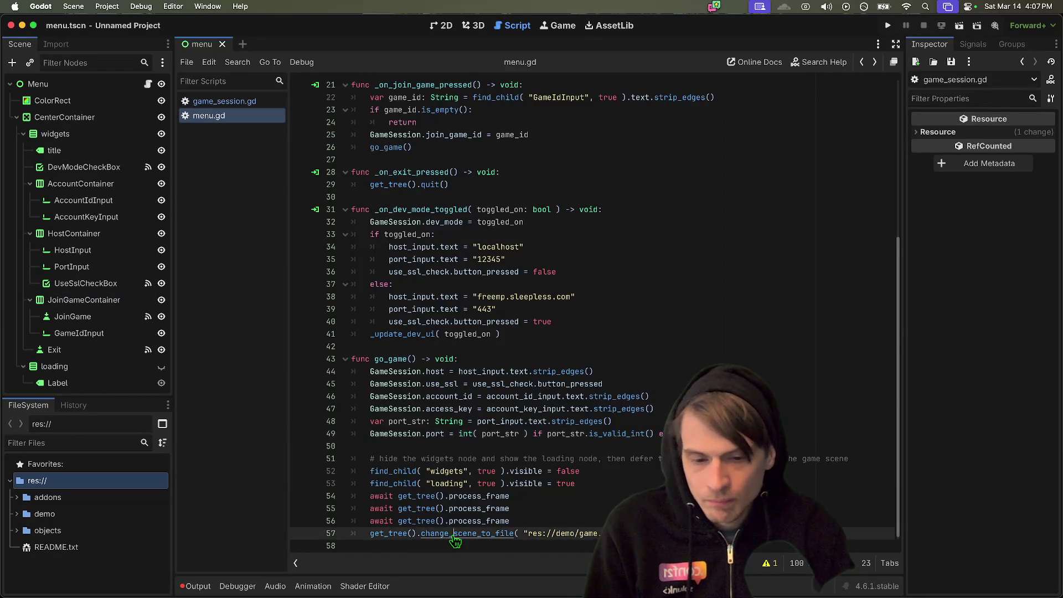
key(alt+Left)
ctrl+click(573, 534)
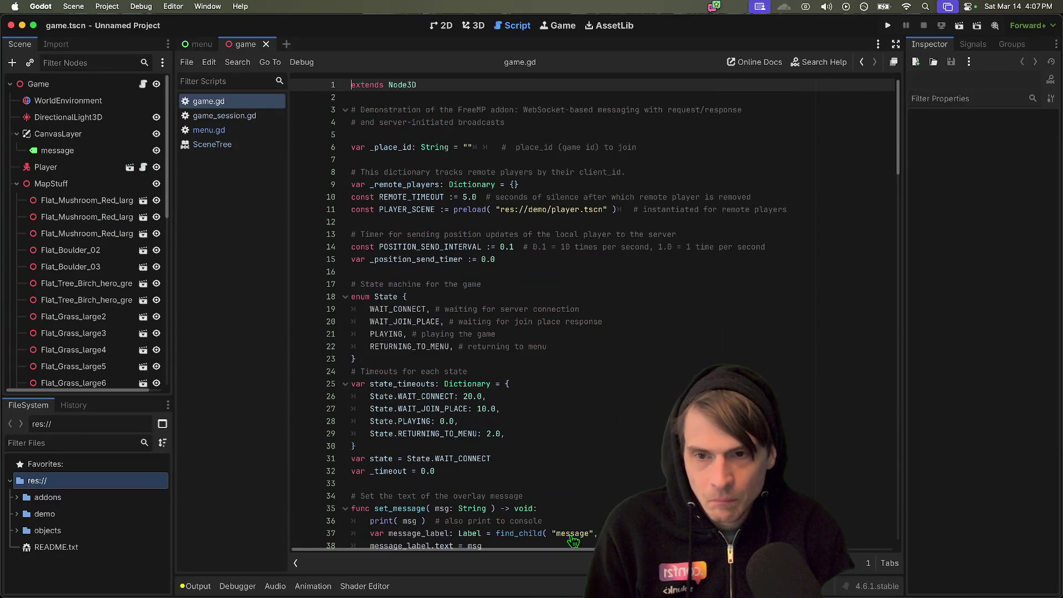
- Scroll through game.gd's state and error handlers, highlighting every use of WAIT_CONNECT
scroll(491, 376, down, 5)
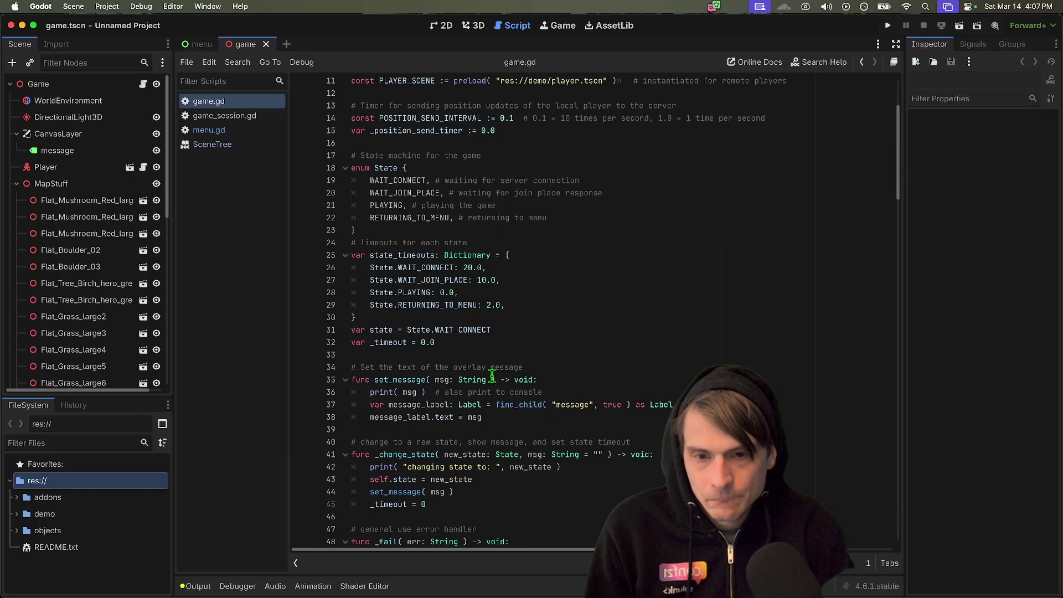
double_click(406, 179)
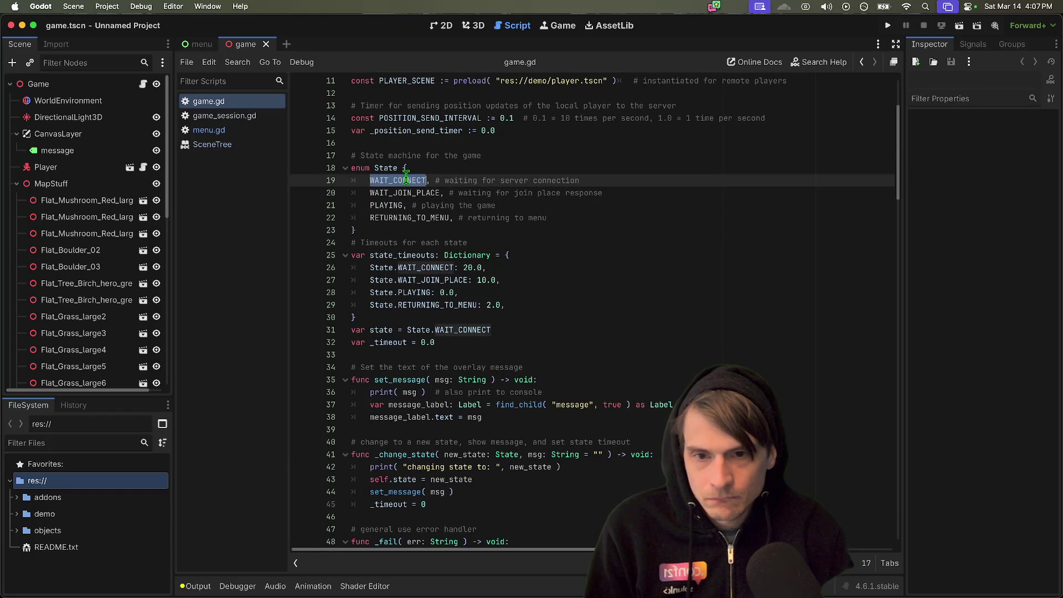
scroll(667, 350, down, 5)
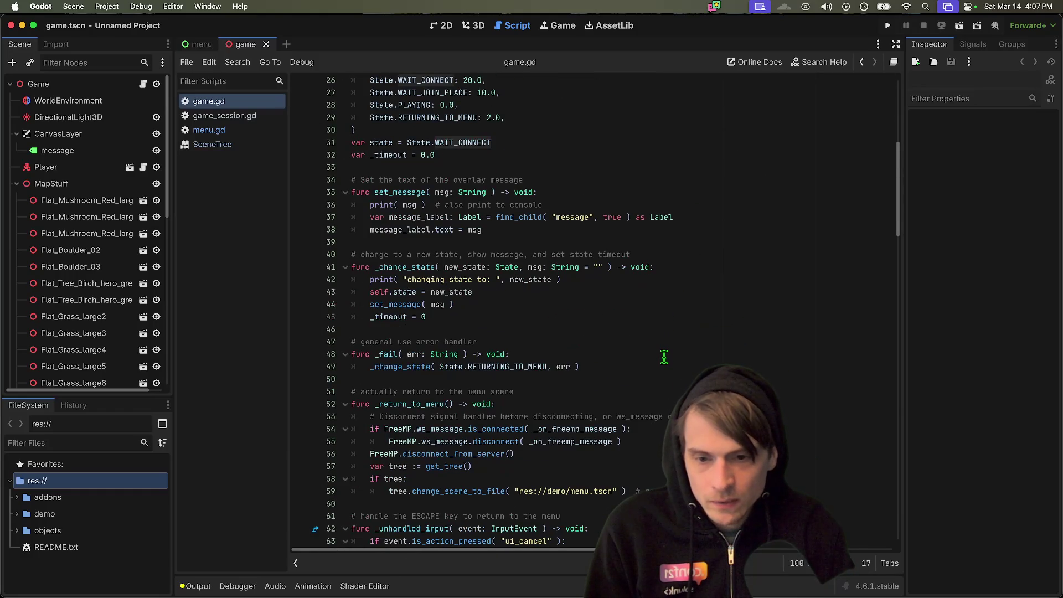
scroll(595, 348, down, 2)
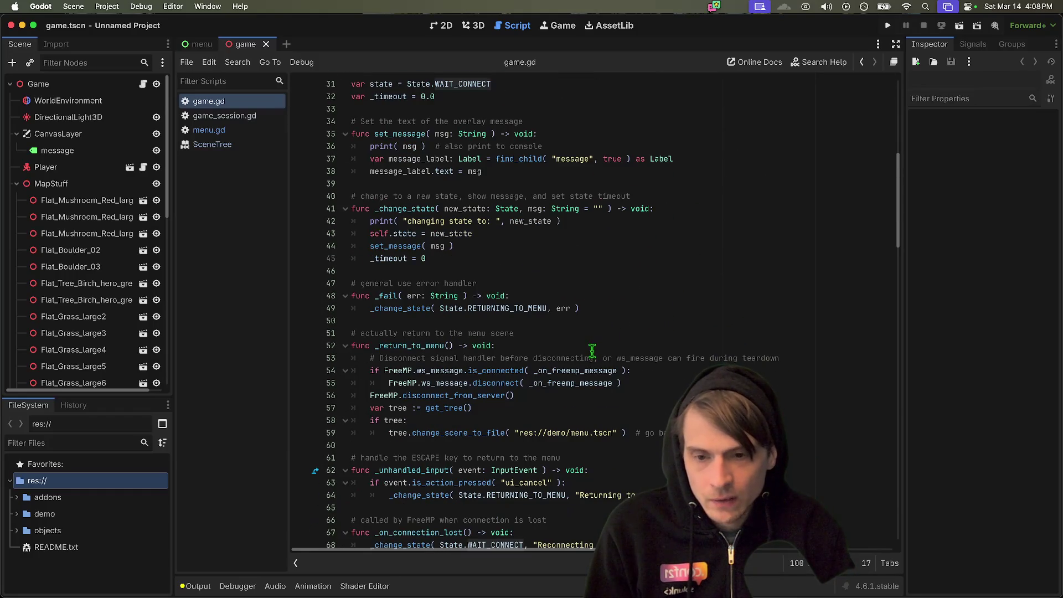
scroll(591, 347, down, 3)
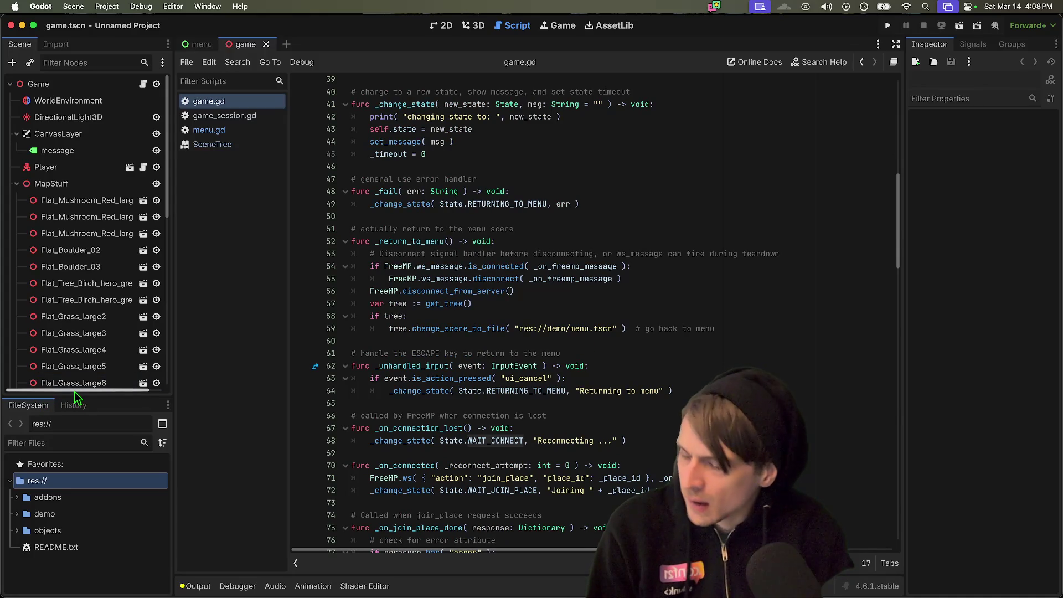
- Enlarge the scene tree panel and glance at the game scene in 3D before returning to the script
drag(74, 393, 75, 512)
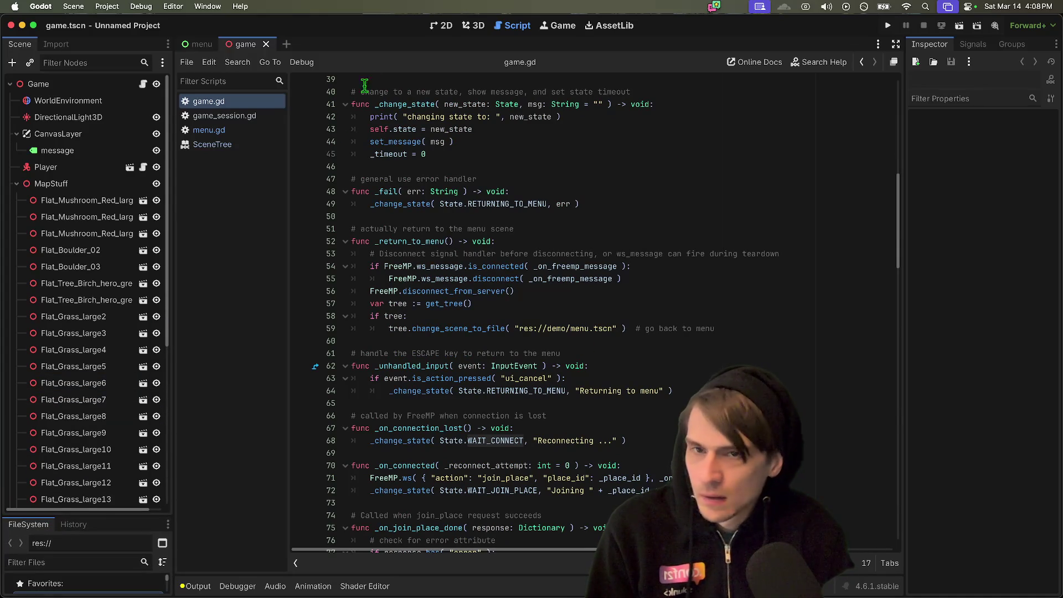
click(475, 26)
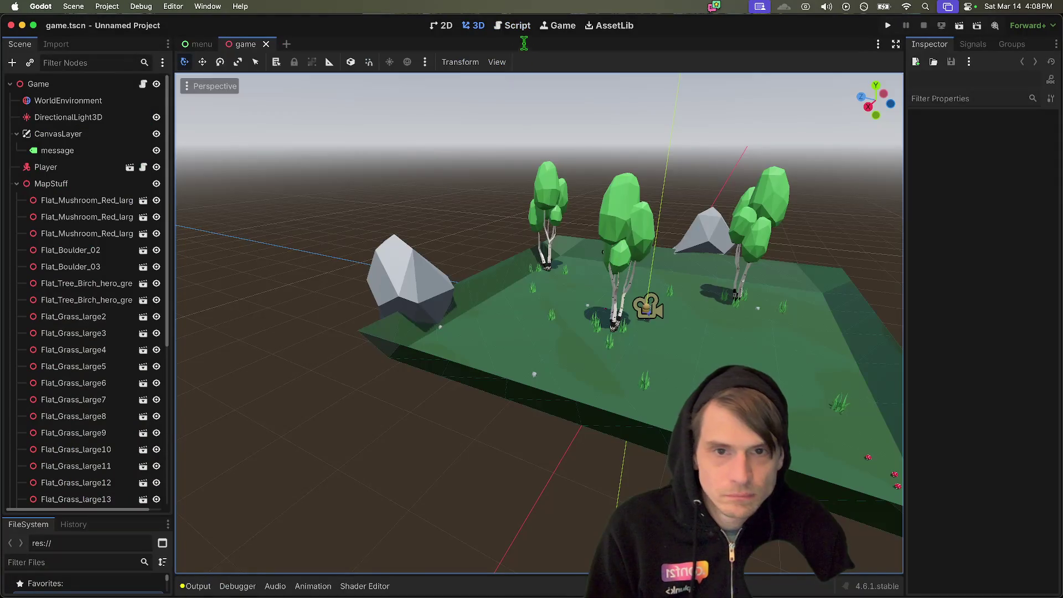
click(517, 25)
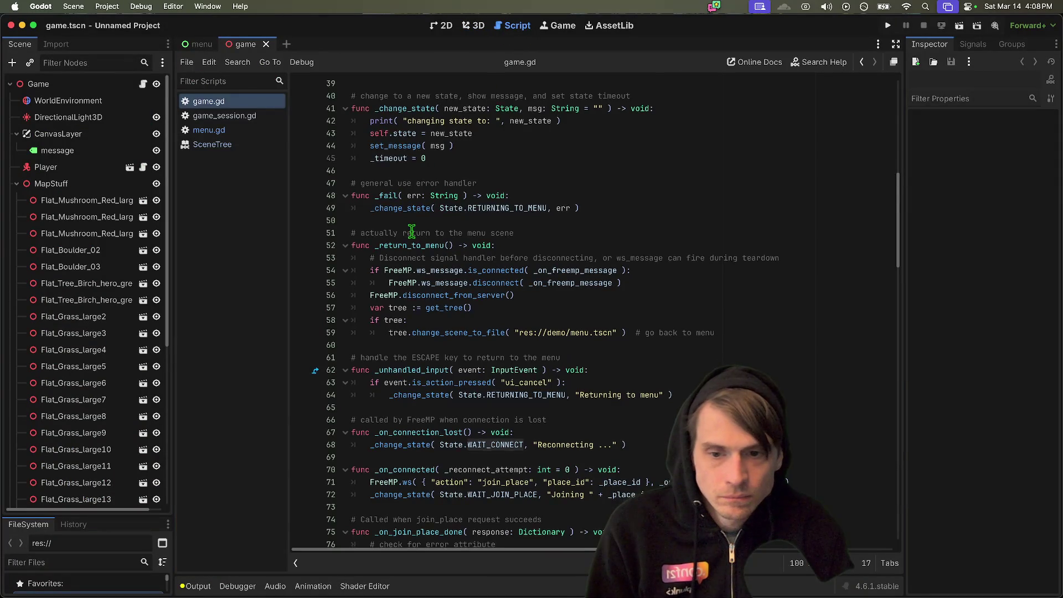
- Read past _on_connected and its join_place call down to the _on_freemp_message handler
scroll(410, 251, down, 1)
scroll(691, 354, down, 3)
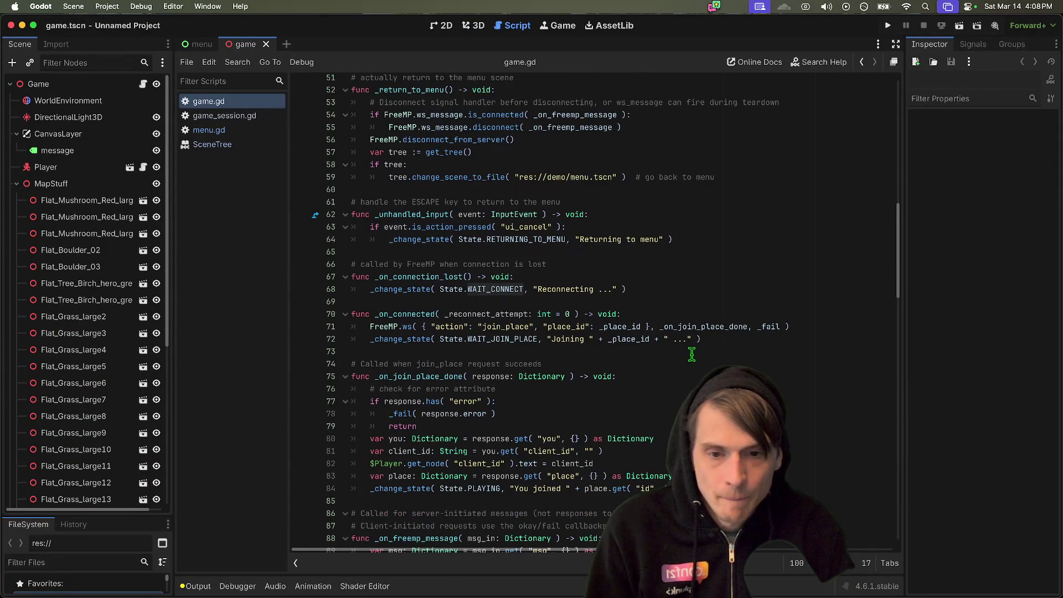
scroll(448, 258, down, 1)
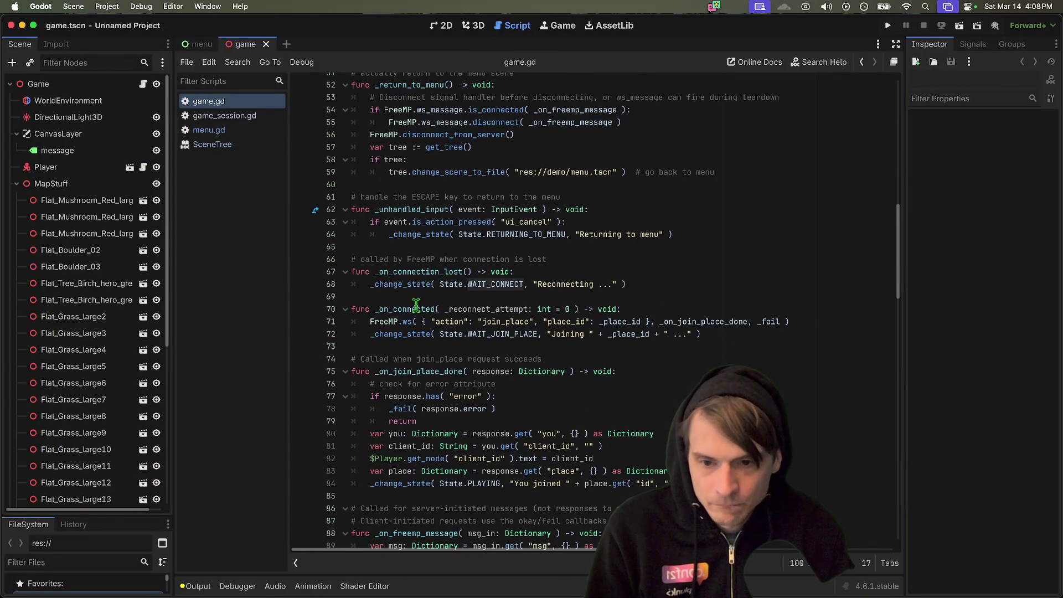
double_click(412, 310)
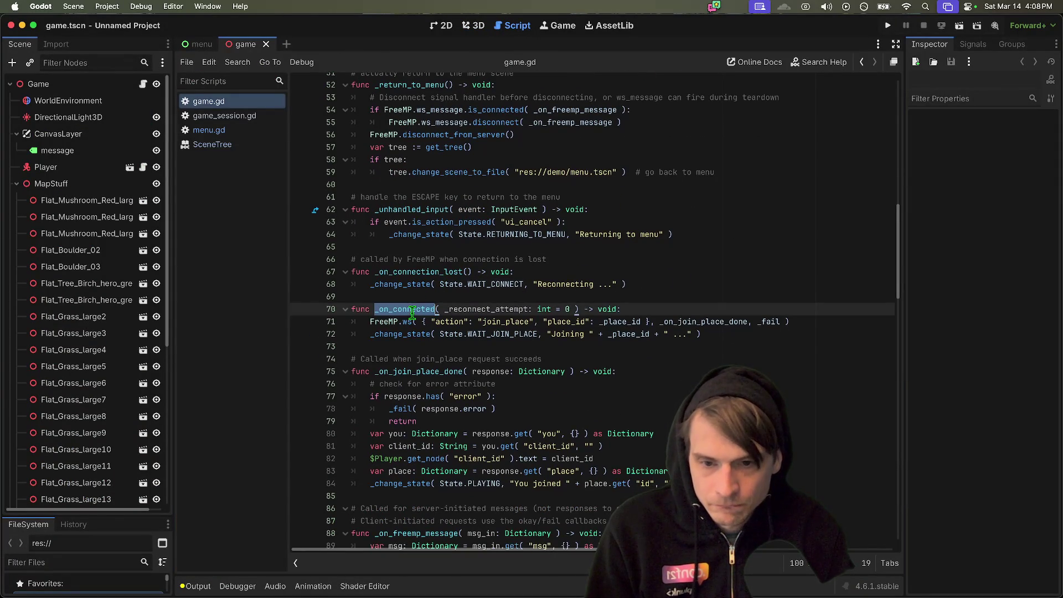
click(672, 326)
scroll(725, 261, down, 4)
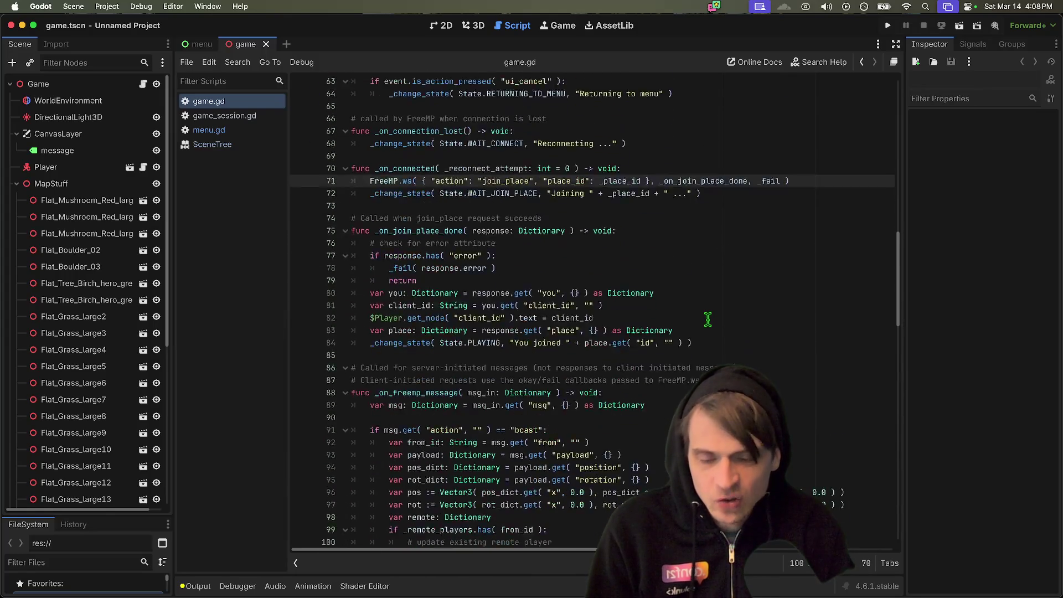
scroll(708, 319, down, 10)
scroll(660, 292, up, 4)
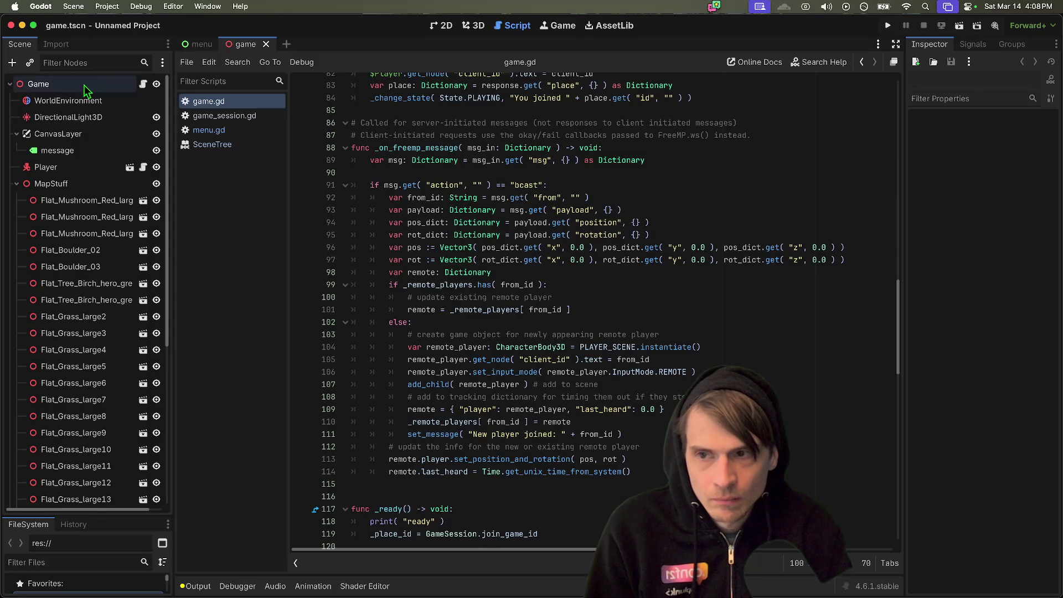
click(143, 84)
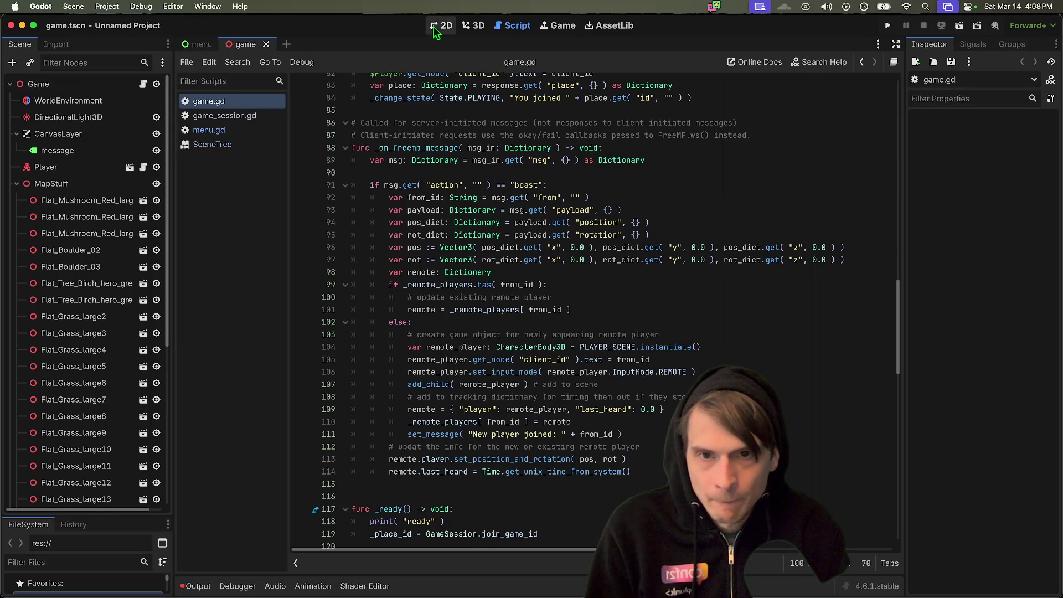
- In 3D, toggle the Game node's visibility, leave it hidden, and open player.tscn from the Player node
key(alt+2)
click(157, 84)
click(157, 83)
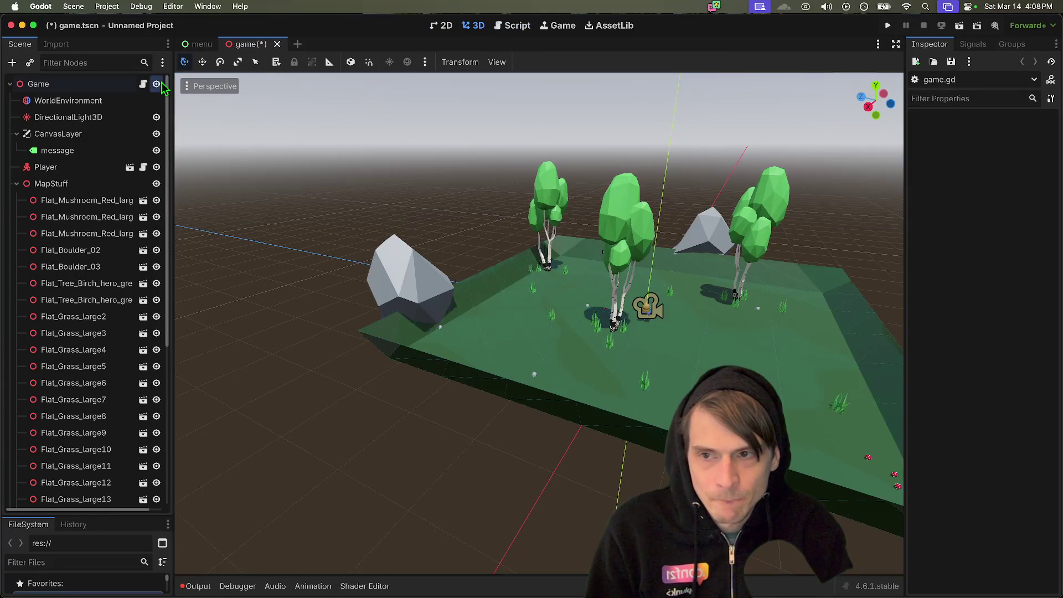
click(157, 84)
click(160, 83)
click(160, 83)
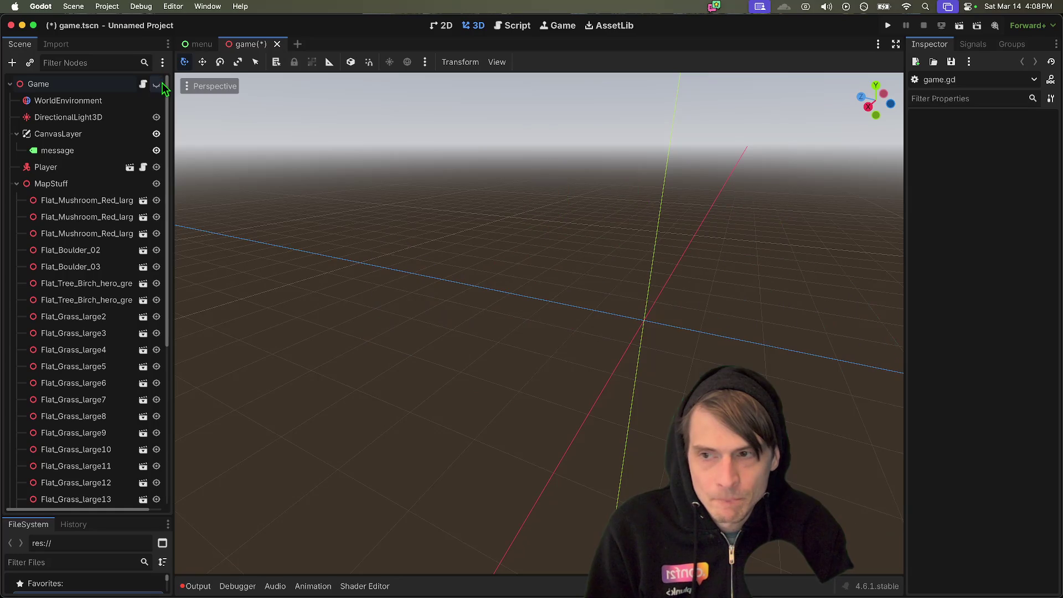
click(131, 168)
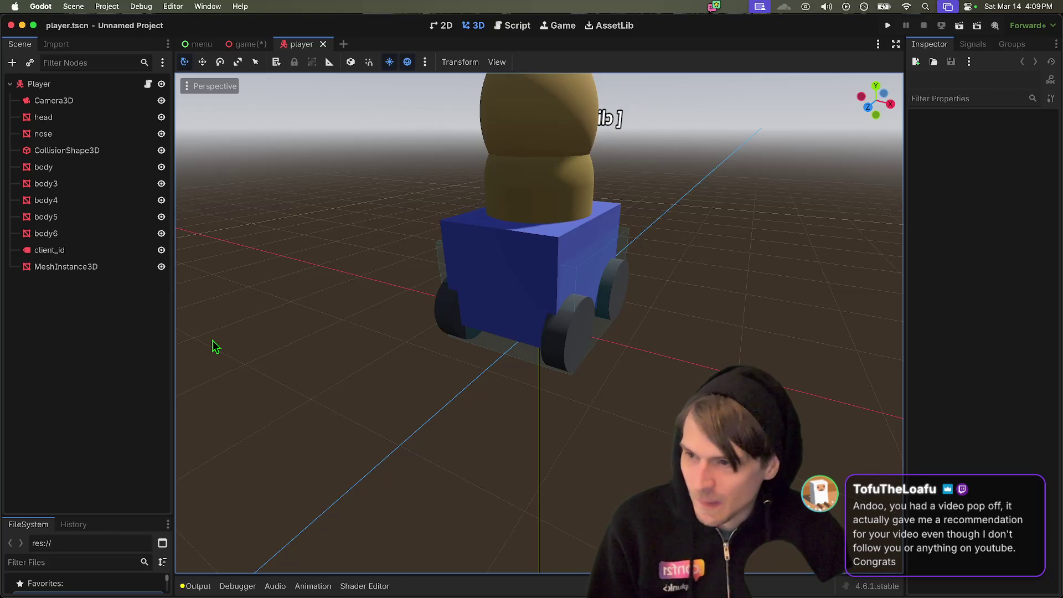
- Open player.gd and read its LOCAL/REMOTE input modes, MOVE_SPEED 8.0 and ROTATE_SPEED 3.0
click(515, 26)
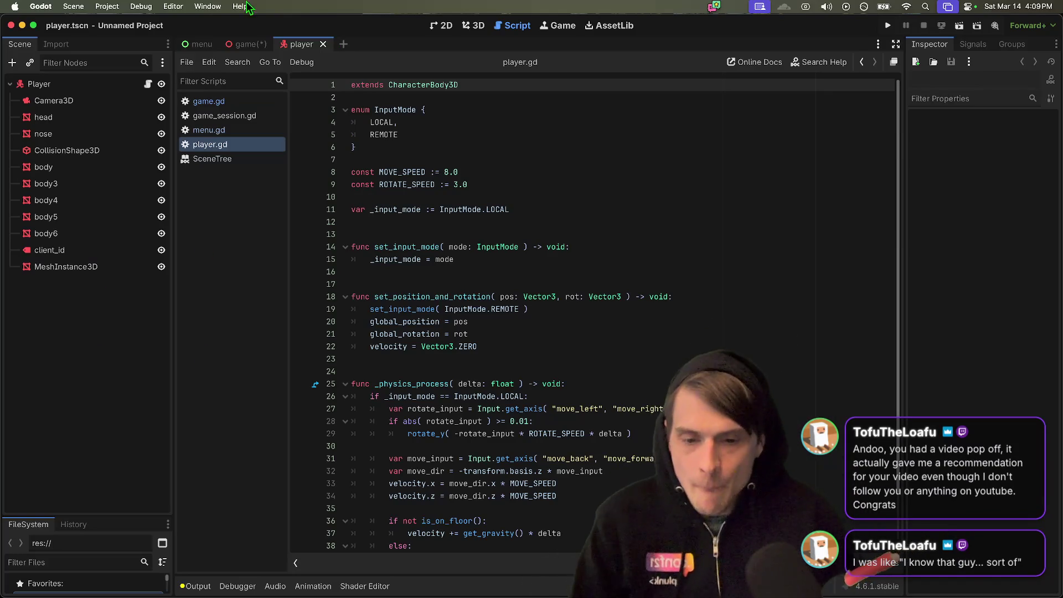
click(554, 284)
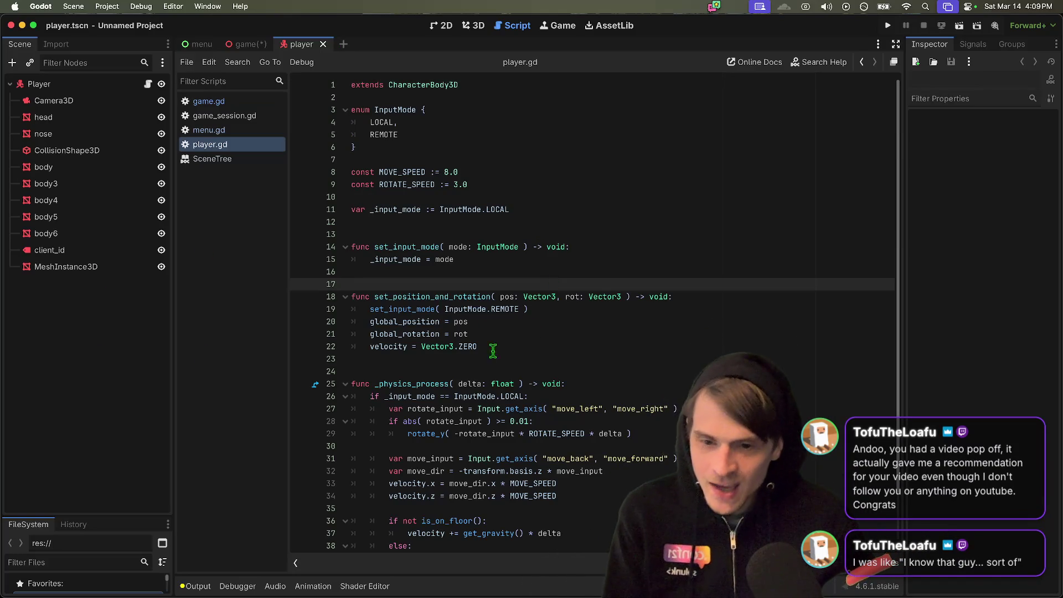
click(477, 383)
click(482, 359)
click(486, 284)
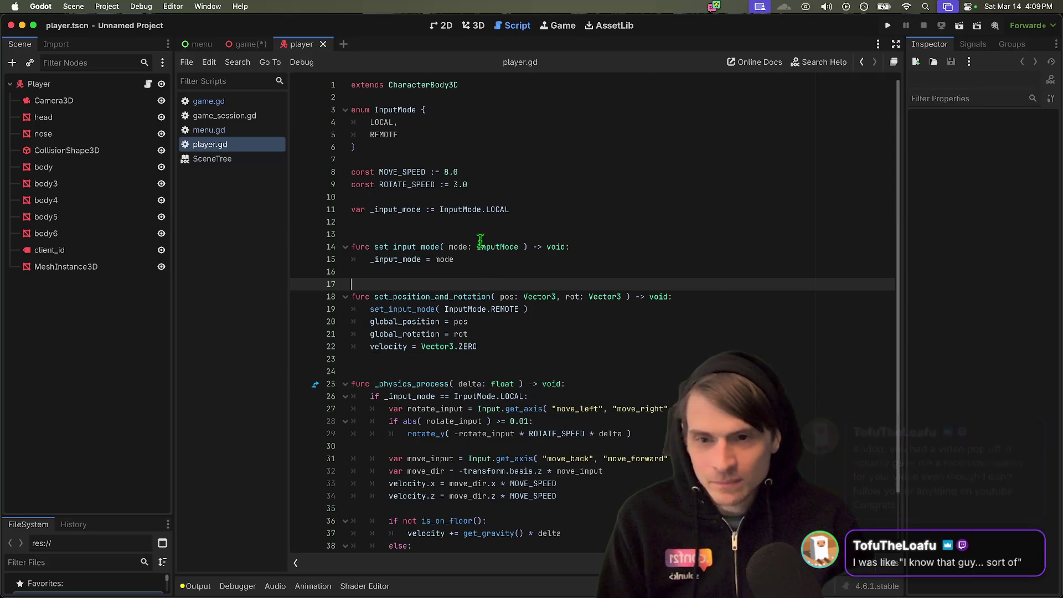
click(479, 236)
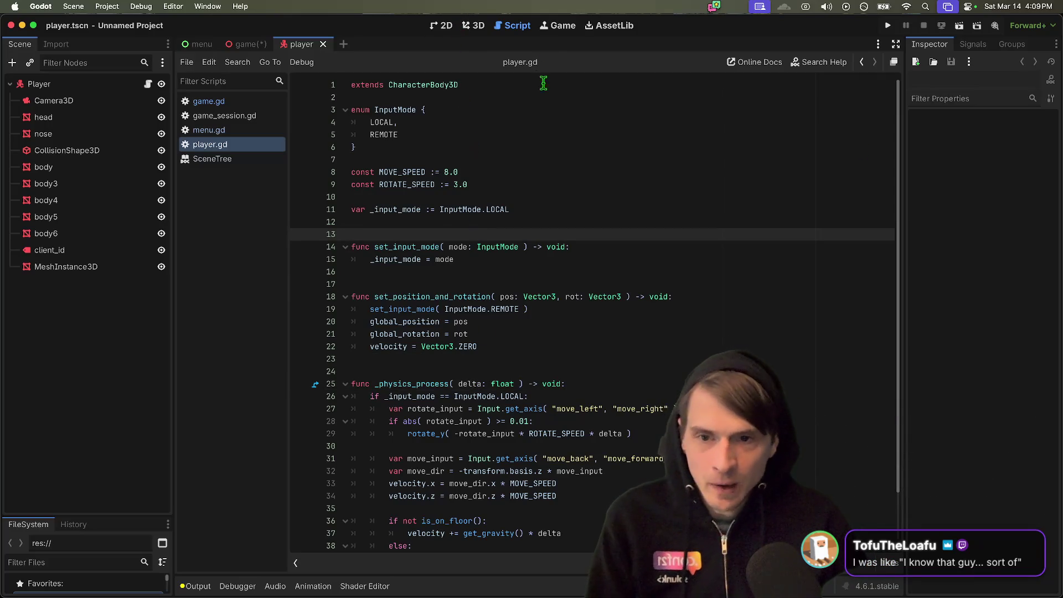
scroll(515, 354, down, 2)
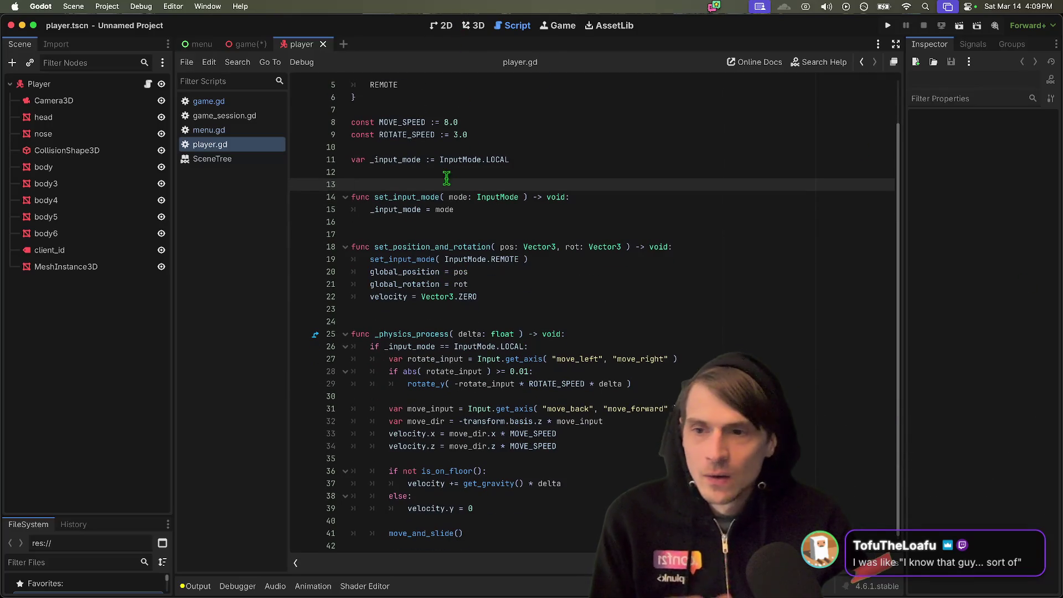
- Return to game.gd and read the _ready setup, FreeMP.ws position broadcast comment and _process timeout code
click(250, 44)
scroll(83, 466, down, 10)
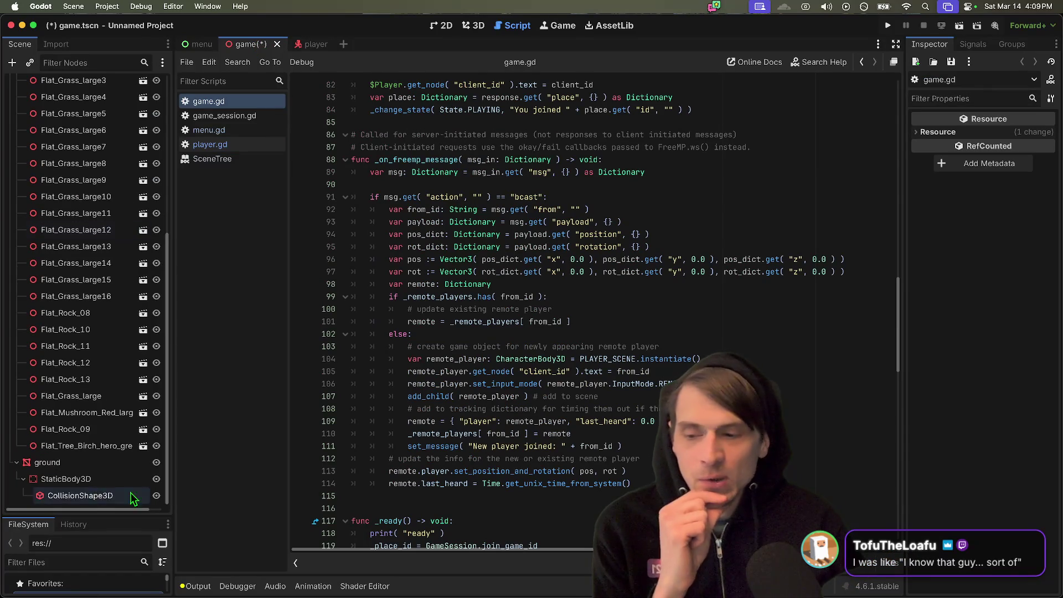
scroll(83, 466, up, 10)
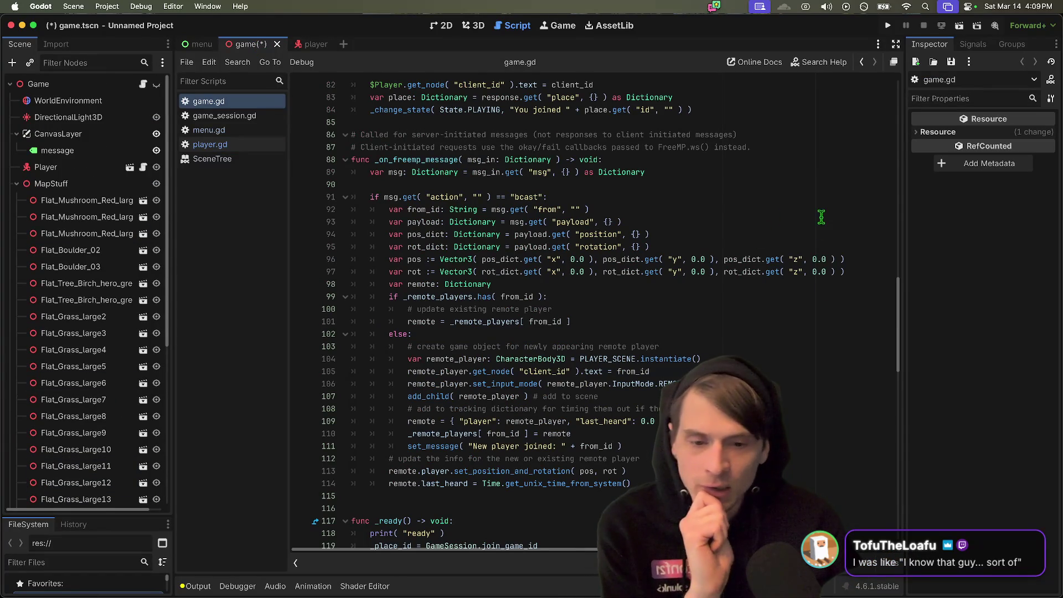
scroll(821, 217, down, 10)
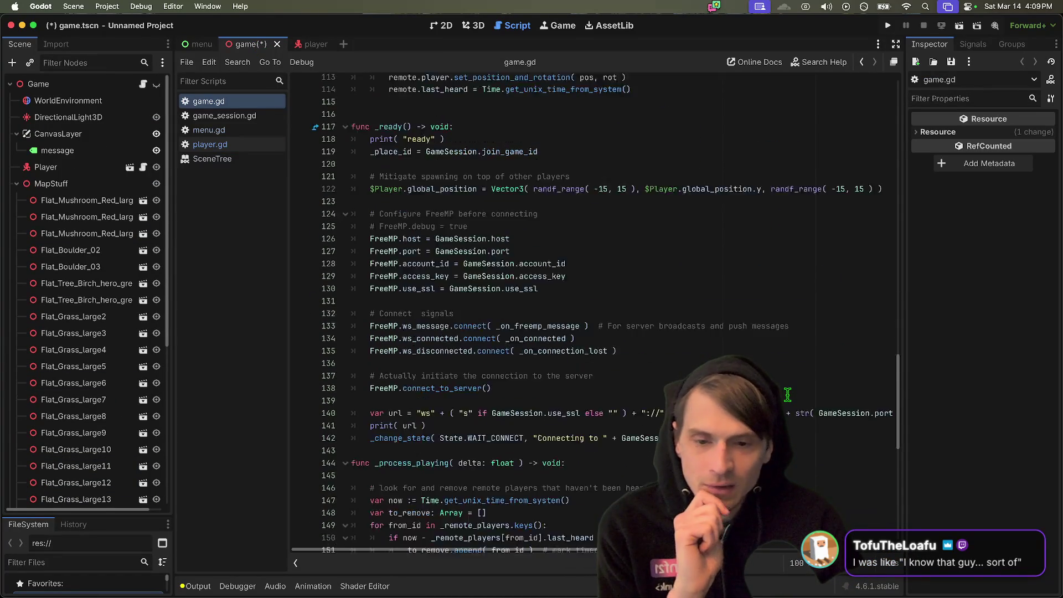
scroll(787, 394, down, 3)
scroll(595, 310, down, 9)
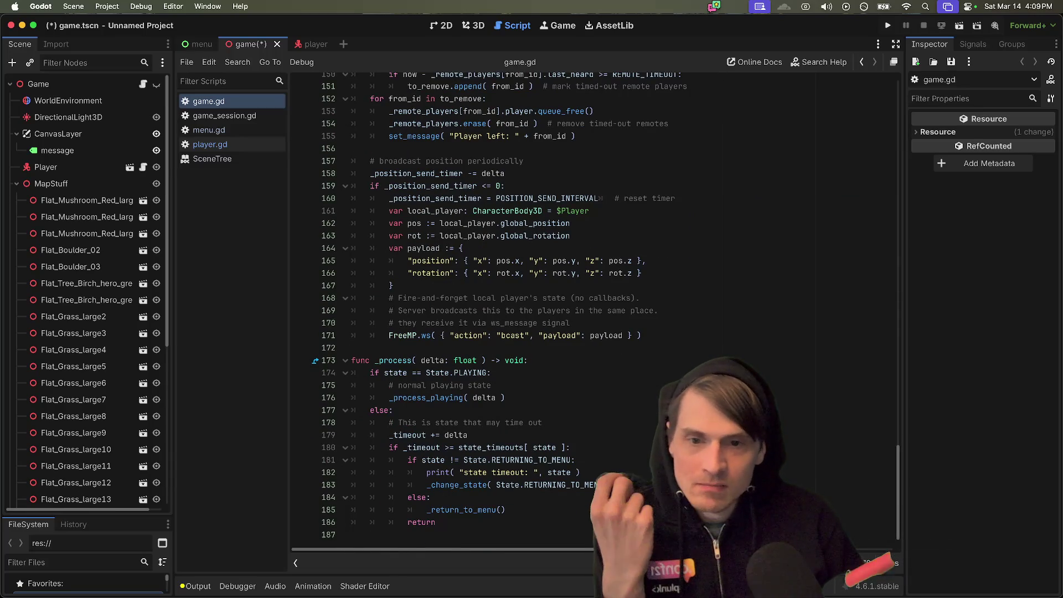
mouse_move(547, 165)
mouse_down()
mouse_move(609, 213)
mouse_move(658, 299)
mouse_move(662, 334)
mouse_move(730, 316)
mouse_up()
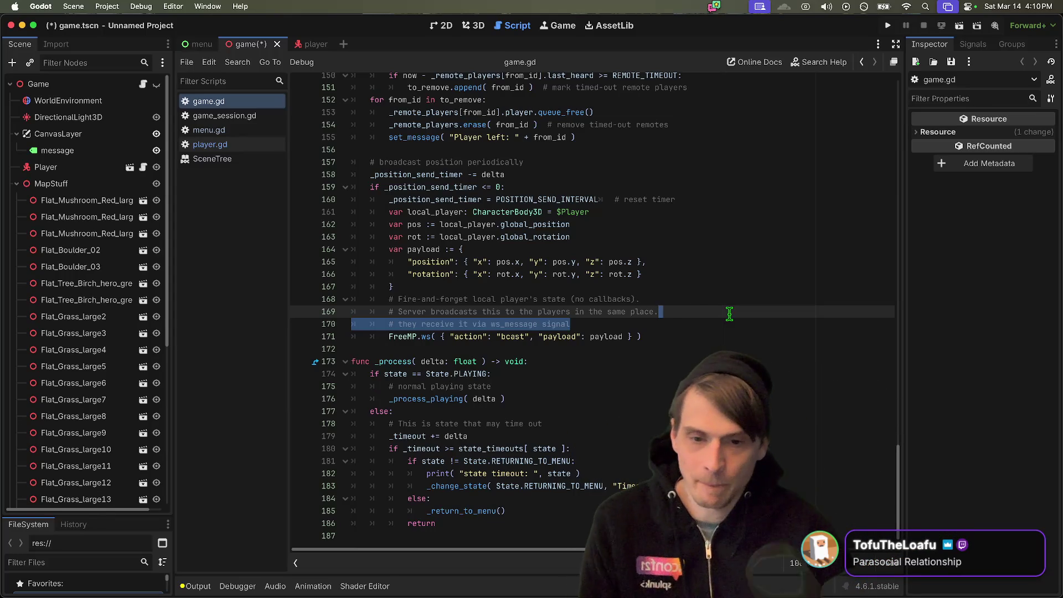
click(727, 323)
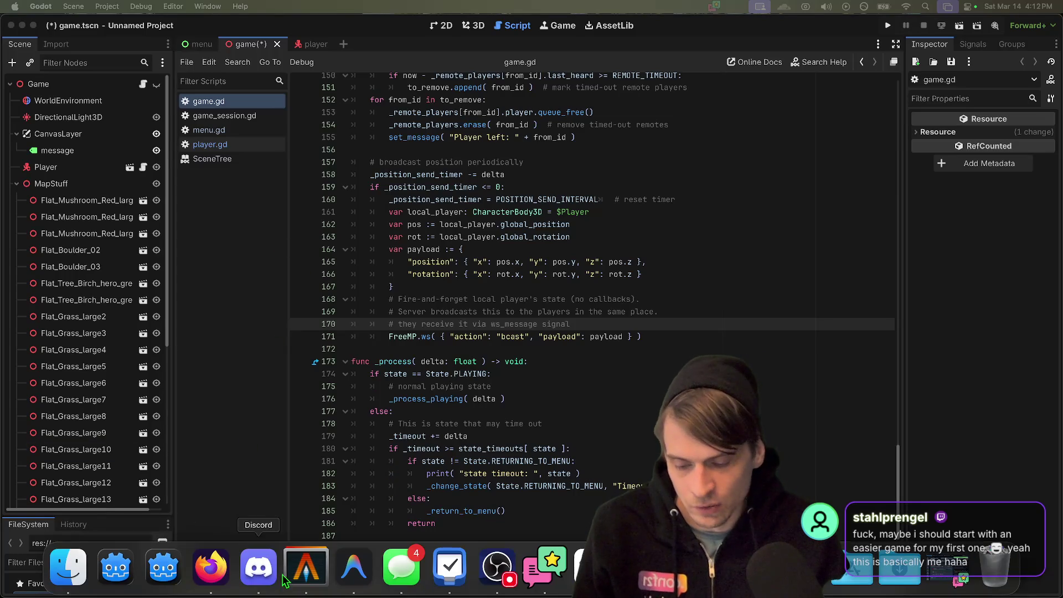
click(217, 575)
- Open a new browser tab and go to the YouTube home page
key(super+t)
text(youtube.com/)
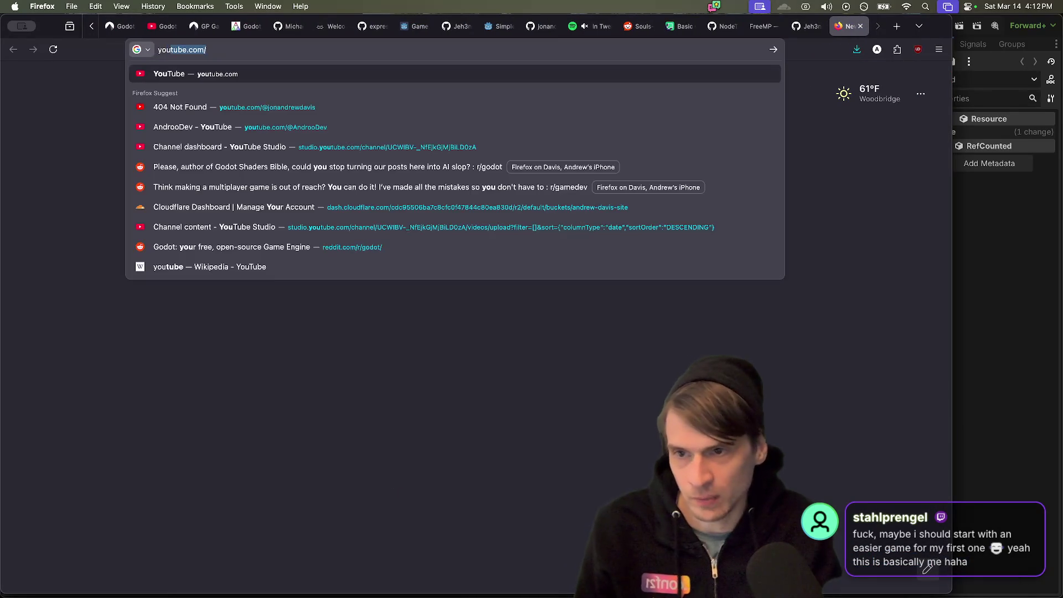
key(Return)
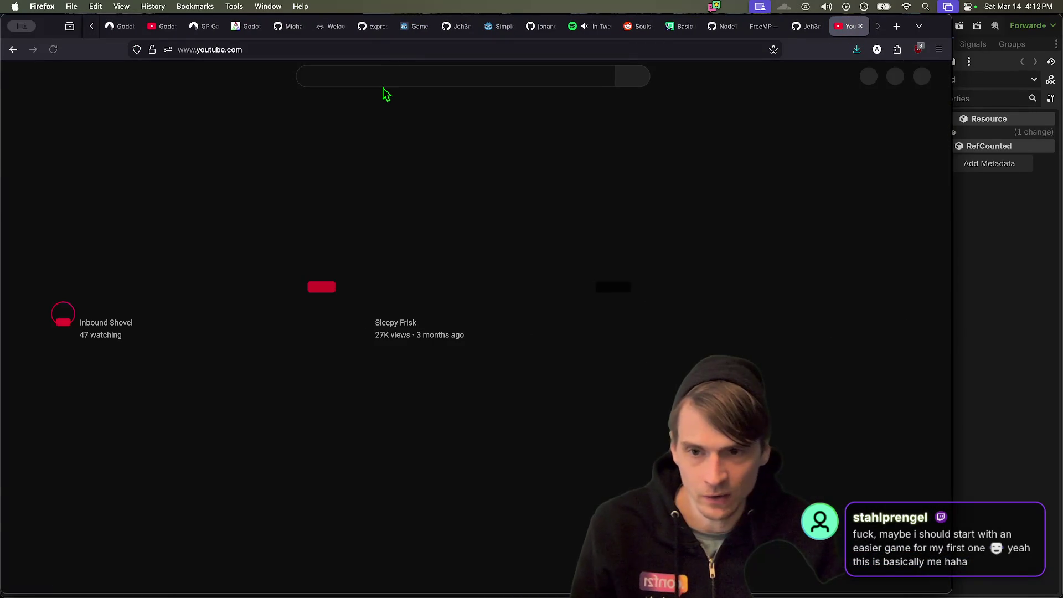
- Search YouTube for 'heartbeast'
click(401, 74)
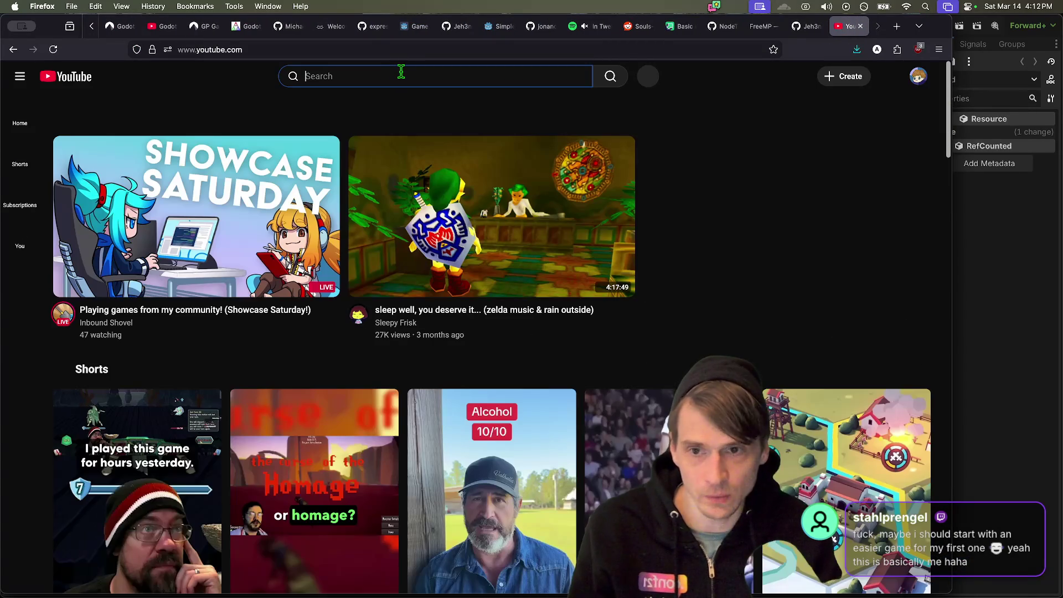
text(heartbea)
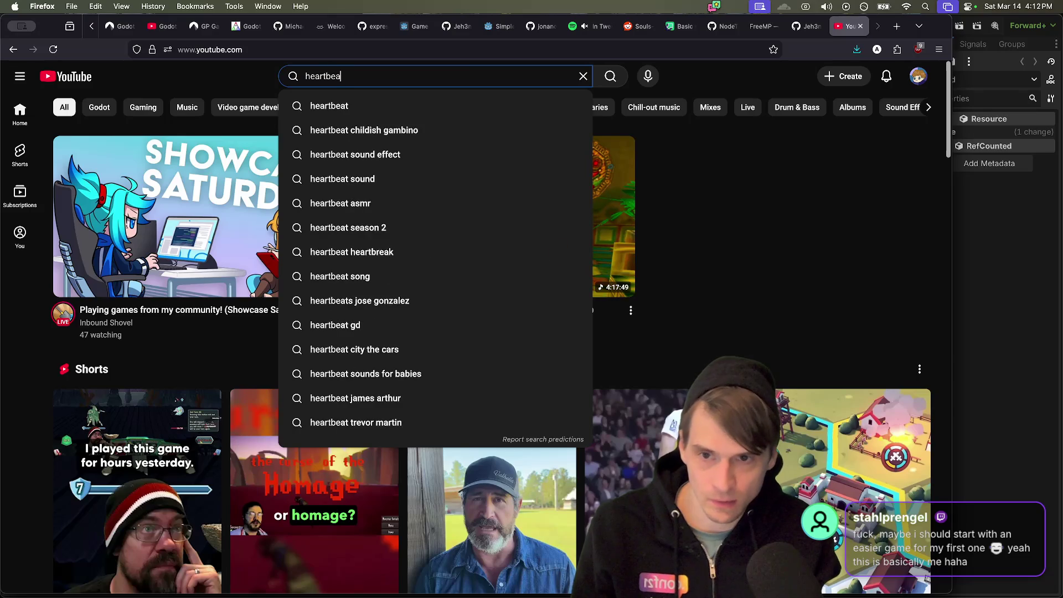
text(st)
key(Return)
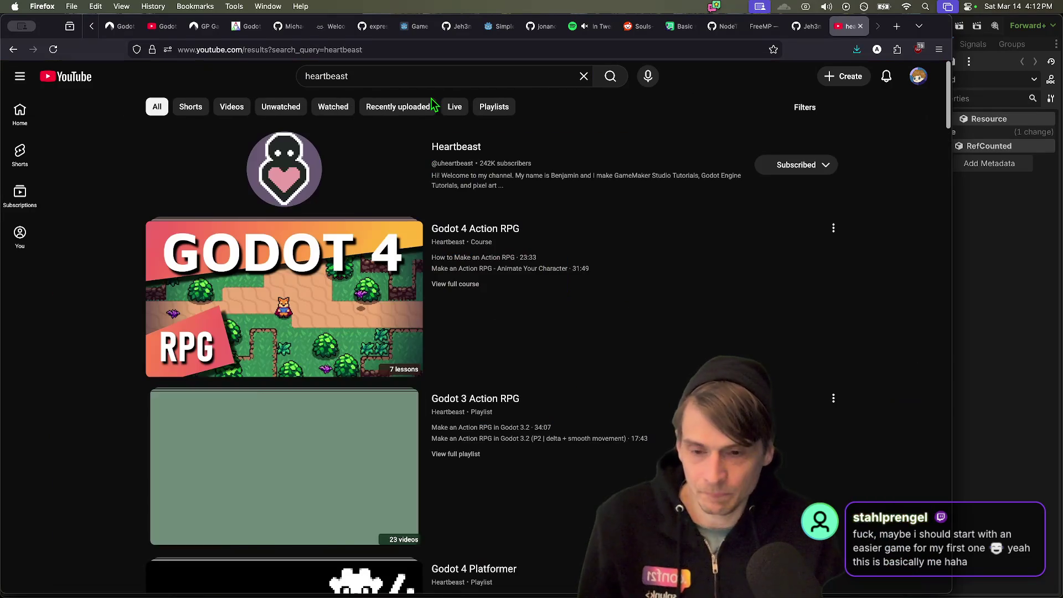